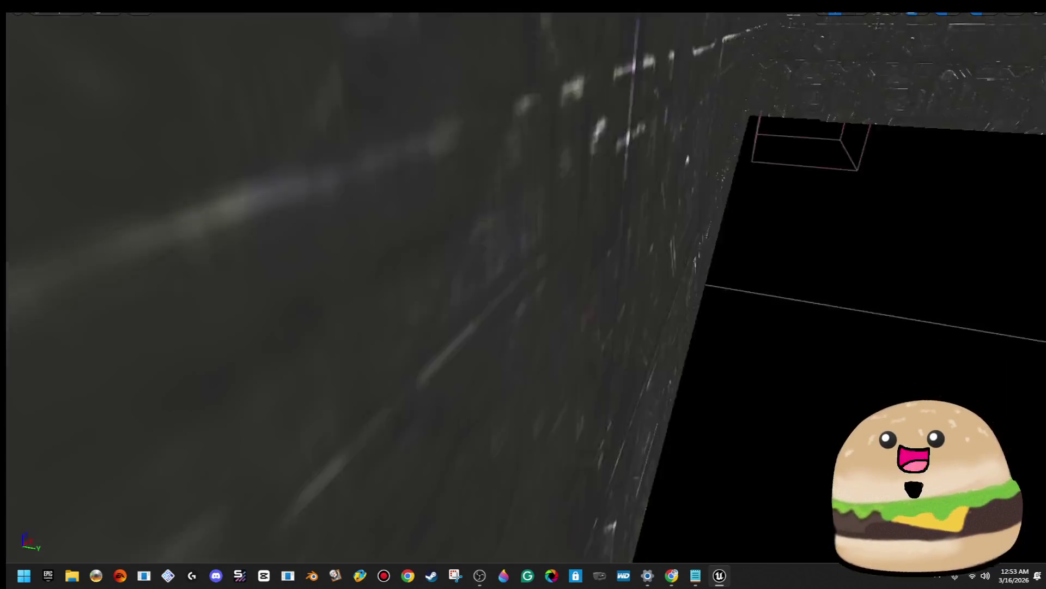
Fly along the corridor and back to look down on the light strip by the chevron wall
{"action": "key", "text": "a"}
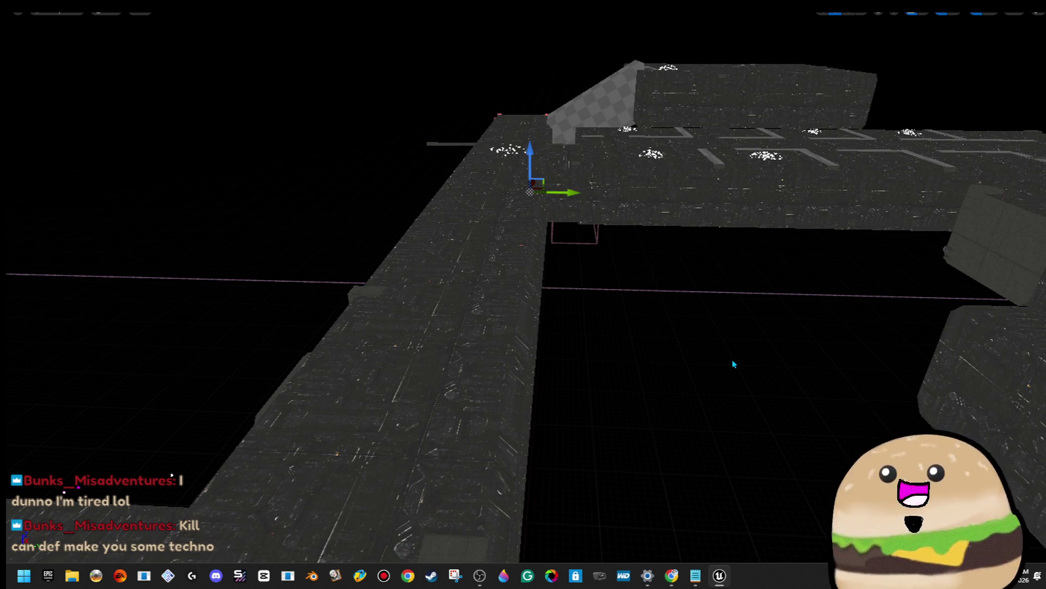
{"action": "scroll", "coordinate": [731, 359], "scroll_direction": "up", "scroll_amount": 2}
{"action": "scroll", "coordinate": [731, 358], "scroll_direction": "up", "scroll_amount": 5}
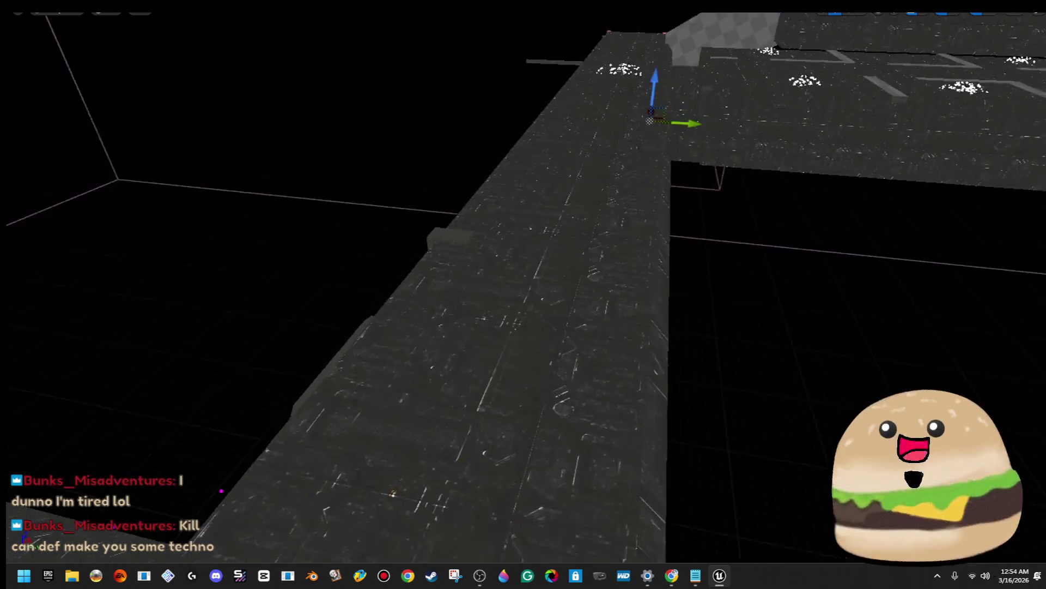
{"action": "scroll", "coordinate": [731, 359], "scroll_direction": "up", "scroll_amount": 5}
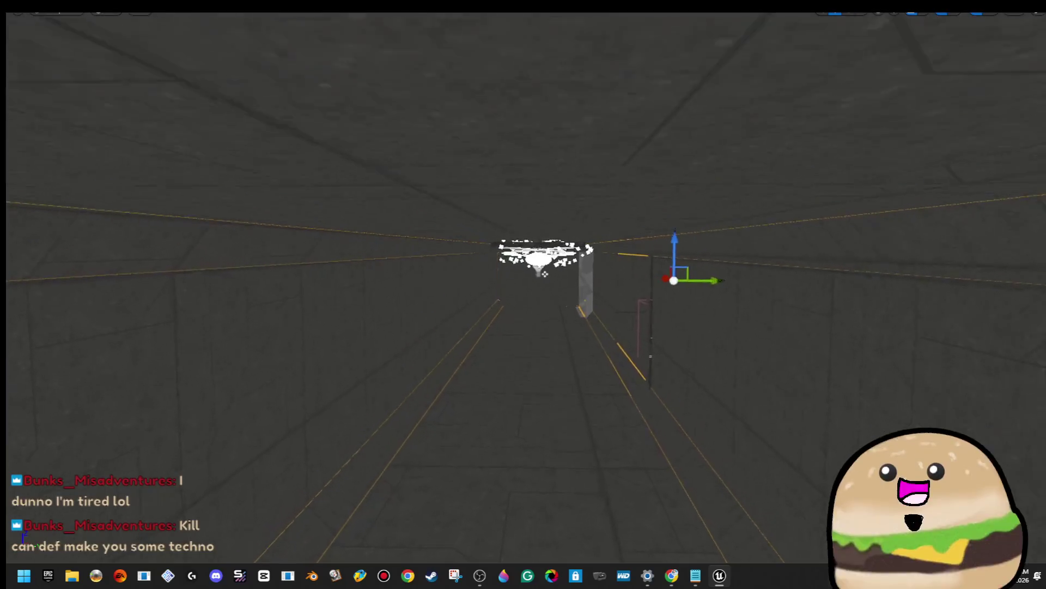
{"action": "scroll", "coordinate": [732, 358], "scroll_direction": "down", "scroll_amount": 10}
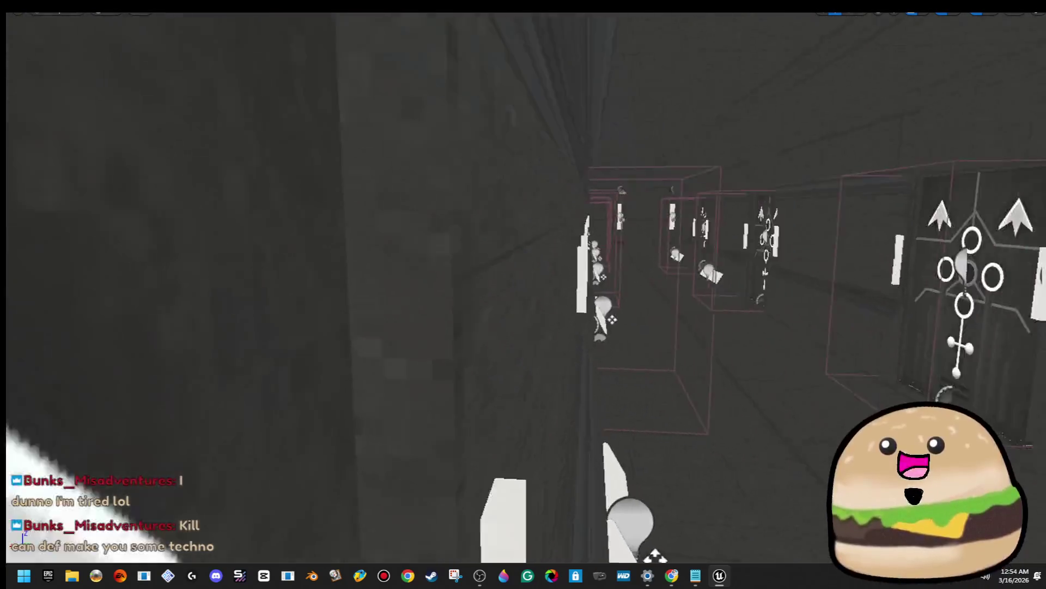
{"action": "key", "text": "w"}
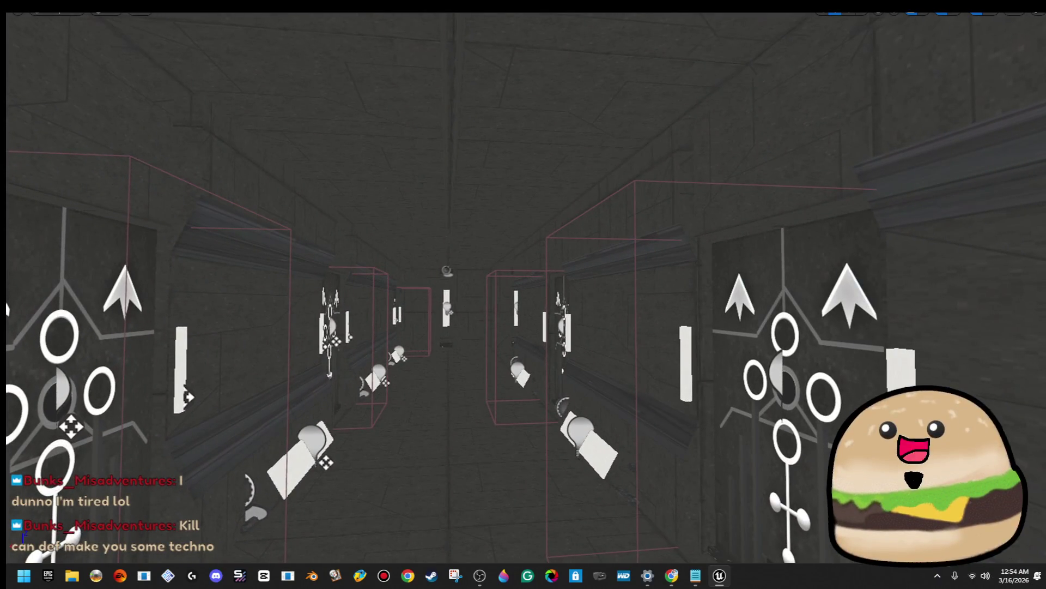
{"action": "key", "text": "w"}
{"action": "key", "text": "w"}
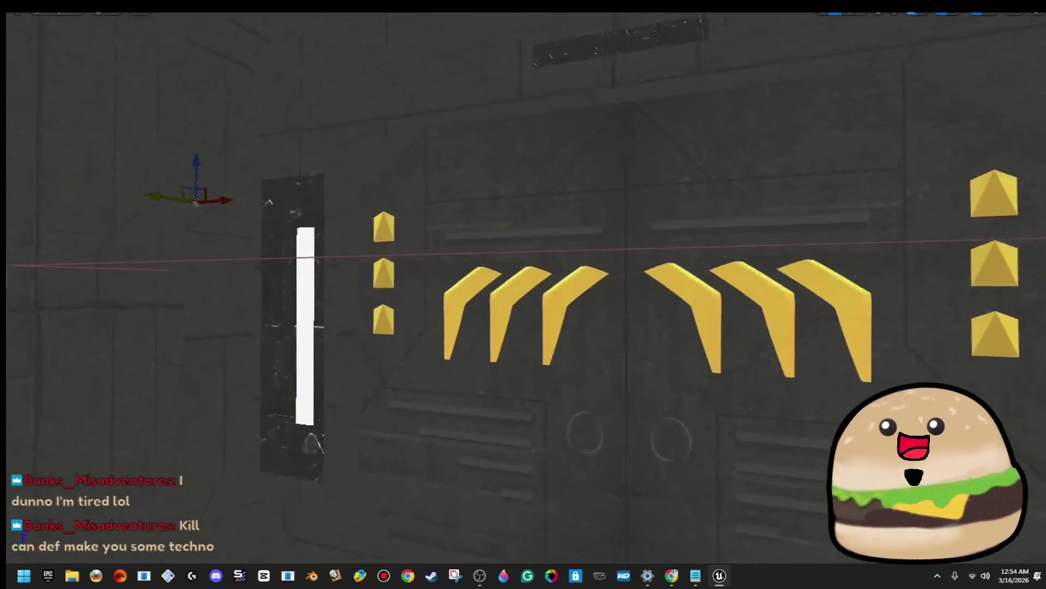
{"action": "key", "text": "s"}
{"action": "key", "text": "w"}
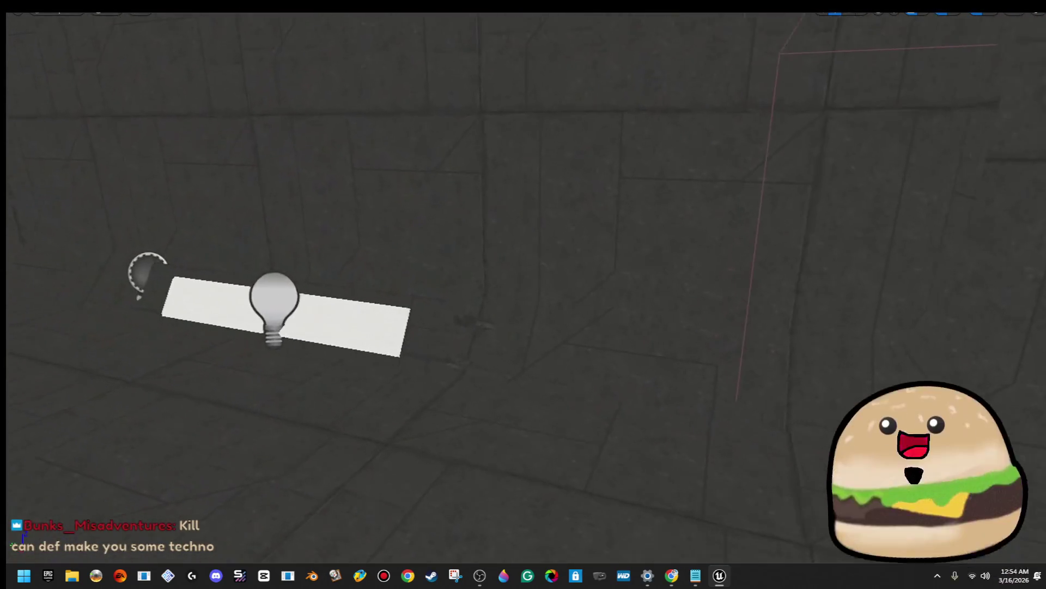
{"action": "key", "text": "w"}
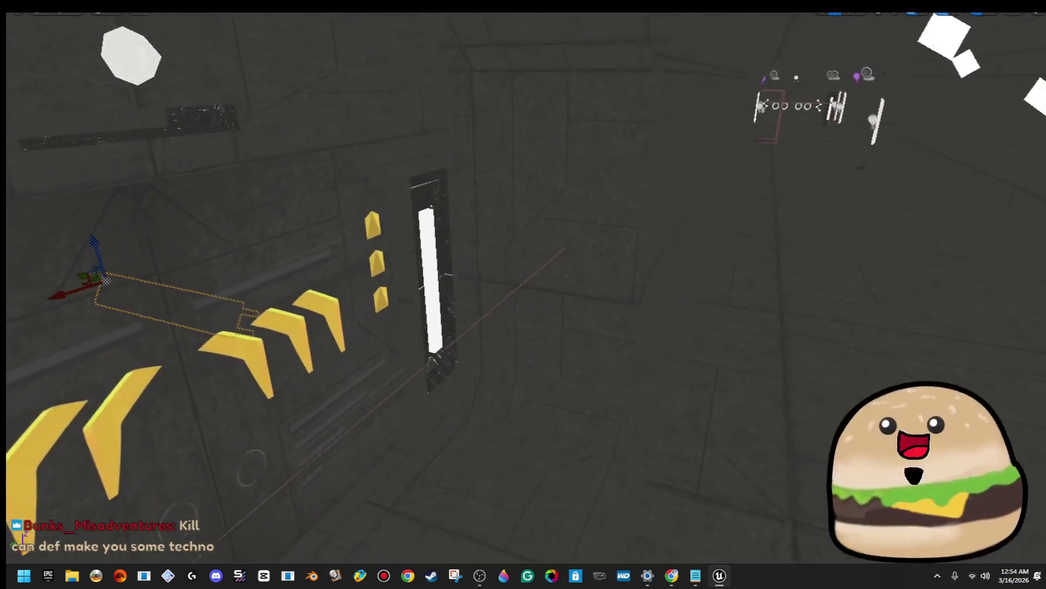
{"action": "key", "text": "d"}
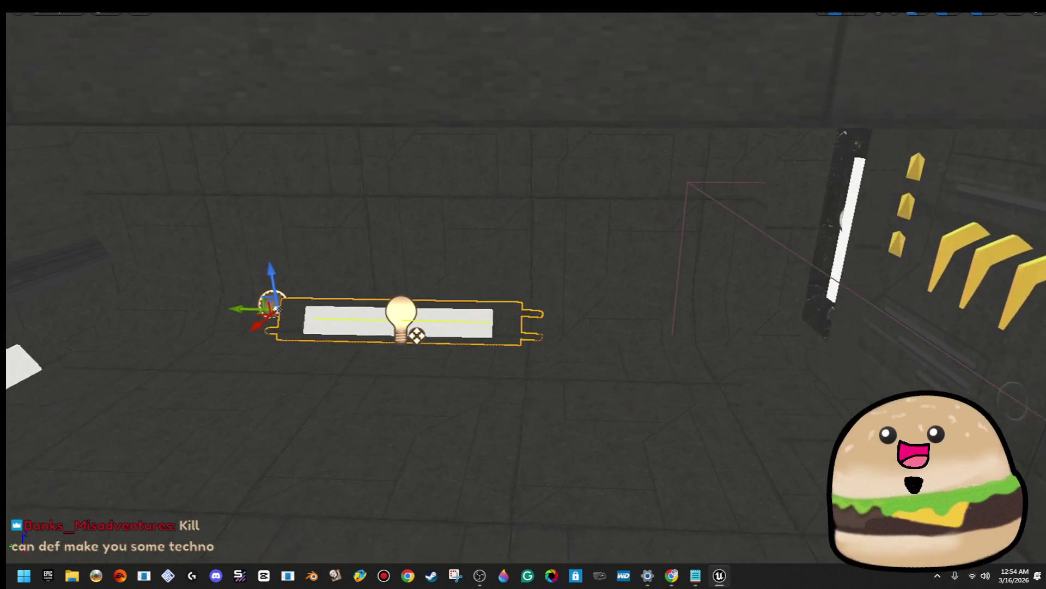
{"action": "key", "text": "f"}
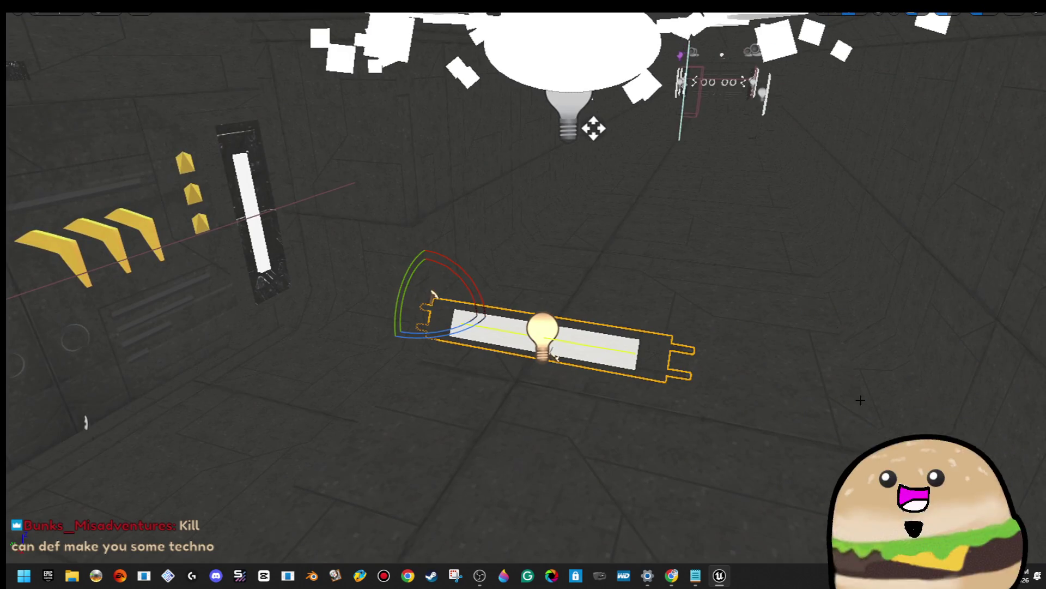
Rotate the light strip about Z roughly -100 degrees so it lies diagonally, then exit fullscreen
{"action": "left_click_drag", "start_coordinate": [449, 330], "coordinate": [493, 314]}
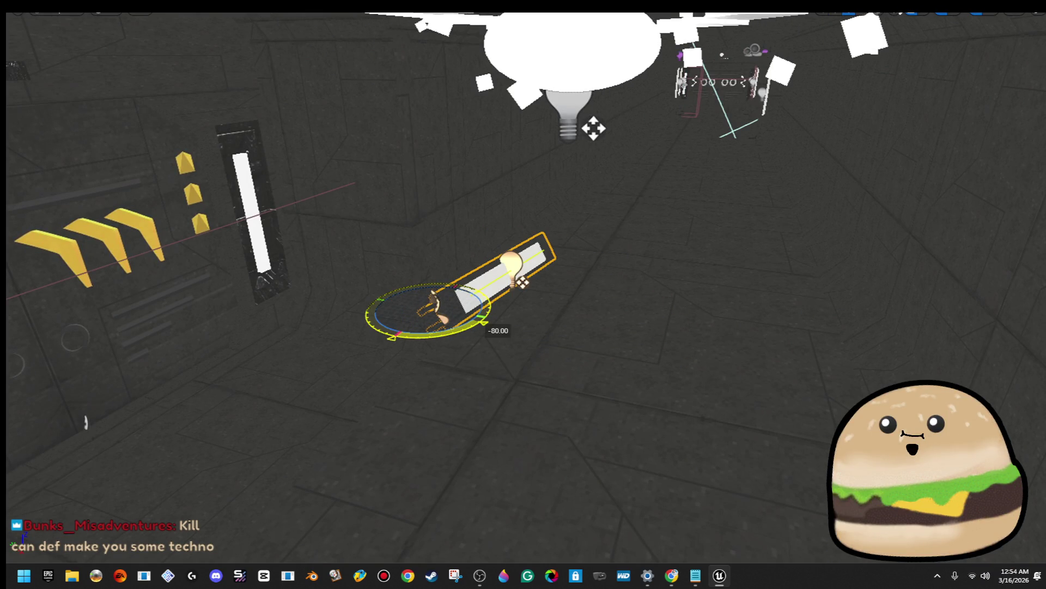
{"action": "key", "text": "f"}
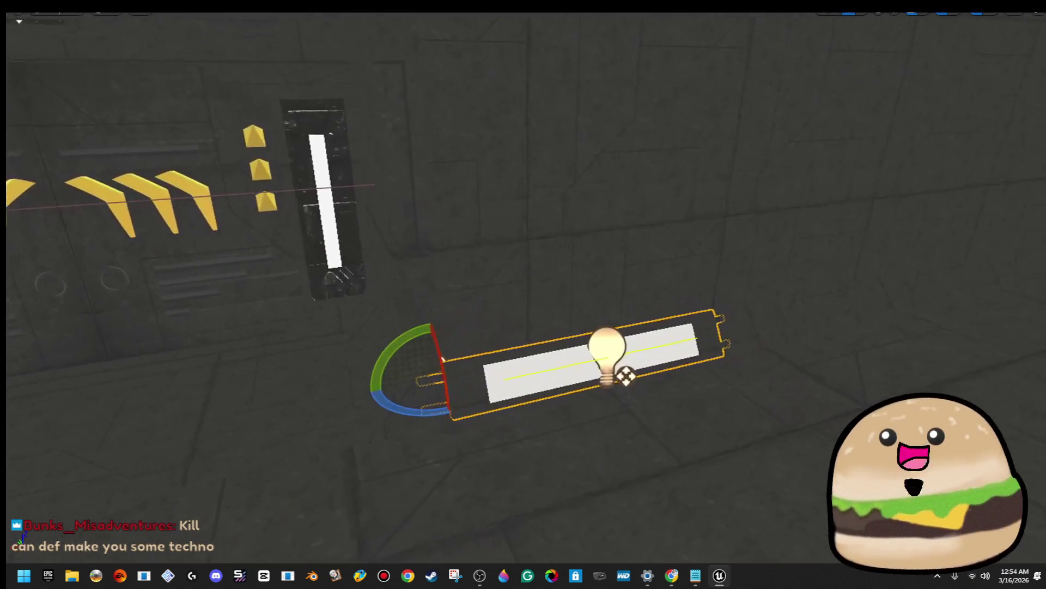
{"action": "left_click_drag", "start_coordinate": [390, 366], "coordinate": [394, 370]}
{"action": "key", "text": "F11"}
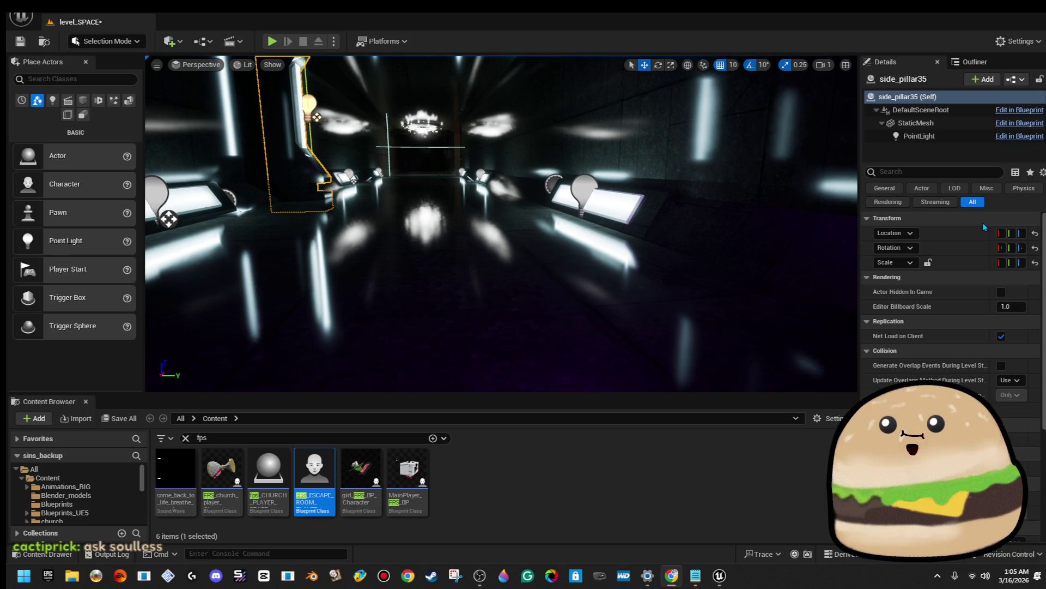
Fly the view toward the lit side pillar on the right
{"action": "mouse_move", "coordinate": [593, 199]}
{"action": "left_mouse_down"}
{"action": "mouse_move", "coordinate": [633, 206]}
{"action": "mouse_move", "coordinate": [610, 197]}
{"action": "mouse_move", "coordinate": [627, 180]}
{"action": "mouse_move", "coordinate": [599, 205]}
{"action": "mouse_move", "coordinate": [589, 196]}
{"action": "mouse_move", "coordinate": [660, 204]}
{"action": "mouse_move", "coordinate": [627, 205]}
{"action": "left_mouse_up"}
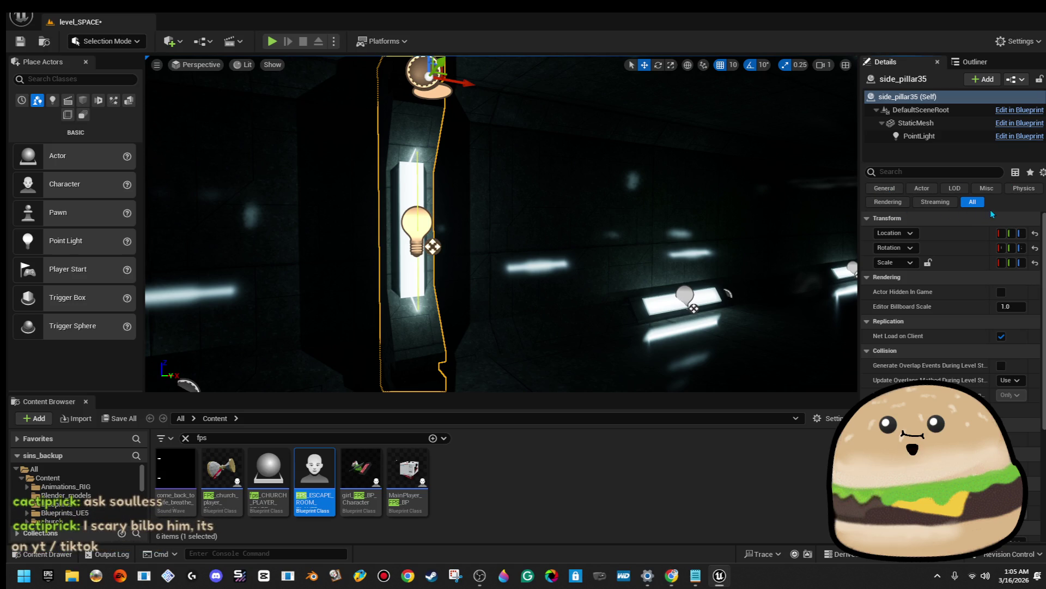
{"action": "mouse_move", "coordinate": [490, 218]}
{"action": "left_mouse_down"}
{"action": "mouse_move", "coordinate": [490, 245]}
{"action": "mouse_move", "coordinate": [463, 245]}
{"action": "left_mouse_up"}
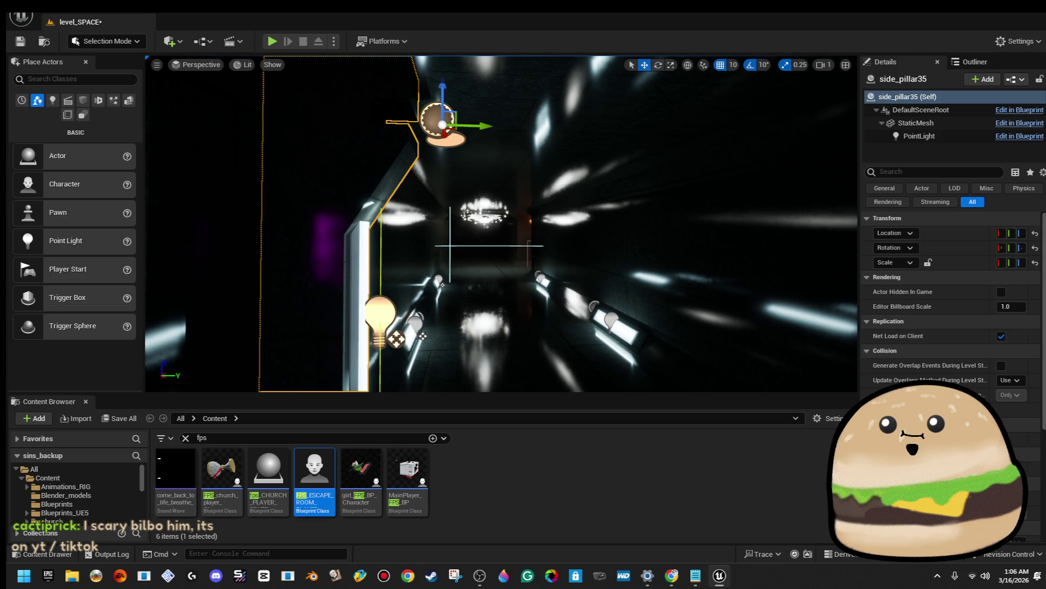
{"action": "scroll", "coordinate": [954, 300], "scroll_direction": "down", "scroll_amount": 3}
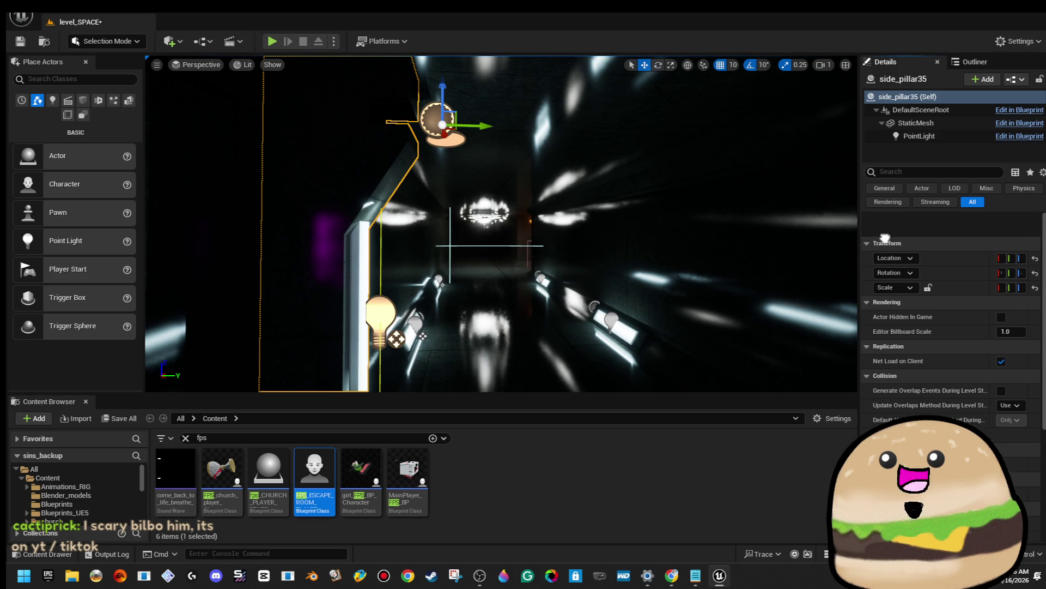
{"action": "key", "text": "w"}
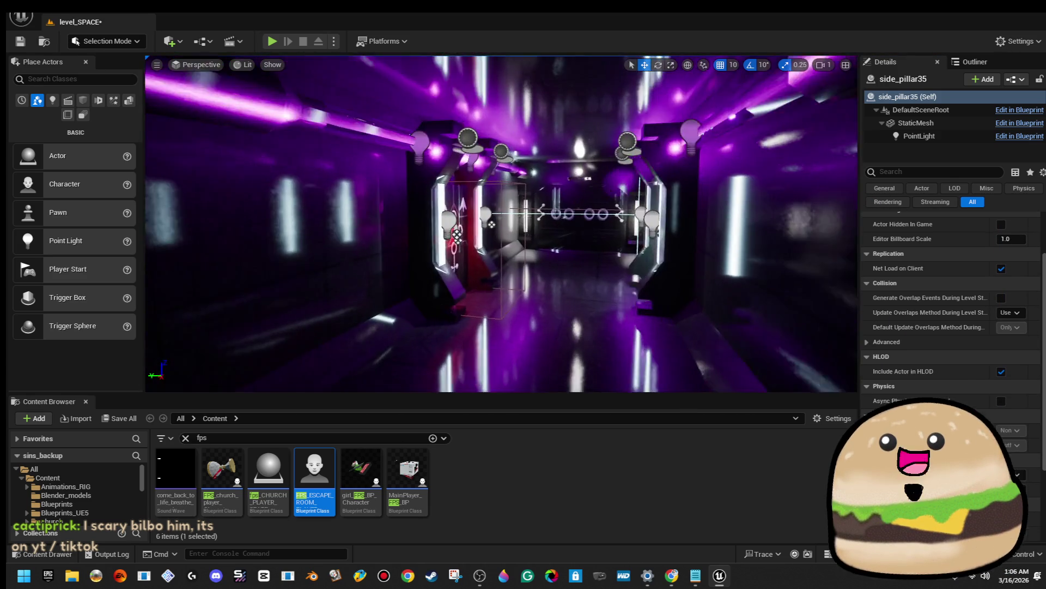
{"action": "key", "text": "w"}
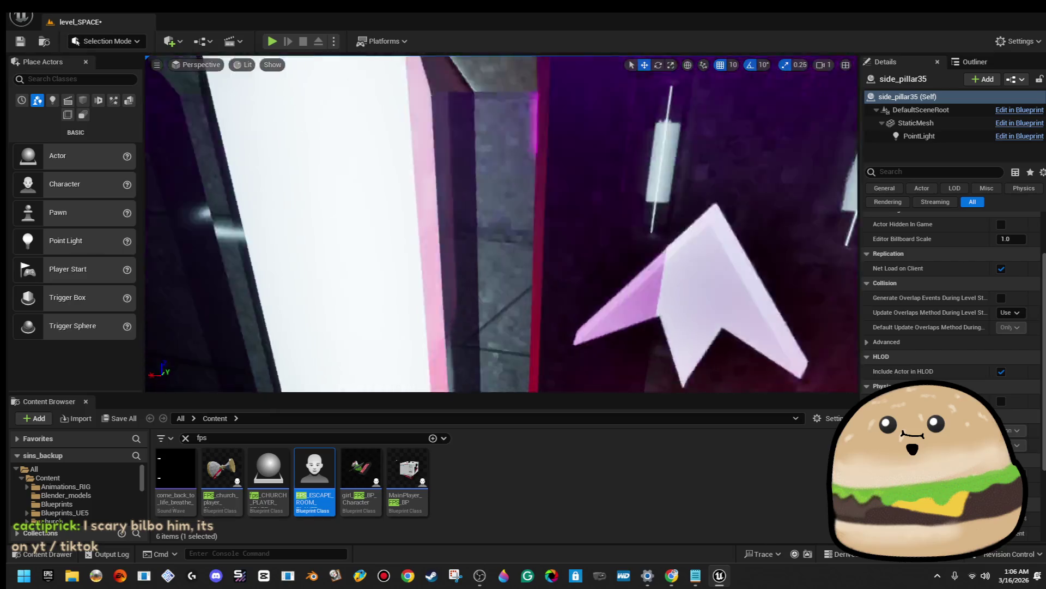
{"action": "key", "text": "w"}
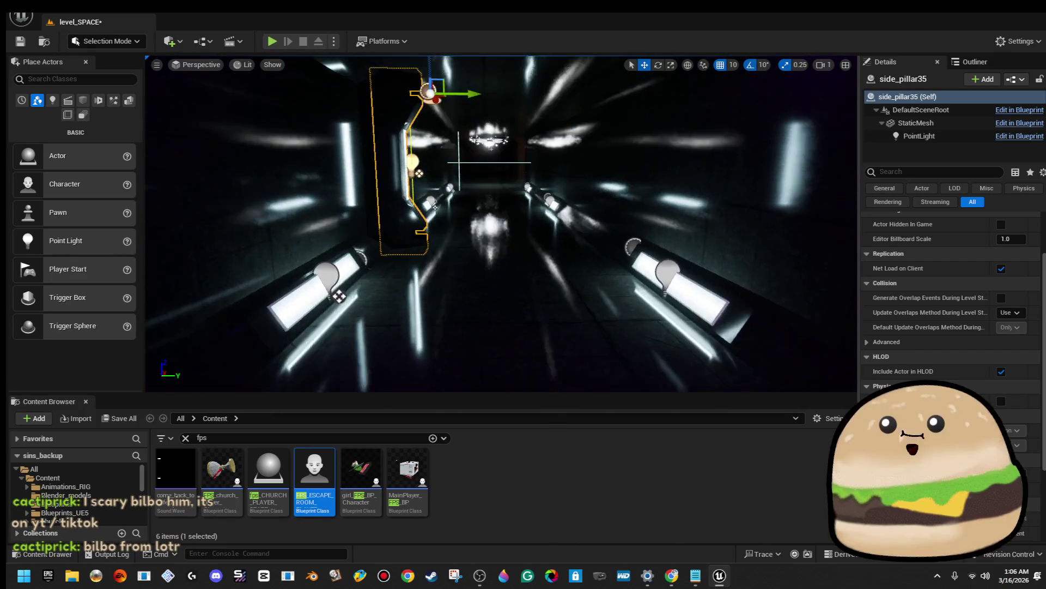
{"action": "key", "text": "w"}
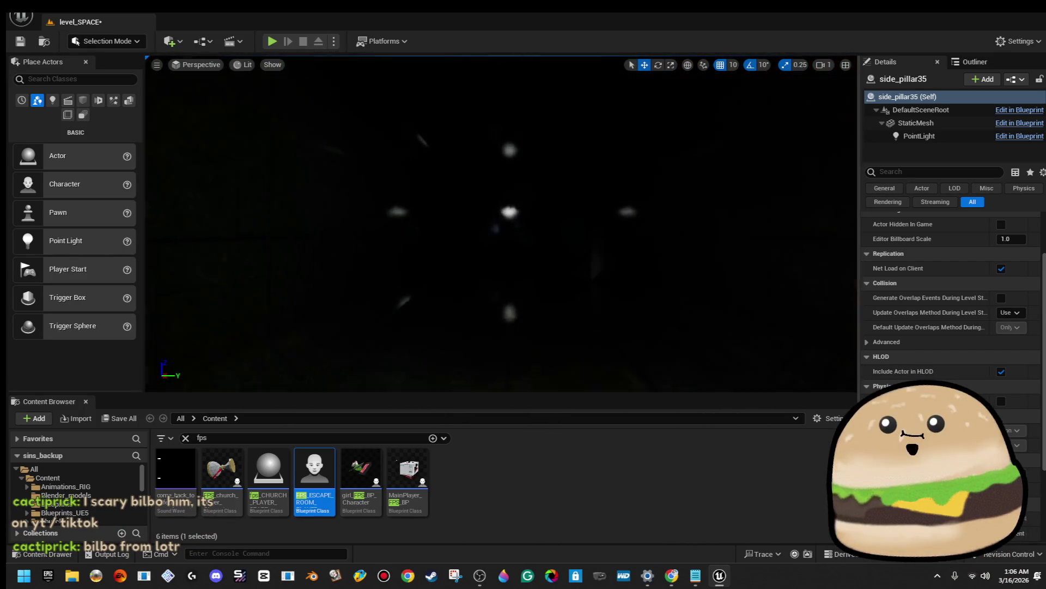
Widen the side panel beside the viewport and switch it to the Outliner actor list
{"action": "key", "text": "w"}
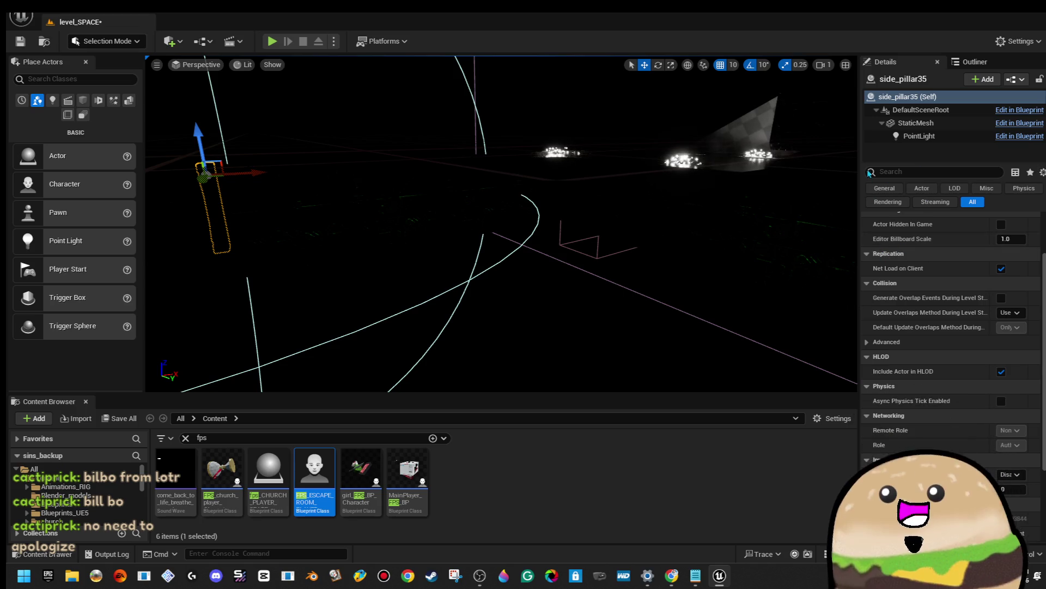
{"action": "left_click_drag", "start_coordinate": [860, 167], "coordinate": [791, 168]}
{"action": "left_click", "coordinate": [922, 62]}
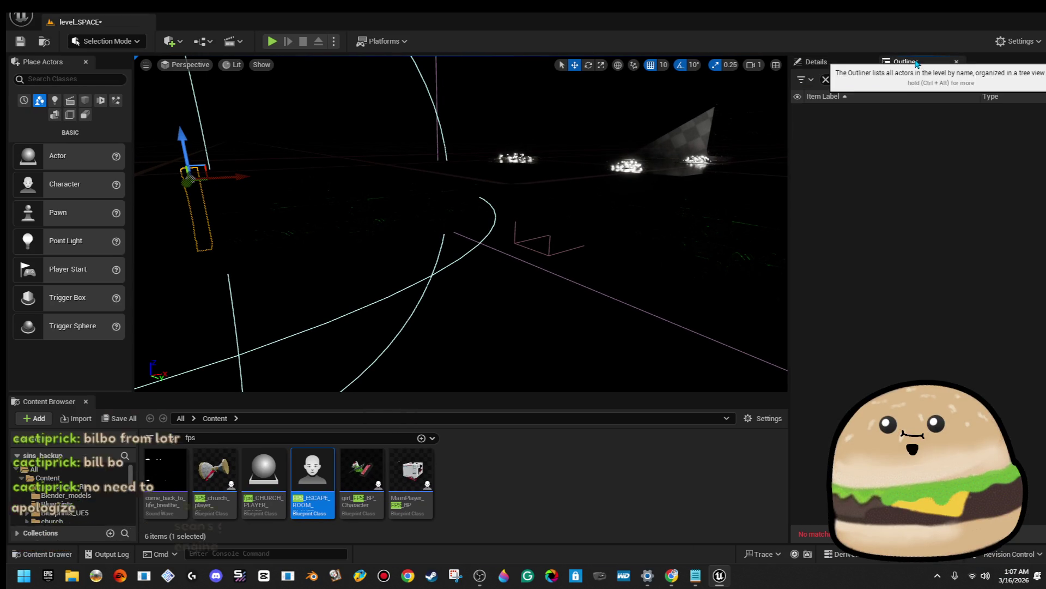
{"action": "left_click", "coordinate": [840, 62]}
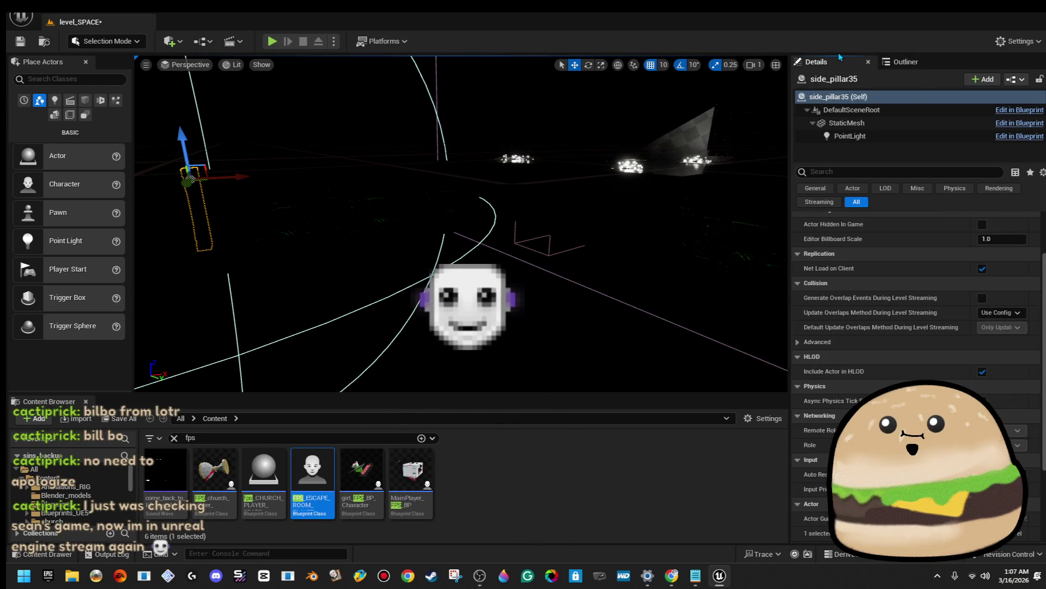
{"action": "key", "text": "d"}
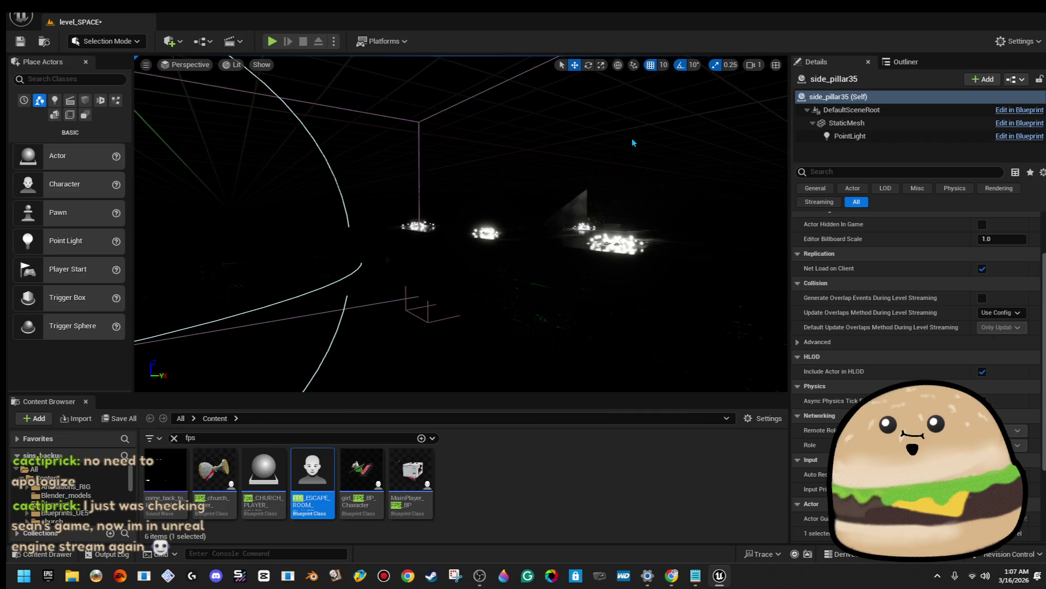
{"action": "left_click", "coordinate": [906, 61]}
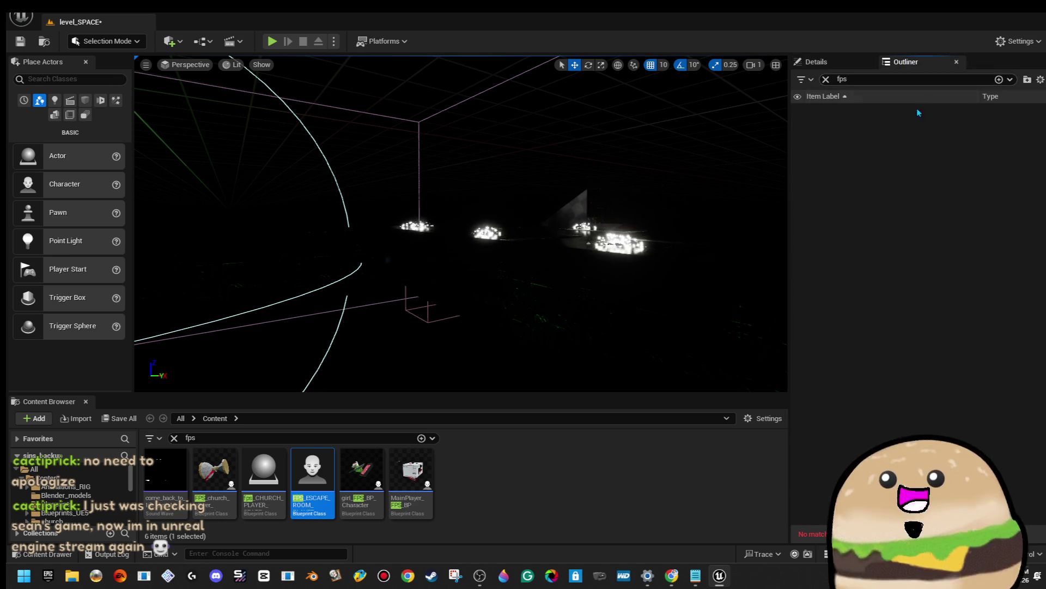
Clear the Outliner's fps filter, set the viewport to Unlit, and fly forward over the level
{"action": "left_click", "coordinate": [825, 80]}
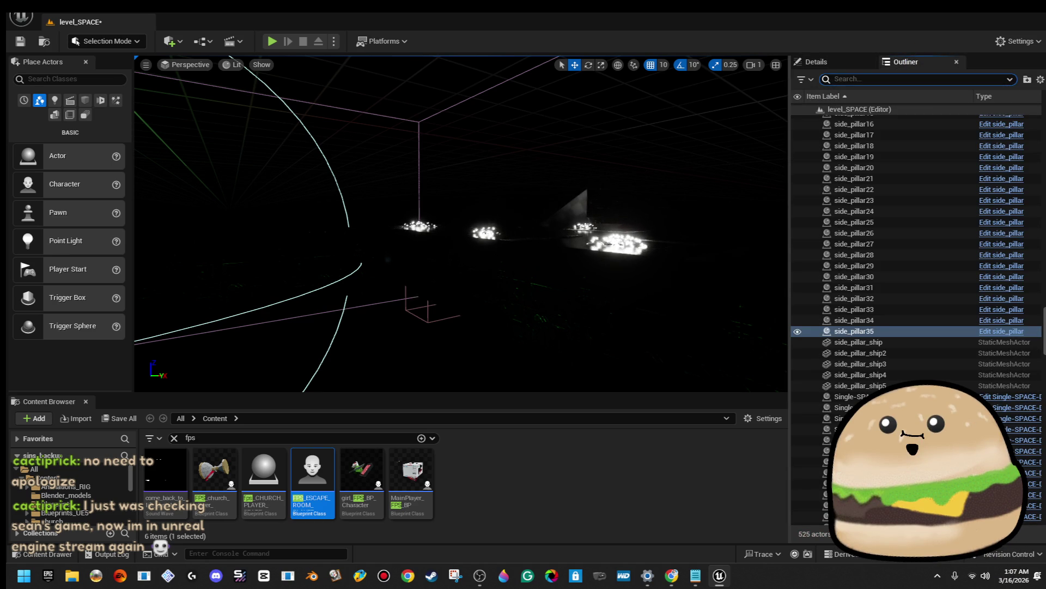
{"action": "left_click", "coordinate": [231, 65]}
{"action": "left_click", "coordinate": [263, 120]}
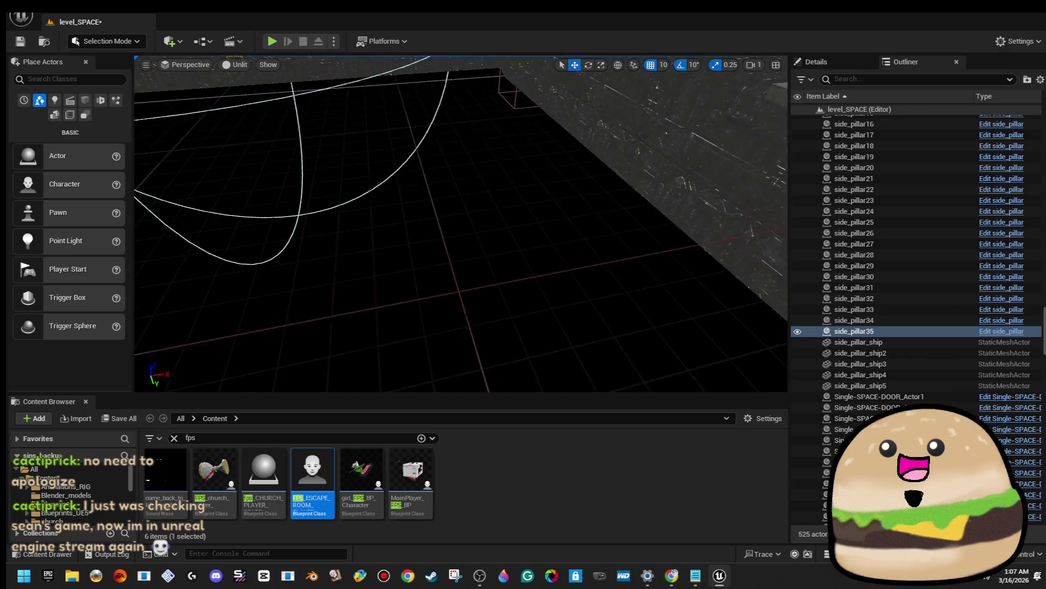
{"action": "key", "text": "w"}
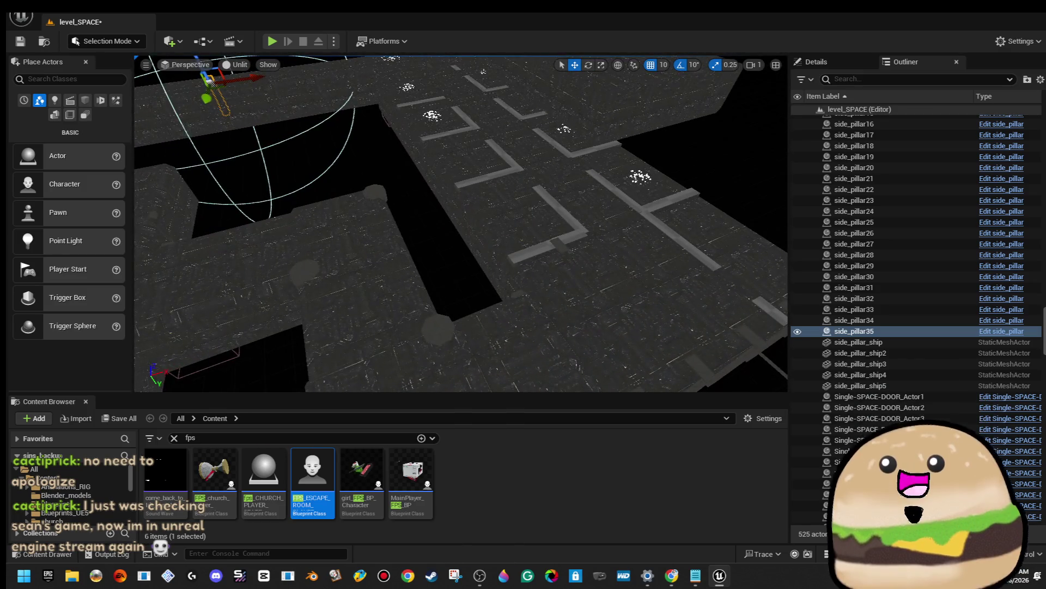
{"action": "key", "text": "w"}
{"action": "key", "text": "w"}
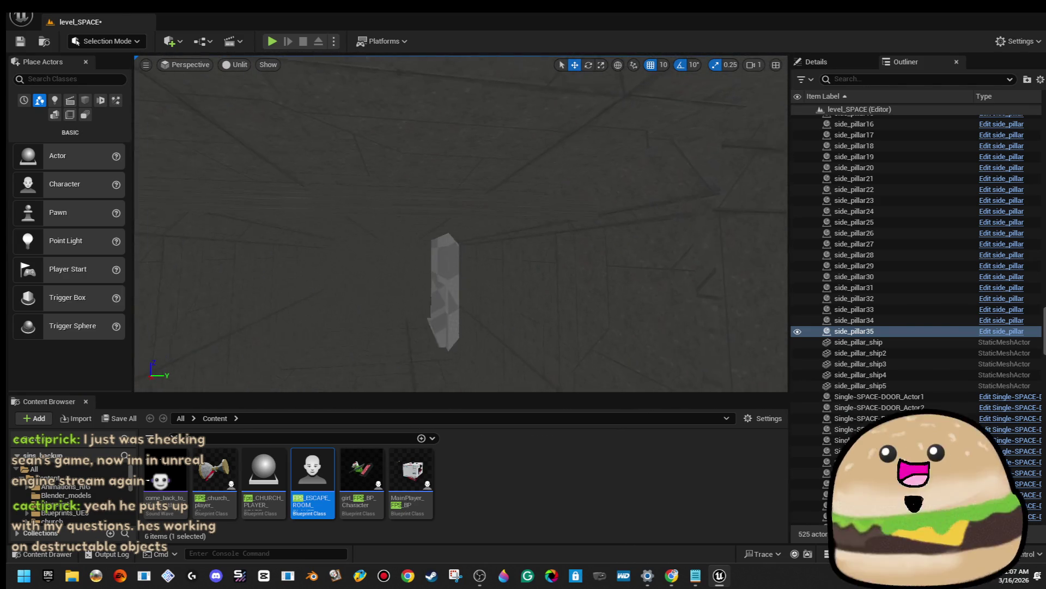
Inspect the long tube and the flat plane Cube13 near the checkered wall
{"action": "left_click", "coordinate": [417, 194]}
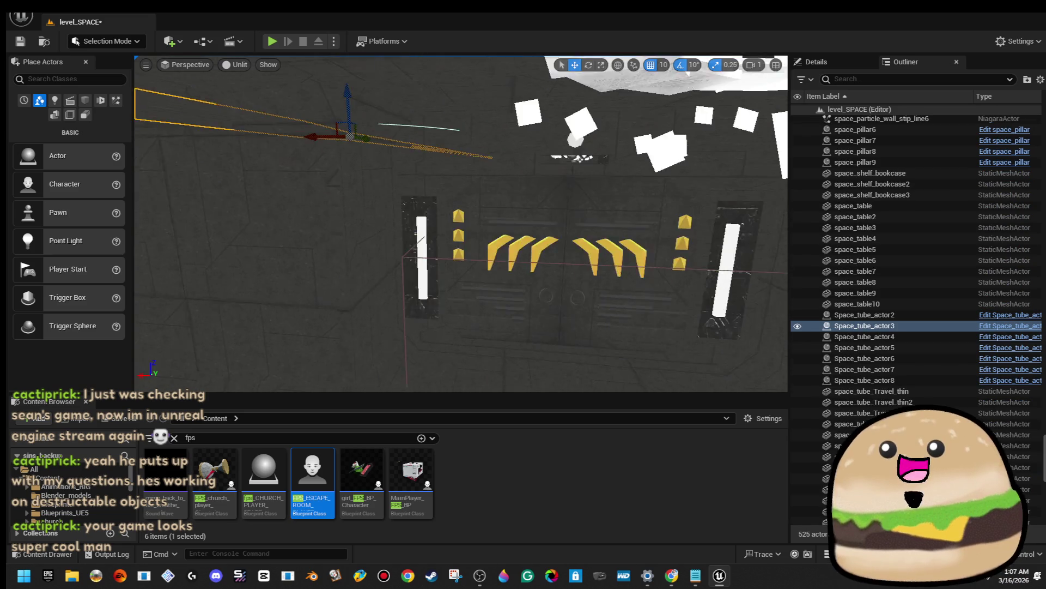
{"action": "key", "text": "f"}
{"action": "left_click_drag", "start_coordinate": [276, 365], "coordinate": [276, 365]}
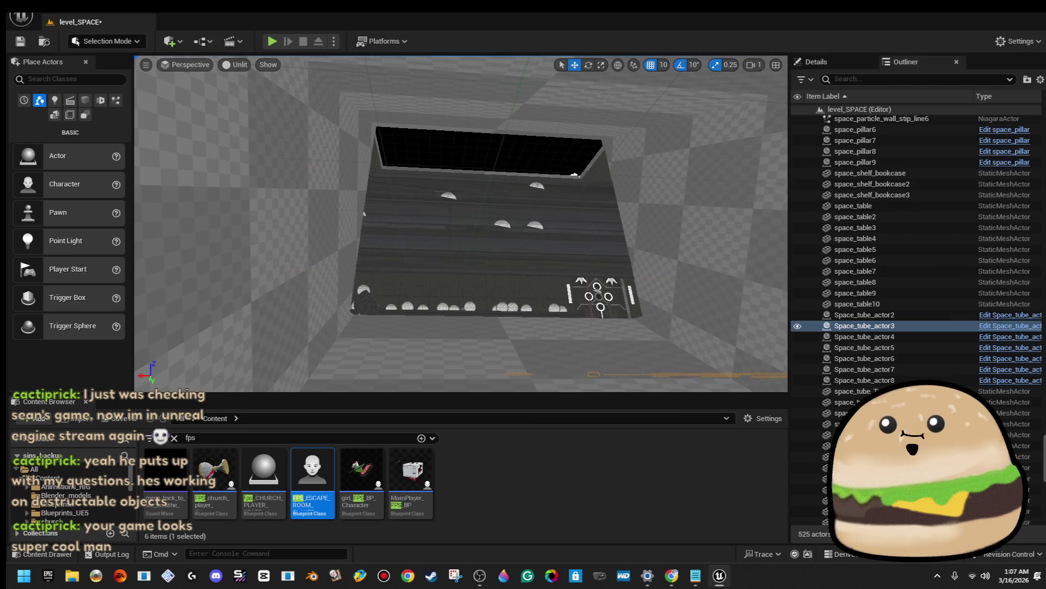
{"action": "left_click", "coordinate": [542, 246]}
{"action": "left_click_drag", "start_coordinate": [544, 249], "coordinate": [544, 249]}
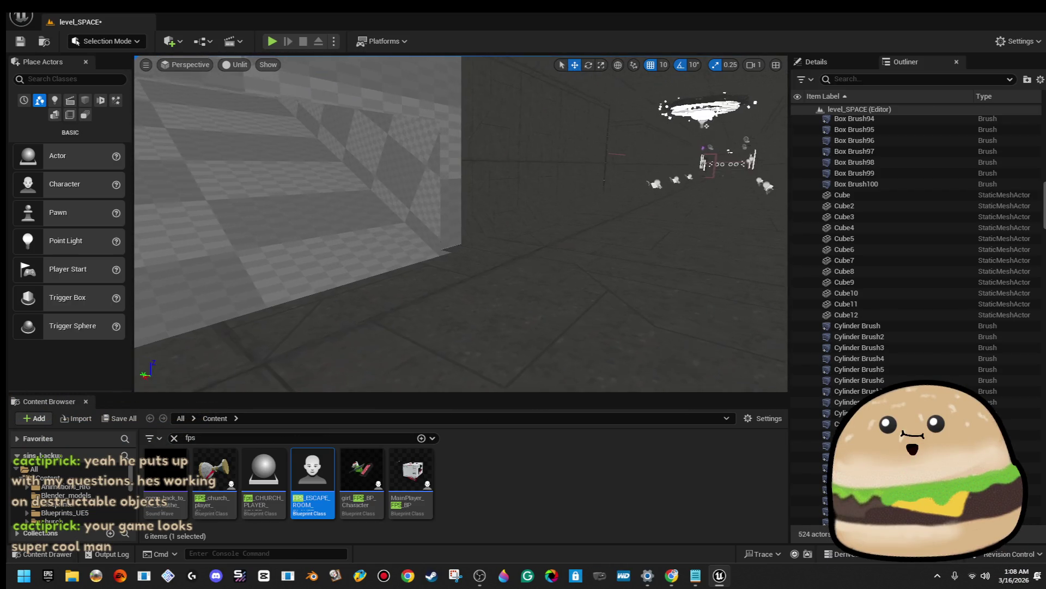
Play-test the level from a spot on the floor, then stop the preview
{"action": "right_click", "coordinate": [622, 292]}
{"action": "left_click", "coordinate": [648, 363]}
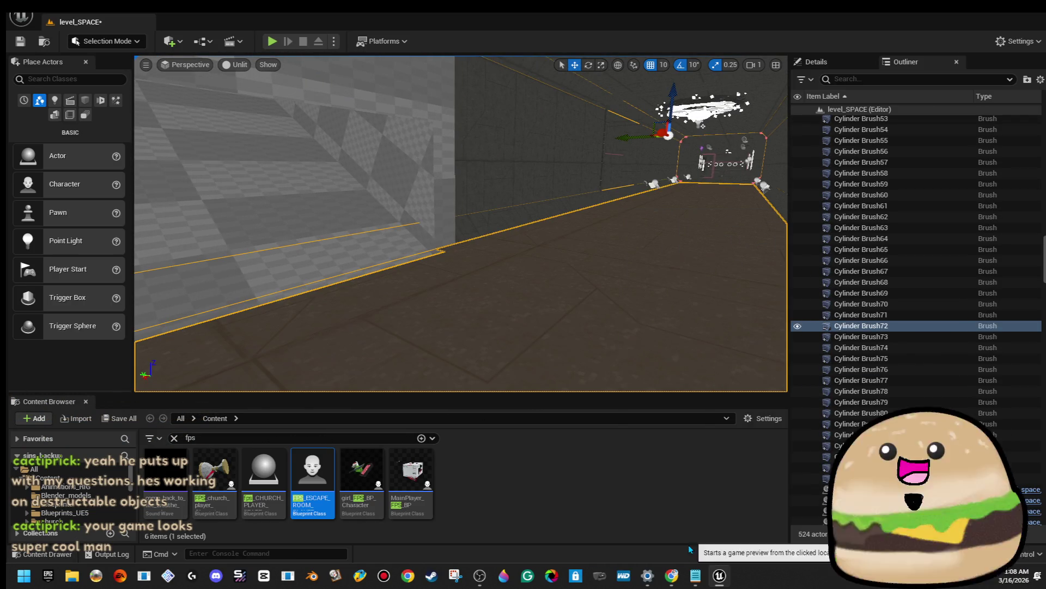
{"action": "key", "text": "Escape"}
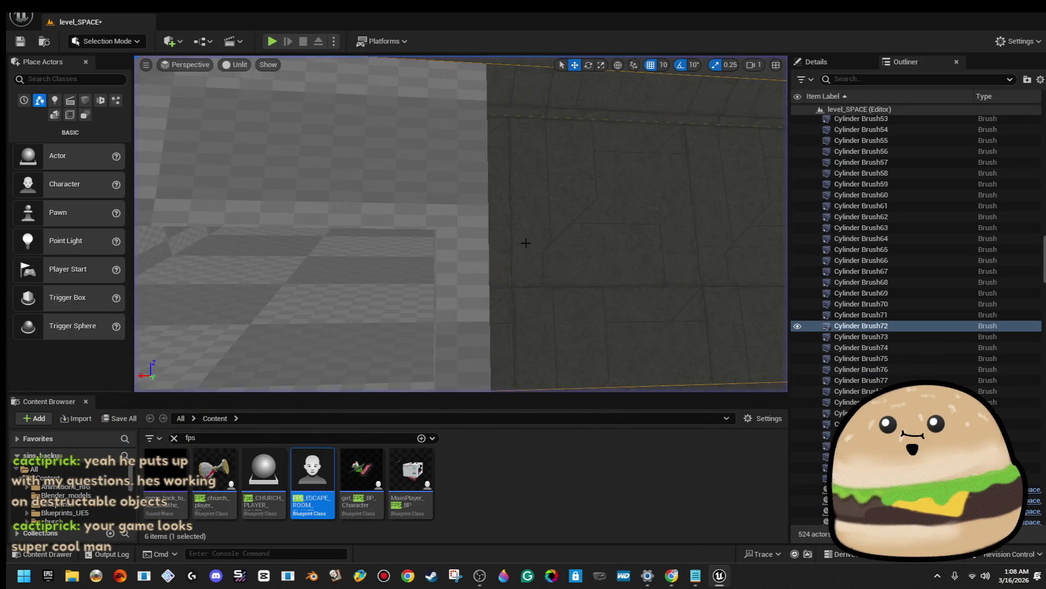
Select the wall box brush and the floor brush Box Brush100 to inspect them
{"action": "left_click_drag", "start_coordinate": [470, 233], "coordinate": [498, 243]}
{"action": "left_click", "coordinate": [470, 234]}
{"action": "left_click", "coordinate": [498, 239]}
{"action": "left_click_drag", "start_coordinate": [198, 98], "coordinate": [199, 98]}
{"action": "left_click", "coordinate": [139, 47]}
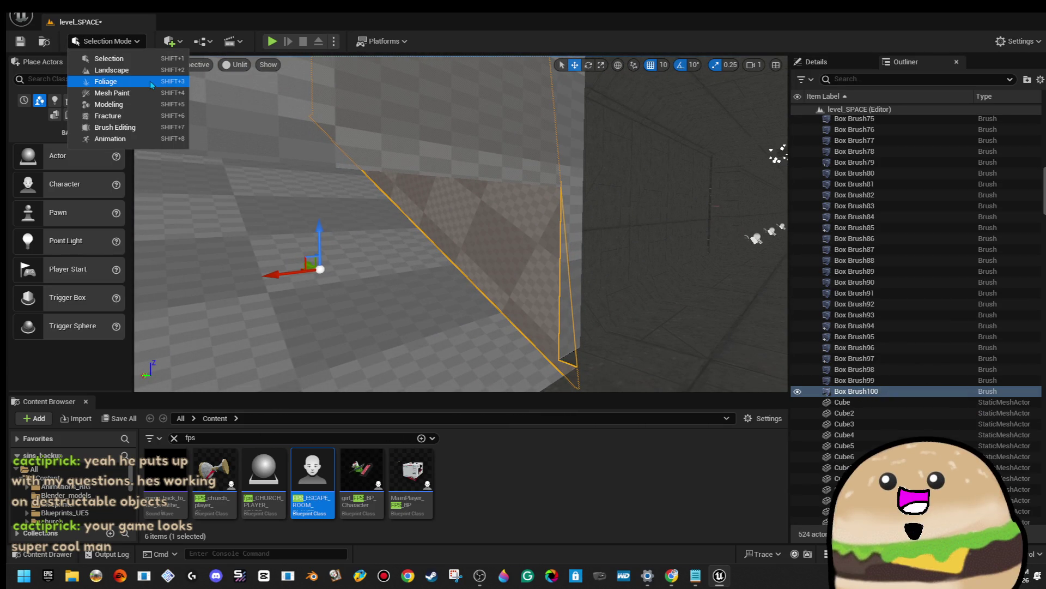
Switch to Brush Editing mode and select Box Brush100 in the brush room
{"action": "left_click", "coordinate": [151, 129]}
{"action": "left_click", "coordinate": [403, 229]}
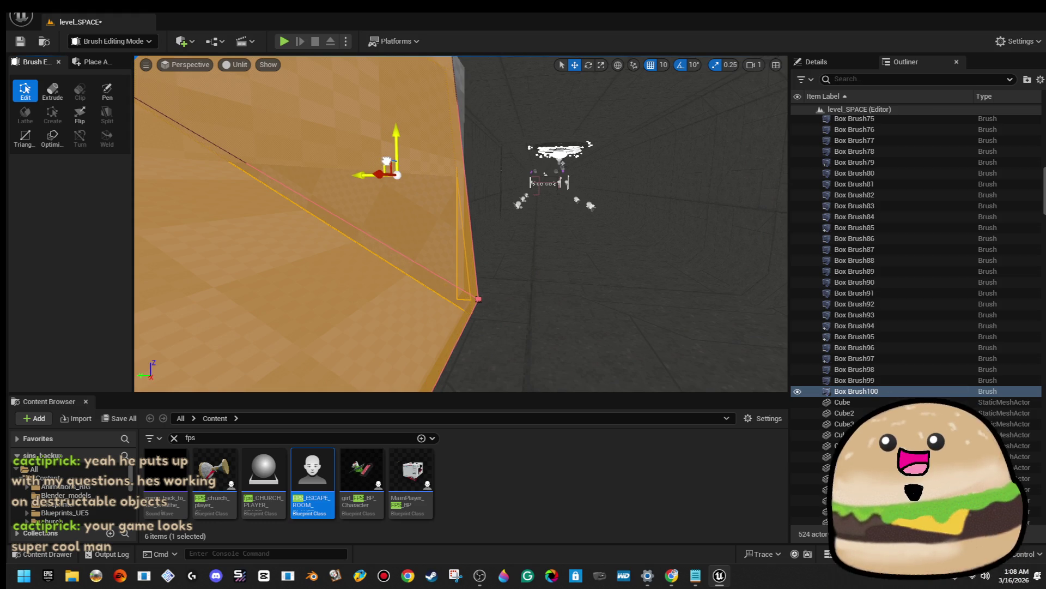
{"action": "left_click_drag", "start_coordinate": [449, 171], "coordinate": [414, 196]}
{"action": "left_click_drag", "start_coordinate": [581, 192], "coordinate": [539, 212]}
{"action": "left_click", "coordinate": [581, 191]}
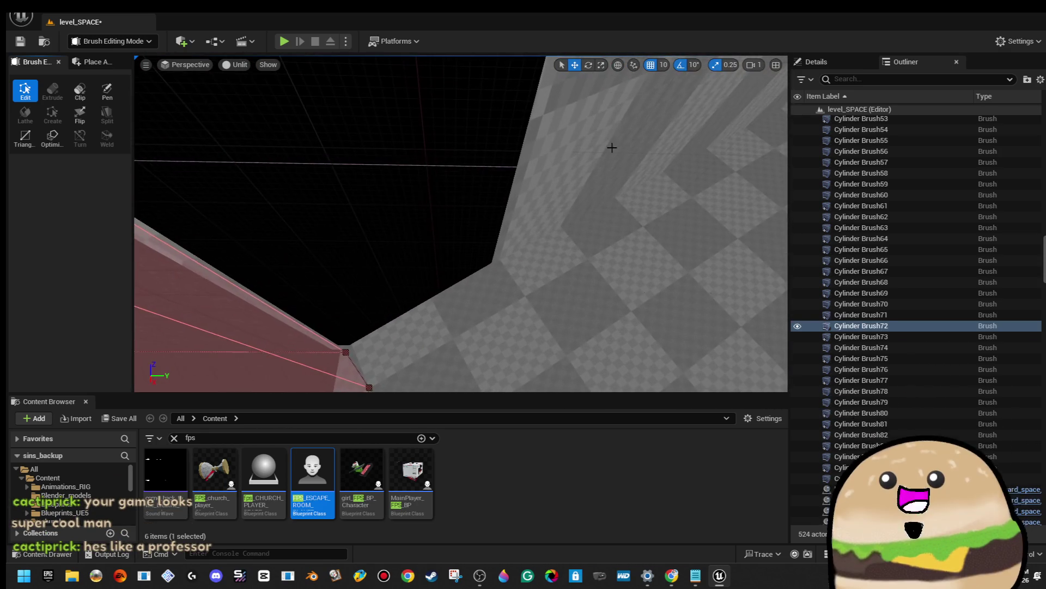
{"action": "left_click", "coordinate": [621, 147]}
{"action": "left_click_drag", "start_coordinate": [621, 147], "coordinate": [573, 178]}
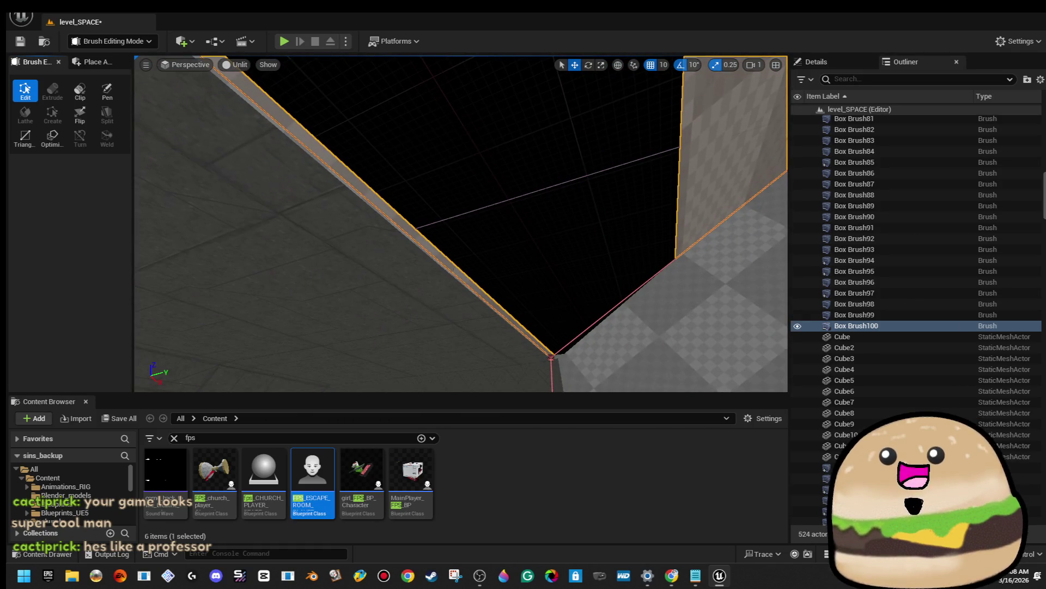
Move to the brush wall's corner and drag its vertex up along the Z axis
{"action": "left_click_drag", "start_coordinate": [453, 273], "coordinate": [453, 273]}
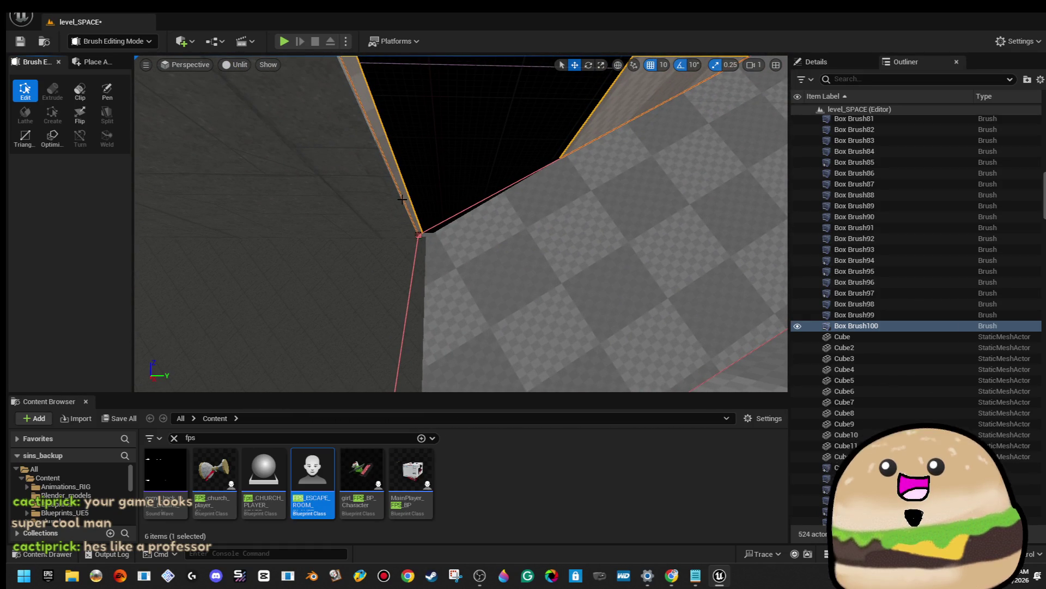
{"action": "left_click_drag", "start_coordinate": [402, 200], "coordinate": [420, 167]}
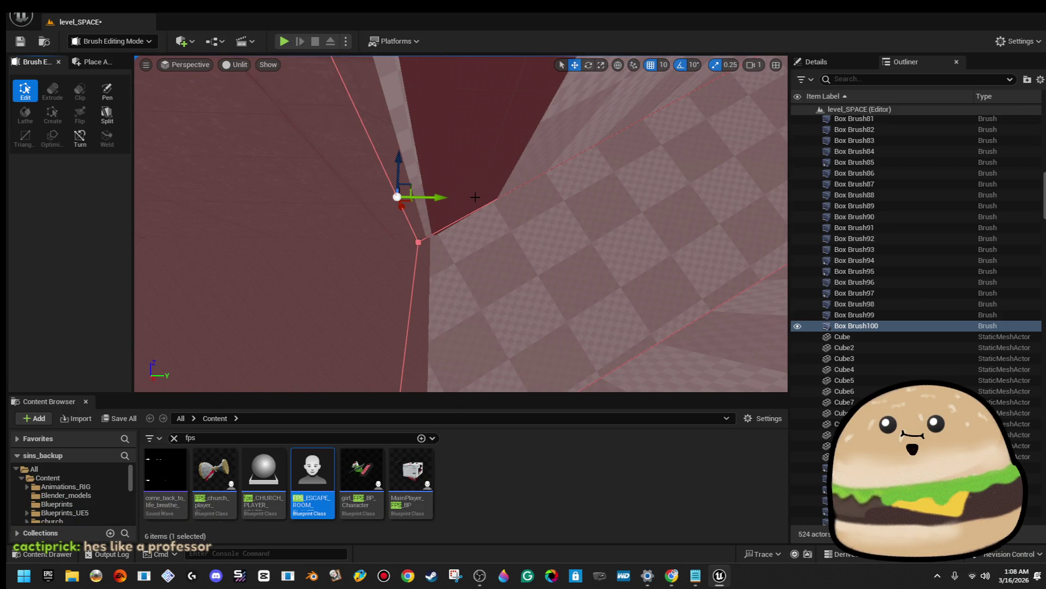
{"action": "left_click_drag", "start_coordinate": [419, 218], "coordinate": [420, 218]}
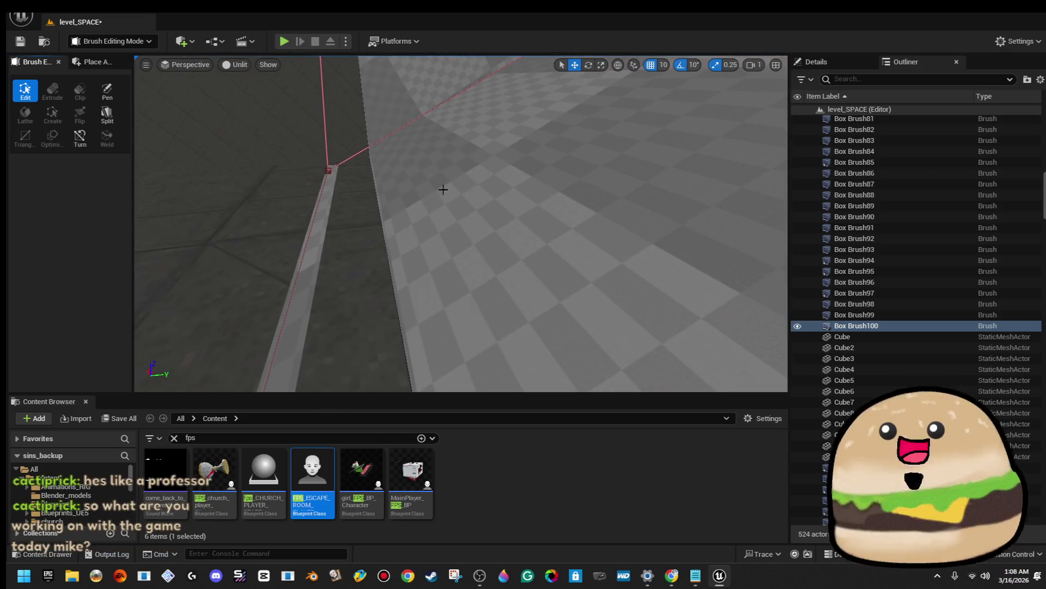
{"action": "left_click_drag", "start_coordinate": [319, 275], "coordinate": [319, 276]}
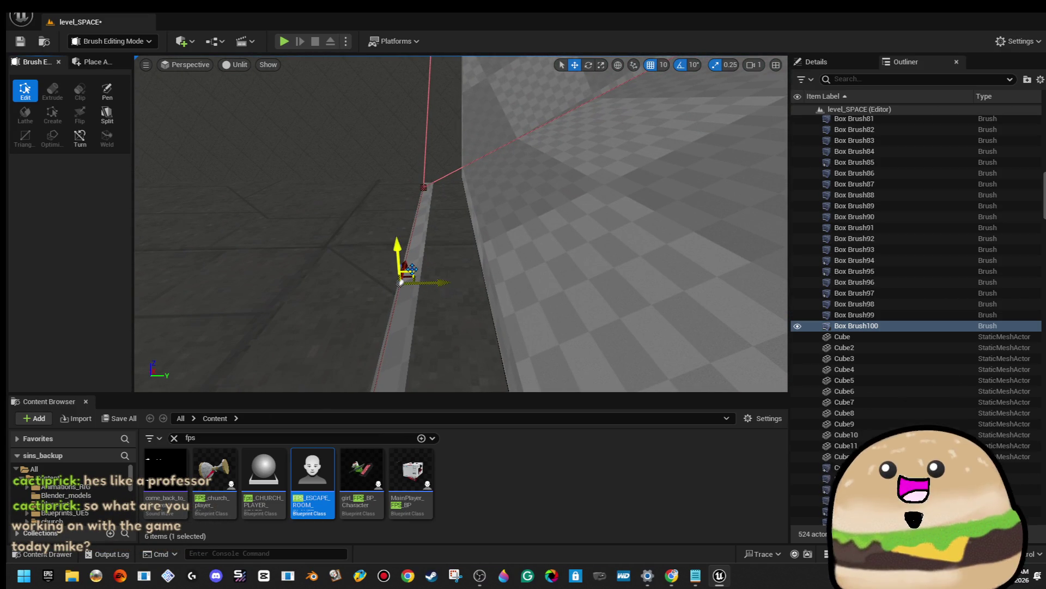
{"action": "left_click_drag", "start_coordinate": [484, 266], "coordinate": [486, 251]}
{"action": "left_click_drag", "start_coordinate": [326, 217], "coordinate": [326, 217]}
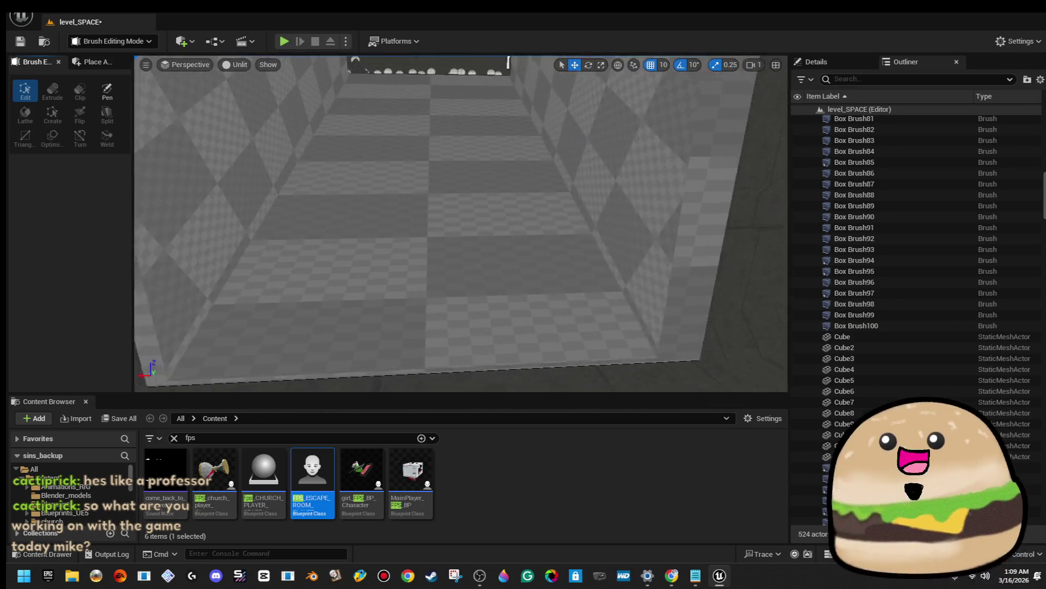
Look over the checkered wall and floor, then switch the viewport back to Lit
{"action": "left_click_drag", "start_coordinate": [405, 209], "coordinate": [404, 209]}
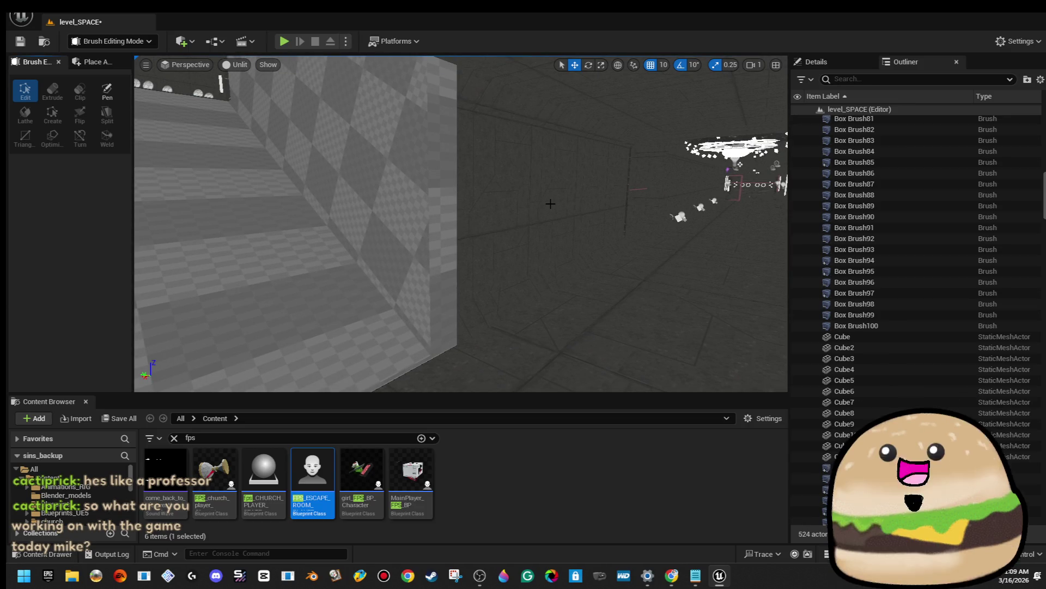
{"action": "left_click_drag", "start_coordinate": [550, 204], "coordinate": [559, 195]}
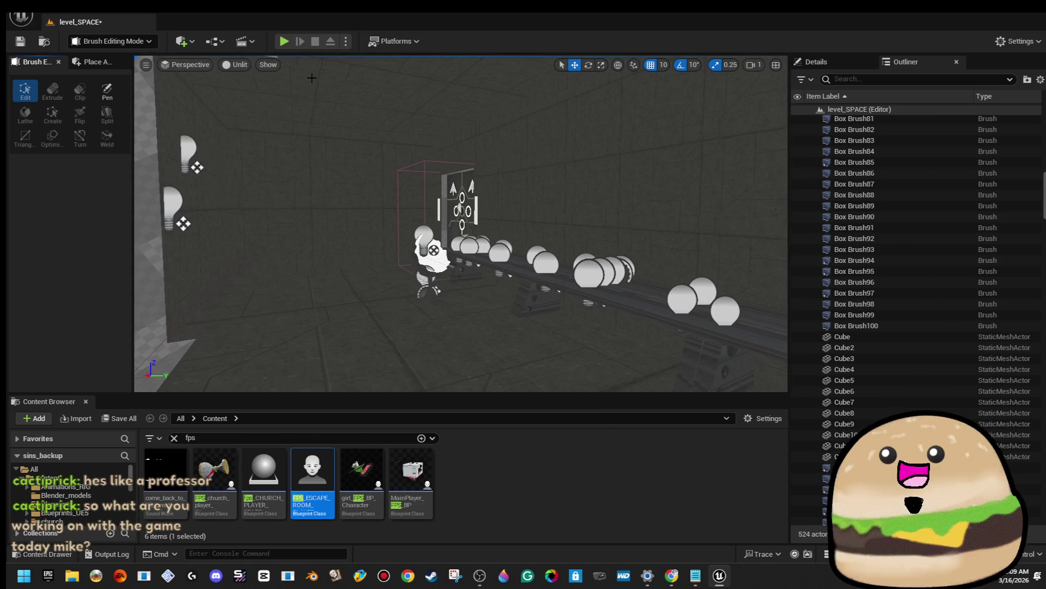
{"action": "left_click", "coordinate": [275, 107]}
{"action": "left_click_drag", "start_coordinate": [551, 203], "coordinate": [550, 203]}
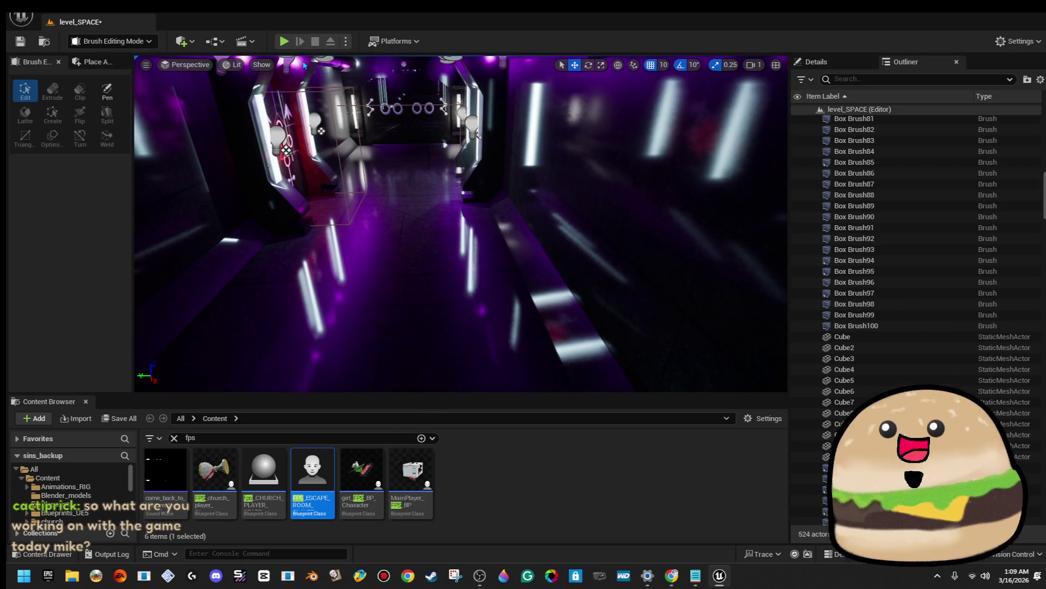
Return to Selection Mode and set the viewport to Unlit
{"action": "left_click", "coordinate": [119, 44]}
{"action": "left_click", "coordinate": [104, 67]}
{"action": "left_click", "coordinate": [140, 43]}
{"action": "left_click", "coordinate": [138, 63]}
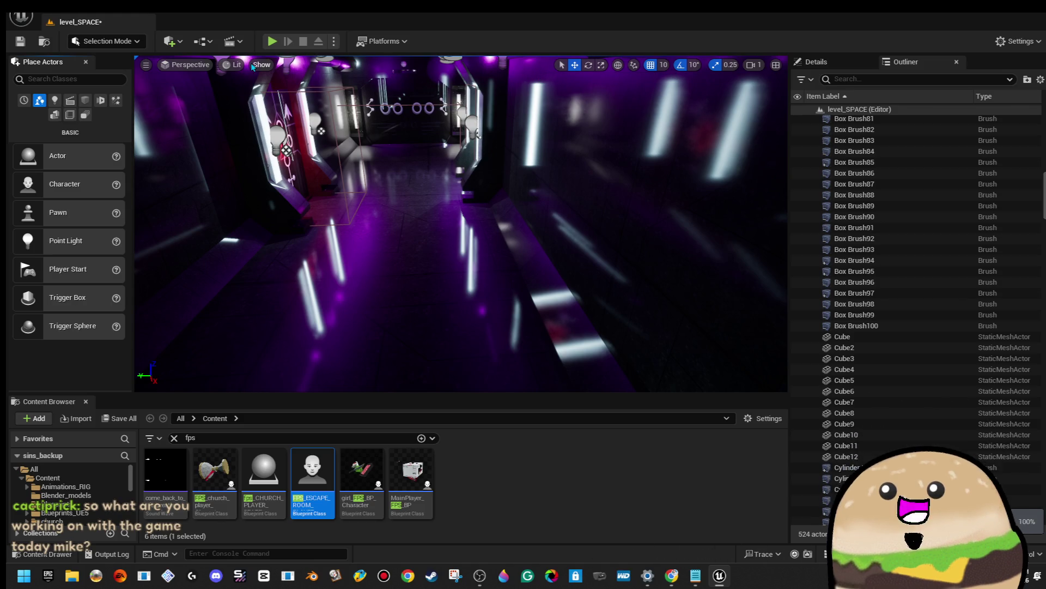
{"action": "left_click", "coordinate": [233, 65]}
{"action": "left_click", "coordinate": [263, 121]}
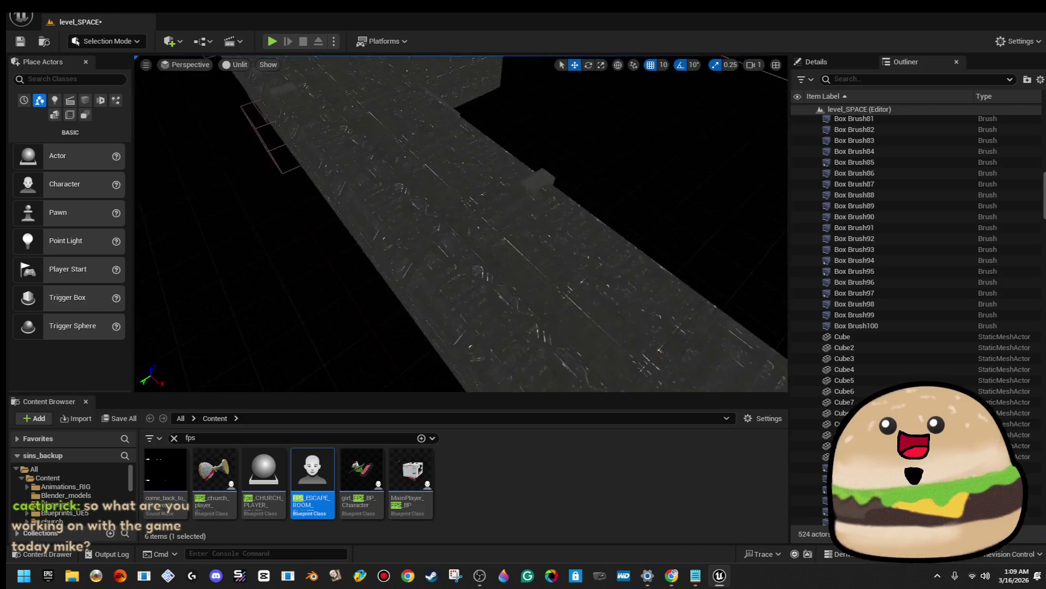
Alt-drag the slab brush outward to duplicate it as Cylinder Brush87, extending the floor
{"action": "mouse_move", "coordinate": [461, 224]}
{"action": "left_mouse_down"}
{"action": "mouse_move", "coordinate": [428, 226]}
{"action": "mouse_move", "coordinate": [444, 139]}
{"action": "left_mouse_up"}
{"action": "left_click_drag", "start_coordinate": [480, 148], "coordinate": [480, 149]}
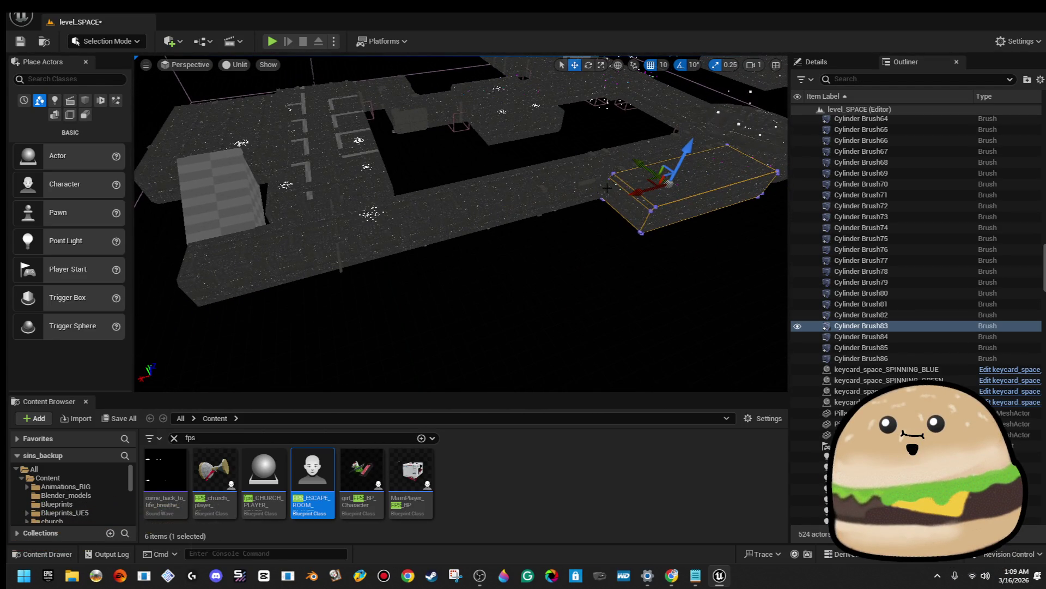
{"action": "mouse_move", "coordinate": [640, 189]}
{"action": "left_mouse_down"}
{"action": "mouse_move", "coordinate": [341, 270]}
{"action": "mouse_move", "coordinate": [180, 290]}
{"action": "left_mouse_up"}
{"action": "key", "text": "f"}
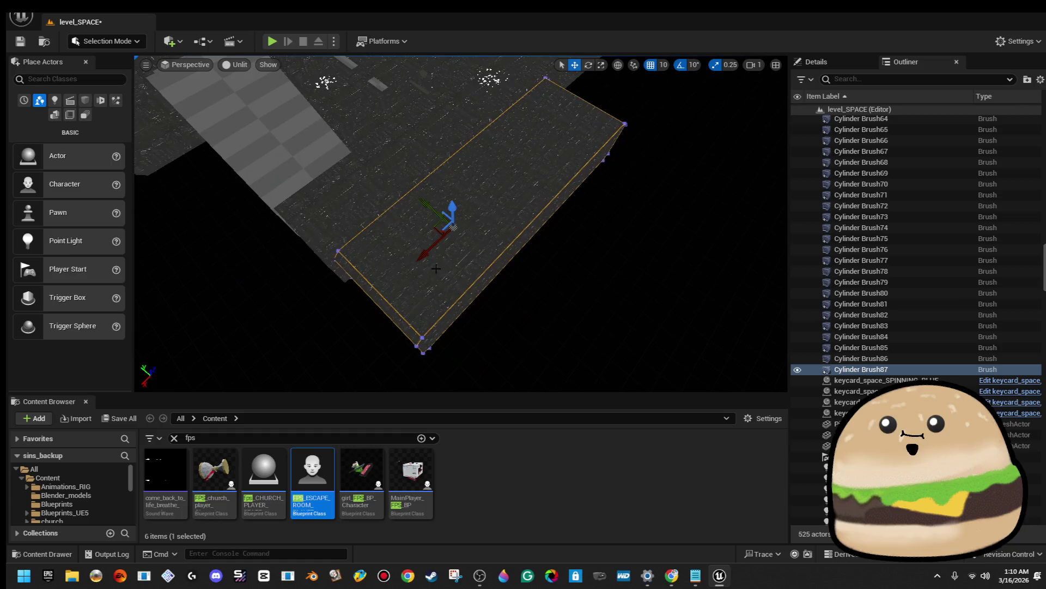
{"action": "key", "text": "d"}
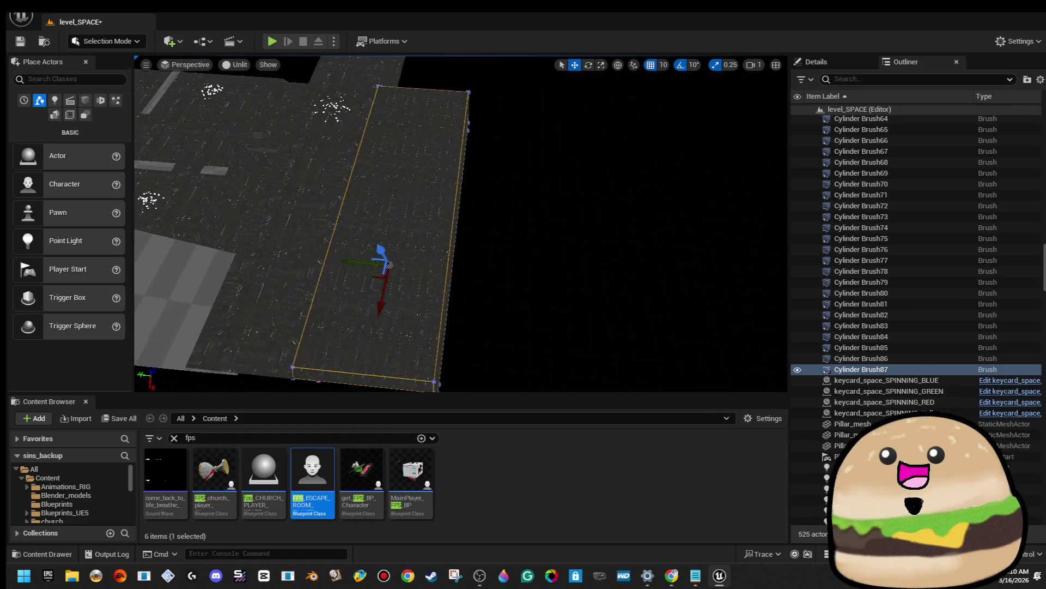
{"action": "left_click", "coordinate": [130, 44]}
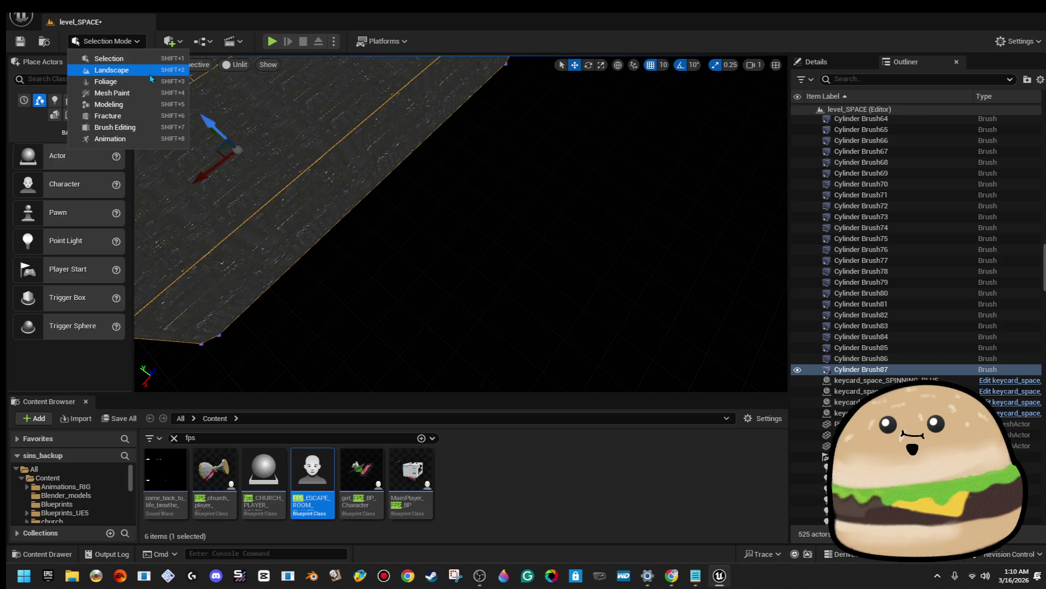
{"action": "left_click", "coordinate": [141, 127]}
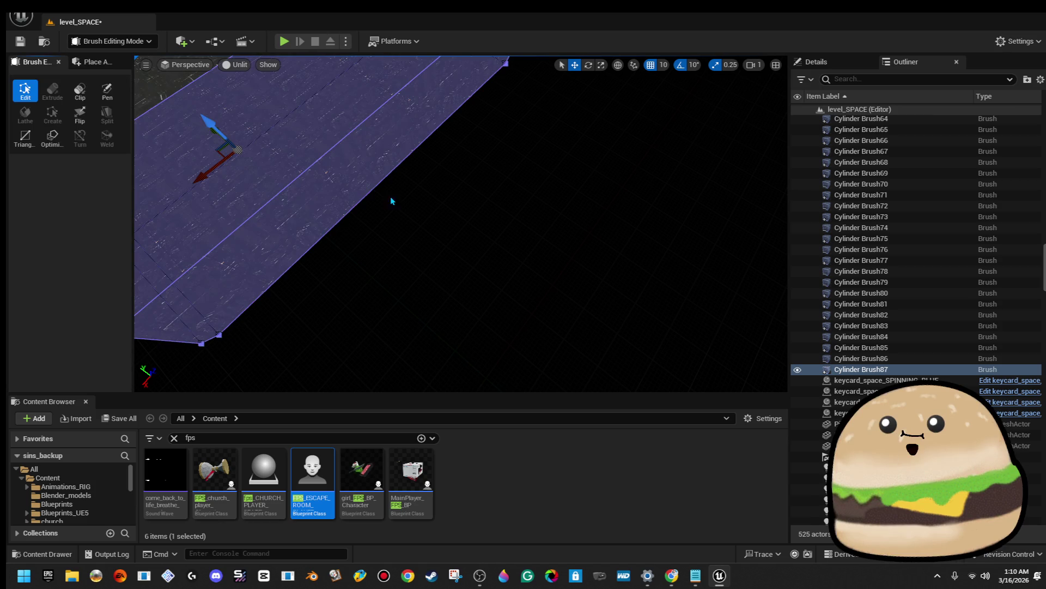
{"action": "left_click_drag", "start_coordinate": [420, 228], "coordinate": [691, 280]}
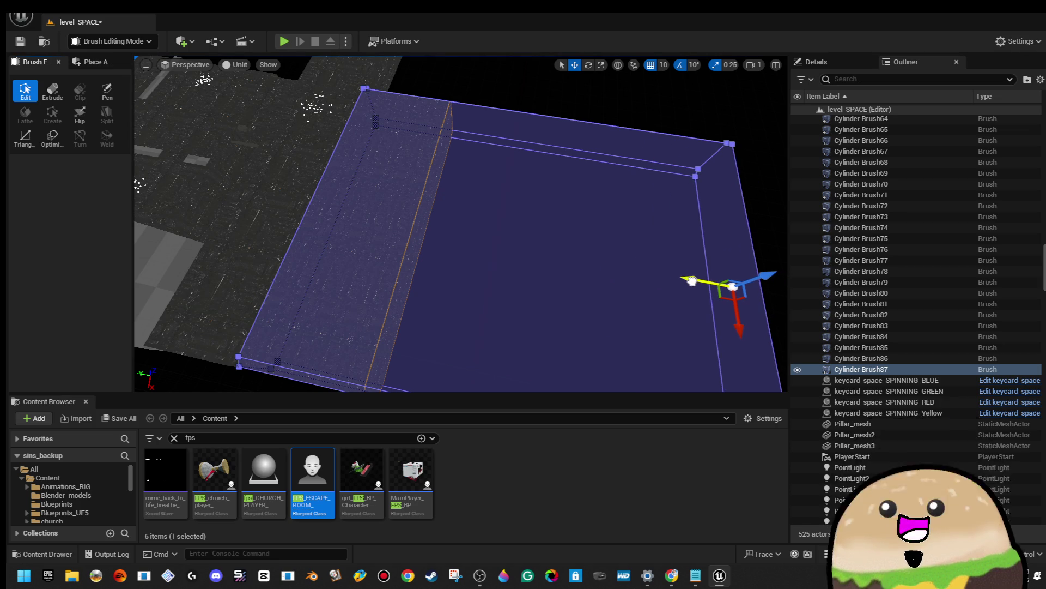
{"action": "mouse_move", "coordinate": [560, 222]}
{"action": "left_mouse_down"}
{"action": "mouse_move", "coordinate": [561, 175]}
{"action": "mouse_move", "coordinate": [547, 201]}
{"action": "mouse_move", "coordinate": [547, 251]}
{"action": "mouse_move", "coordinate": [533, 134]}
{"action": "mouse_move", "coordinate": [518, 123]}
{"action": "left_mouse_up"}
{"action": "left_click", "coordinate": [547, 201]}
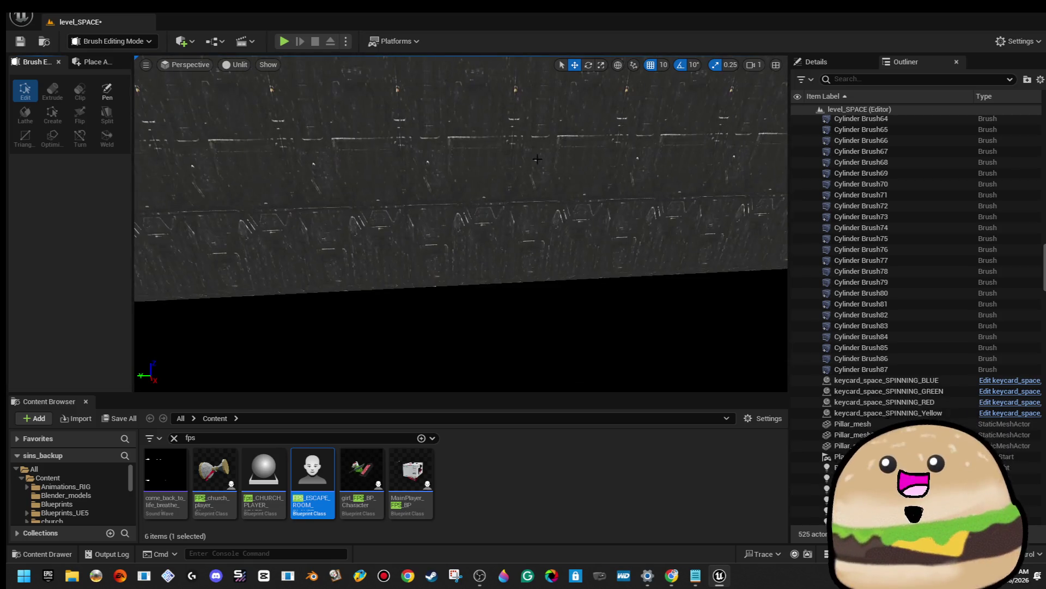
{"action": "left_click", "coordinate": [463, 153]}
{"action": "left_click_drag", "start_coordinate": [463, 153], "coordinate": [474, 175]}
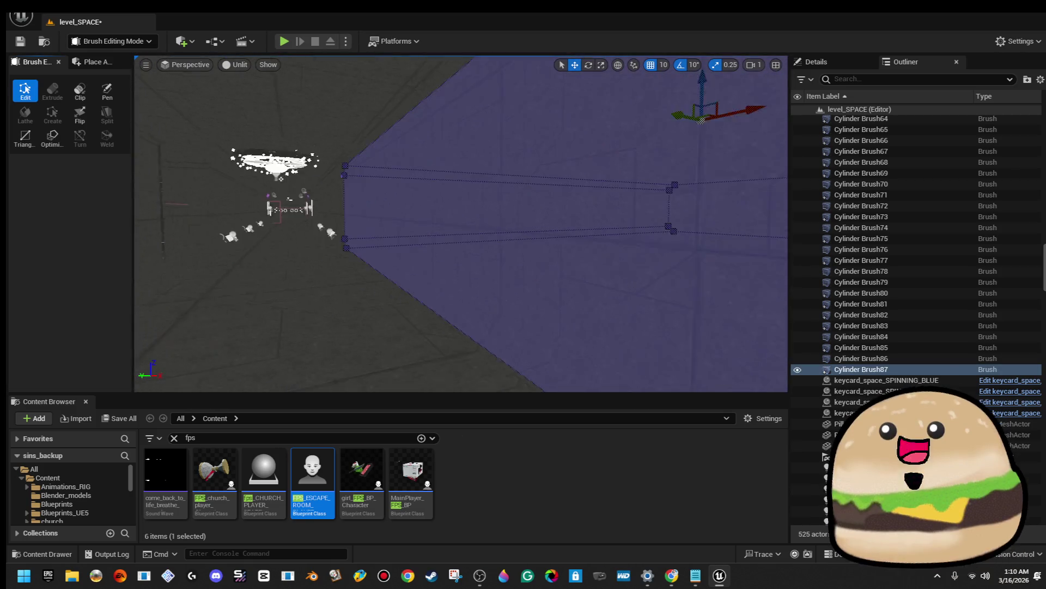
{"action": "mouse_move", "coordinate": [475, 175]}
{"action": "left_mouse_down"}
{"action": "mouse_move", "coordinate": [500, 193]}
{"action": "mouse_move", "coordinate": [493, 226]}
{"action": "mouse_move", "coordinate": [480, 218]}
{"action": "left_mouse_up"}
{"action": "left_click", "coordinate": [543, 217]}
{"action": "left_click_drag", "start_coordinate": [542, 217], "coordinate": [534, 207]}
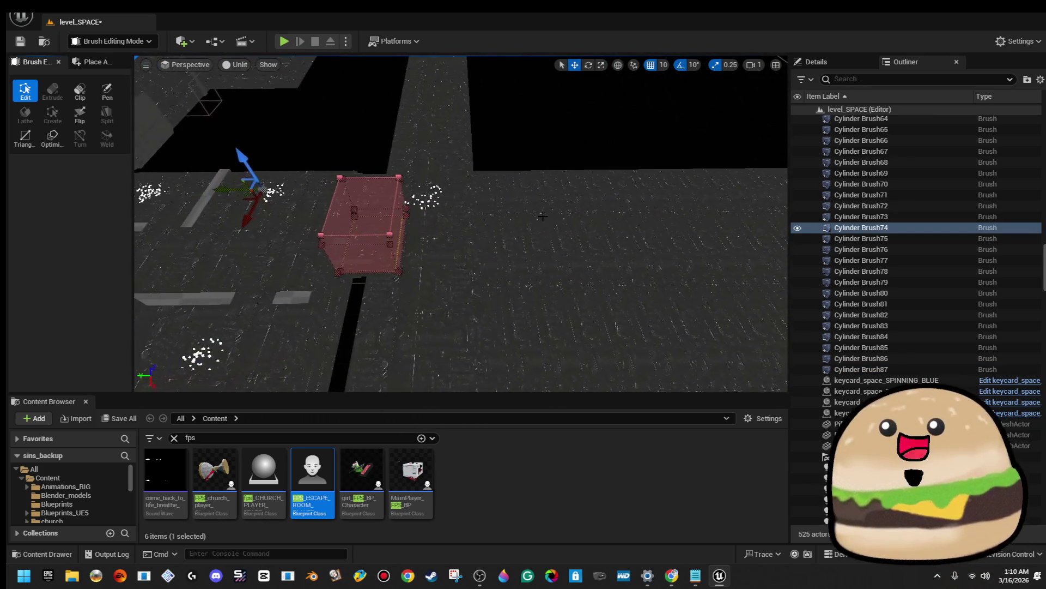
{"action": "left_click_drag", "start_coordinate": [460, 267], "coordinate": [480, 248]}
{"action": "scroll", "coordinate": [461, 223], "scroll_direction": "up", "scroll_amount": 3}
Select the doorway's box brush Box Brush96 together with its two side pillars
{"action": "left_click", "coordinate": [458, 262]}
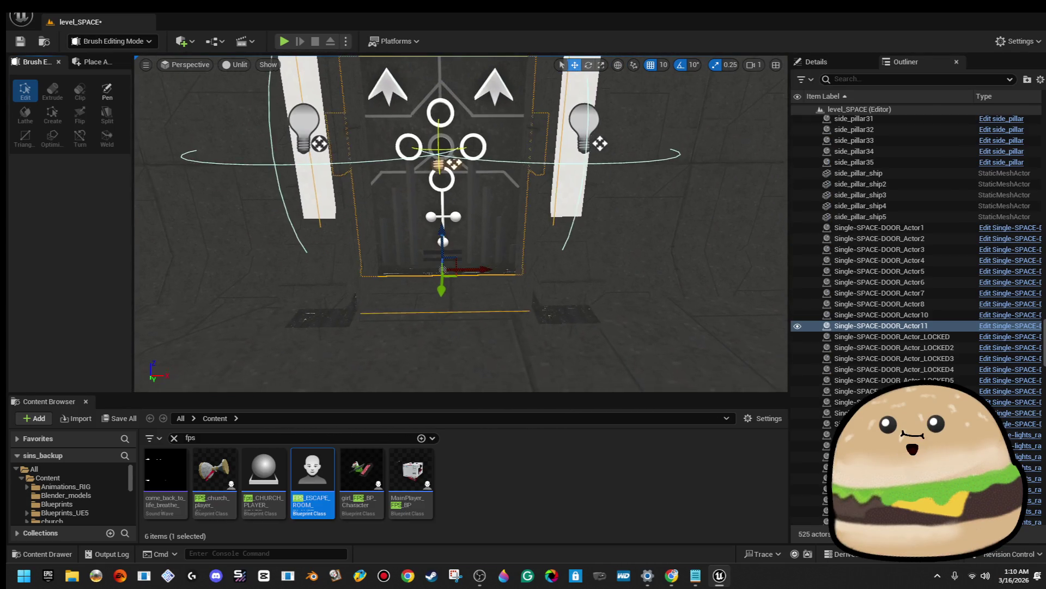
{"action": "scroll", "coordinate": [458, 262], "scroll_direction": "up", "scroll_amount": 2}
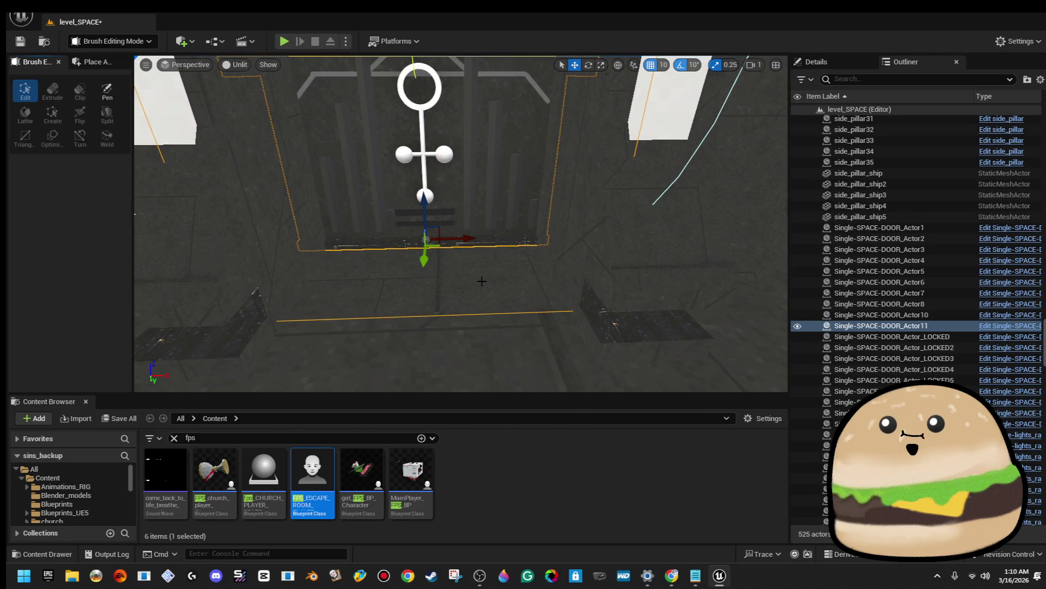
{"action": "left_click", "coordinate": [482, 281]}
{"action": "scroll", "coordinate": [460, 223], "scroll_direction": "down", "scroll_amount": 10}
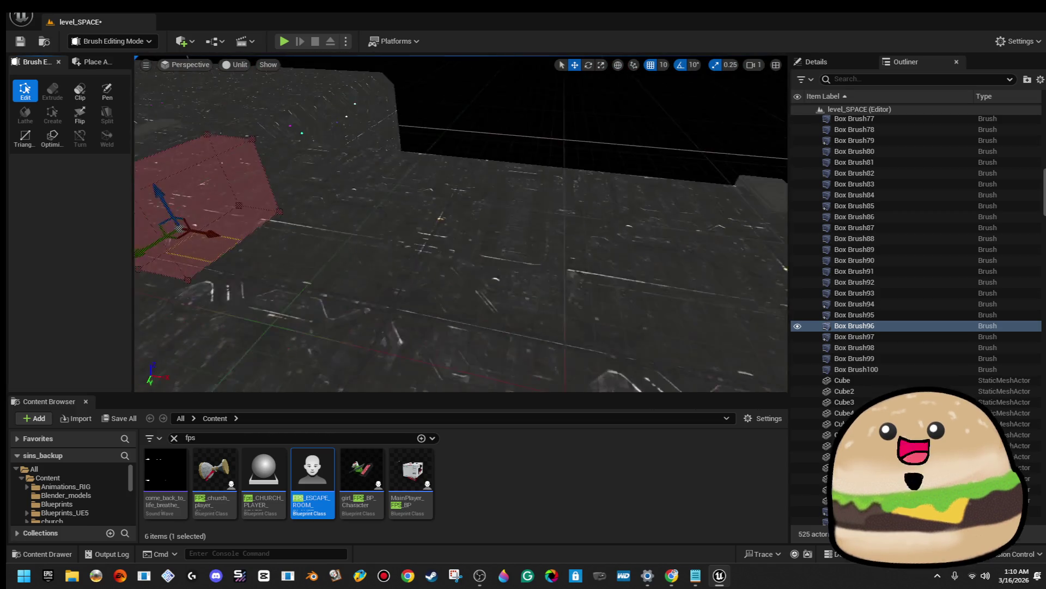
{"action": "key", "text": "f"}
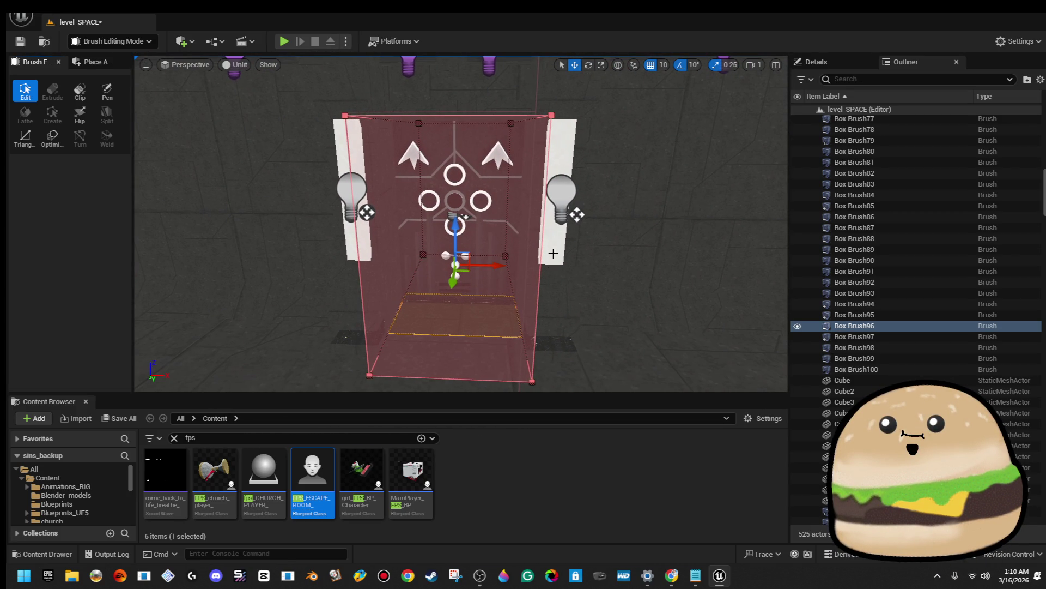
{"action": "left_click", "coordinate": [553, 251]}
{"action": "left_click_drag", "start_coordinate": [349, 252], "coordinate": [362, 277]}
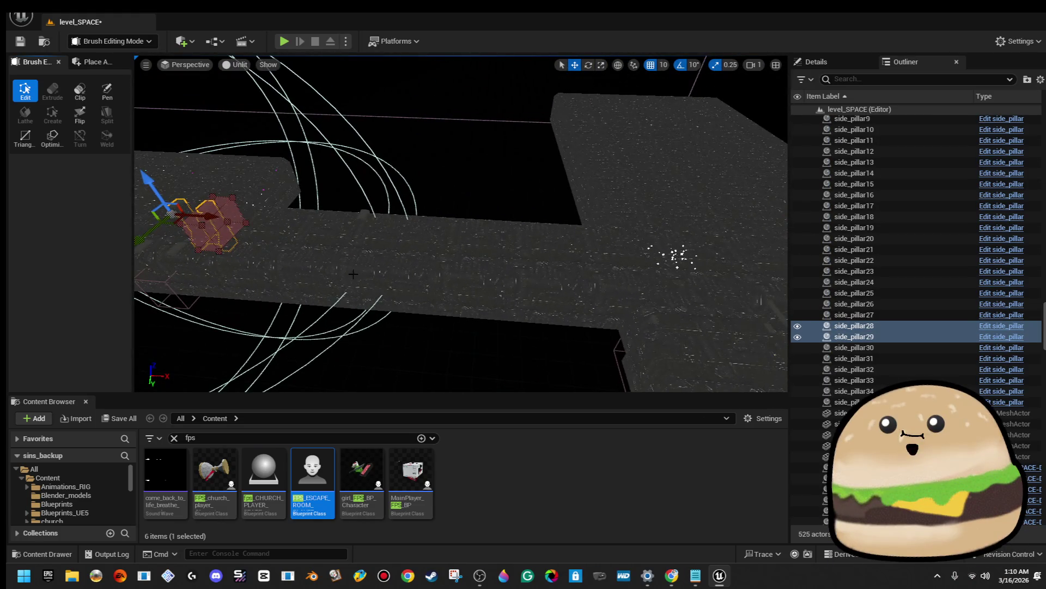
Alt-drag the doorway set to place a copy, Box Brush101, mid-corridor
{"action": "left_click_drag", "start_coordinate": [215, 216], "coordinate": [578, 266]}
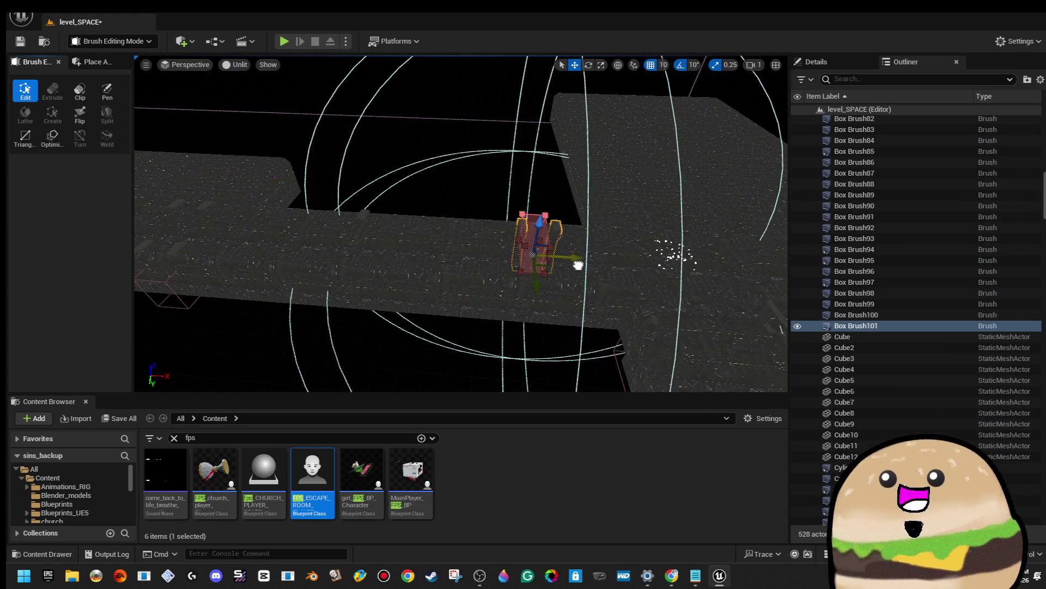
{"action": "key", "text": "f"}
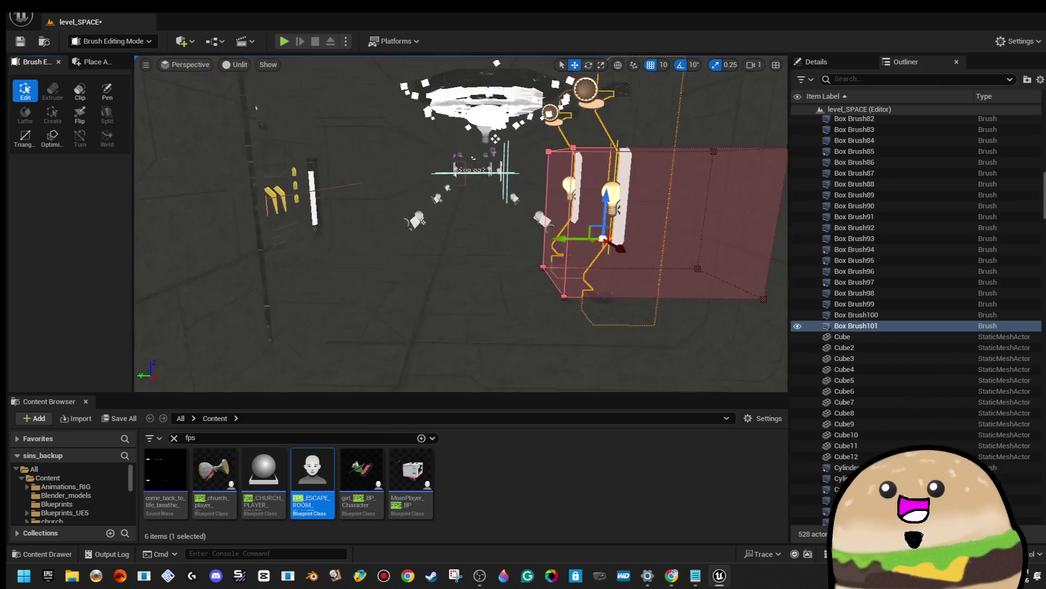
{"action": "mouse_move", "coordinate": [462, 223]}
{"action": "left_mouse_down"}
{"action": "mouse_move", "coordinate": [461, 251]}
{"action": "mouse_move", "coordinate": [461, 235]}
{"action": "mouse_move", "coordinate": [474, 261]}
{"action": "mouse_move", "coordinate": [468, 229]}
{"action": "mouse_move", "coordinate": [461, 234]}
{"action": "left_mouse_up"}
{"action": "mouse_move", "coordinate": [688, 276]}
{"action": "left_mouse_down"}
{"action": "mouse_move", "coordinate": [676, 278]}
{"action": "mouse_move", "coordinate": [688, 275]}
{"action": "left_mouse_up"}
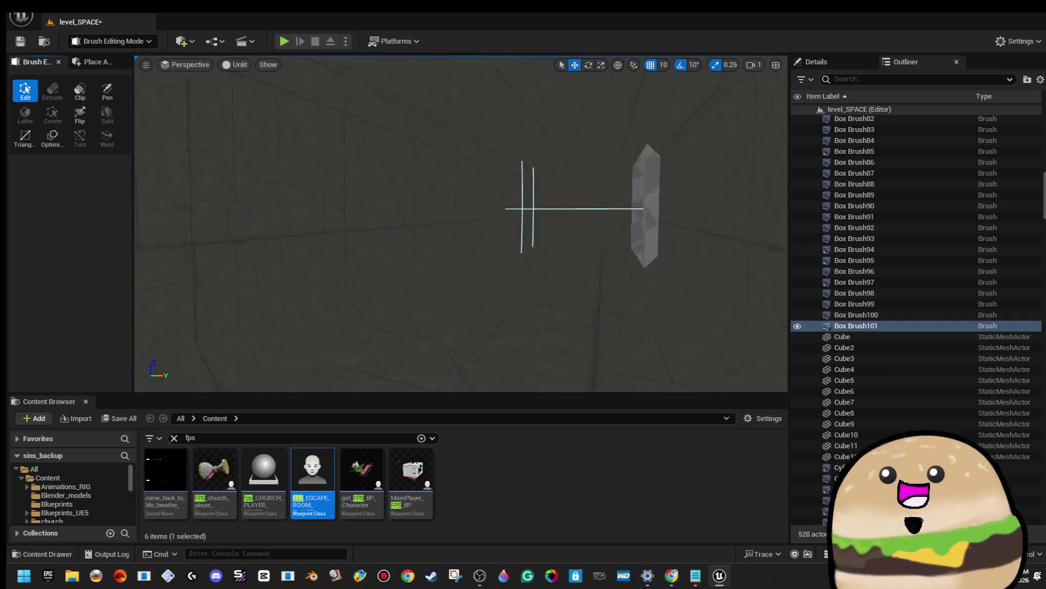
{"action": "left_click_drag", "start_coordinate": [475, 252], "coordinate": [476, 251]}
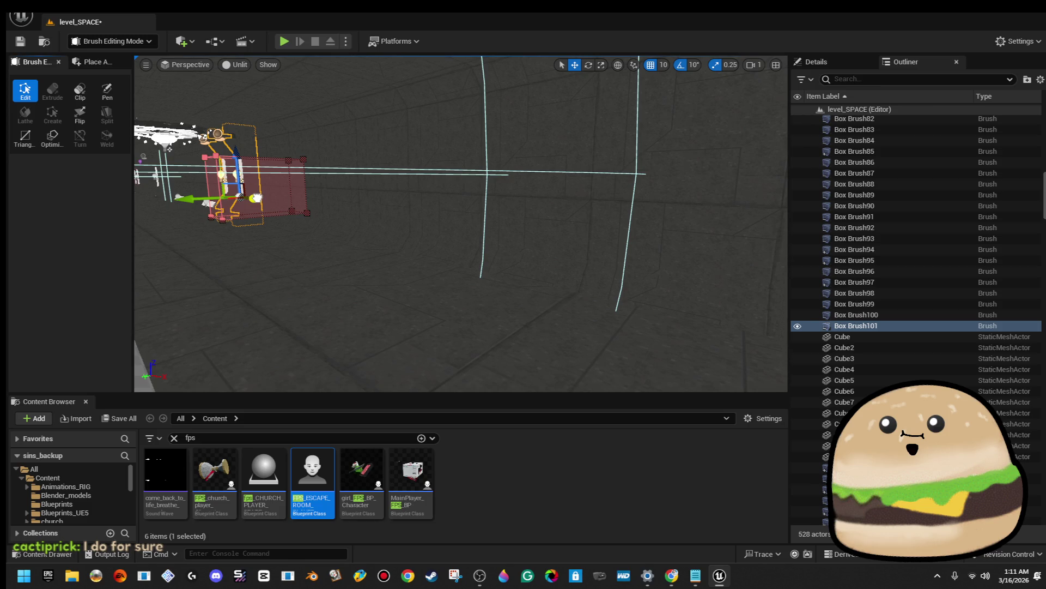
Duplicate the doorway brush and its pillars with Ctrl+D, creating Box Brush102
{"action": "key", "text": "ctrl+d"}
{"action": "key", "text": "f"}
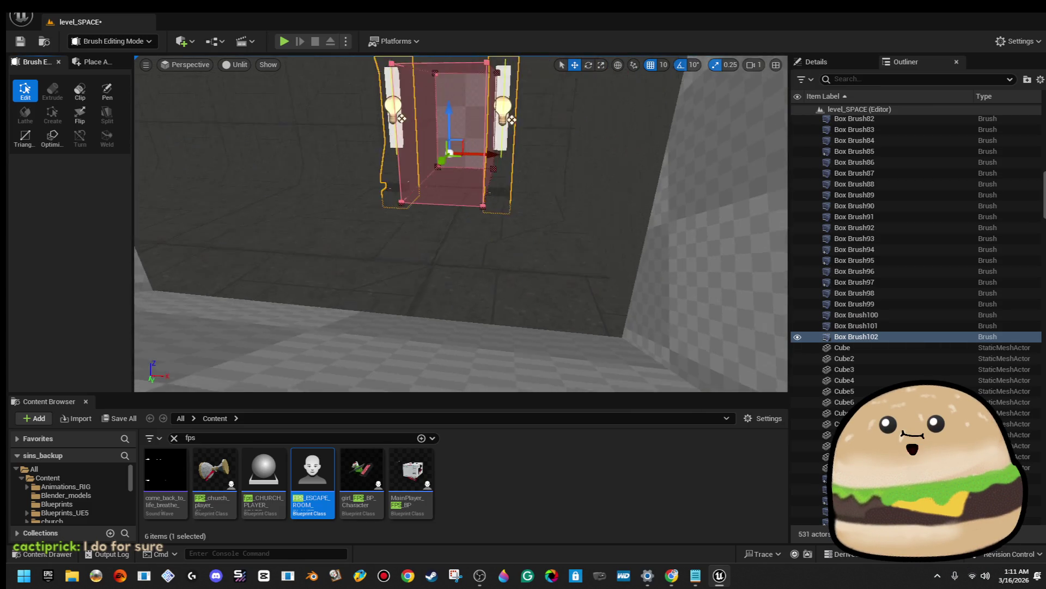
{"action": "mouse_move", "coordinate": [461, 250]}
{"action": "left_mouse_down"}
{"action": "mouse_move", "coordinate": [470, 235]}
{"action": "mouse_move", "coordinate": [626, 251]}
{"action": "mouse_move", "coordinate": [517, 253]}
{"action": "mouse_move", "coordinate": [517, 185]}
{"action": "left_mouse_up"}
Drop Box Brush101 onto the floor with End, then select Cylinder Brush87
{"action": "left_click", "coordinate": [516, 309]}
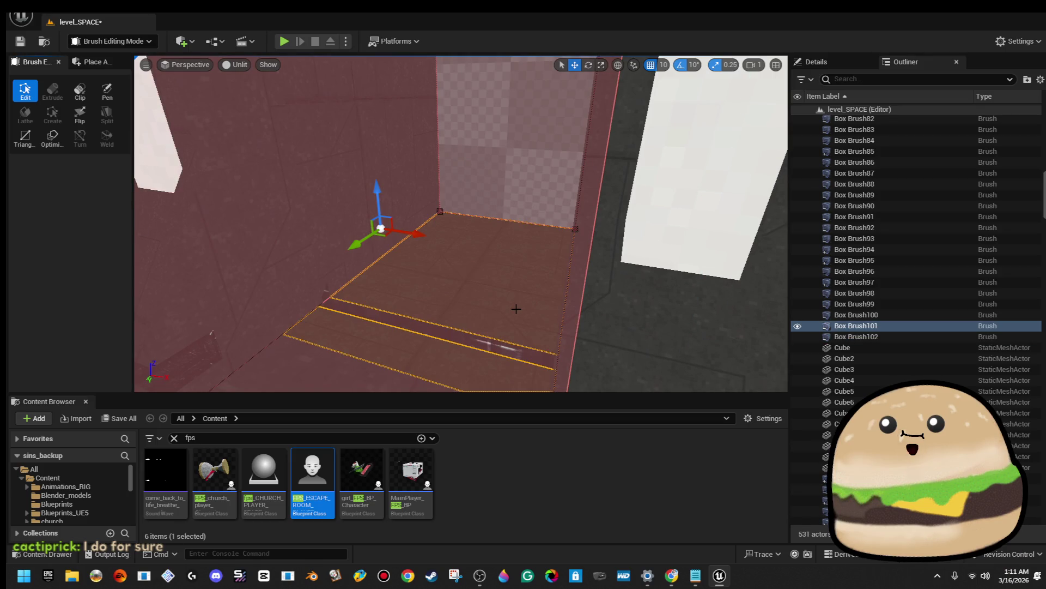
{"action": "key", "text": "End"}
{"action": "left_click_drag", "start_coordinate": [514, 302], "coordinate": [512, 303]}
{"action": "left_click", "coordinate": [444, 312]}
{"action": "left_click_drag", "start_coordinate": [444, 311], "coordinate": [435, 286]}
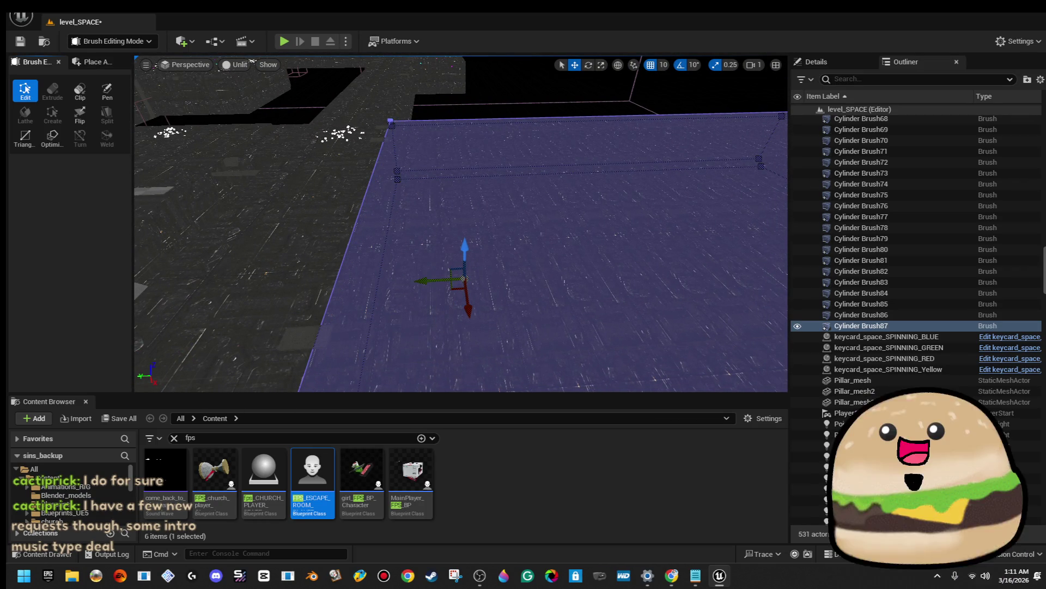
{"action": "left_click_drag", "start_coordinate": [219, 68], "coordinate": [219, 68]}
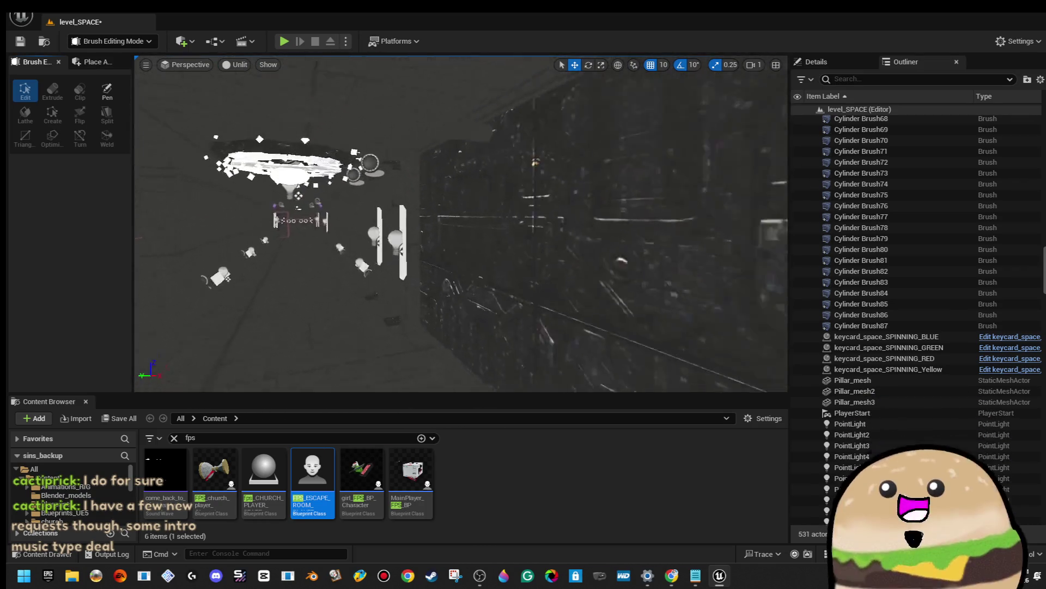
{"action": "left_click_drag", "start_coordinate": [461, 224], "coordinate": [462, 224]}
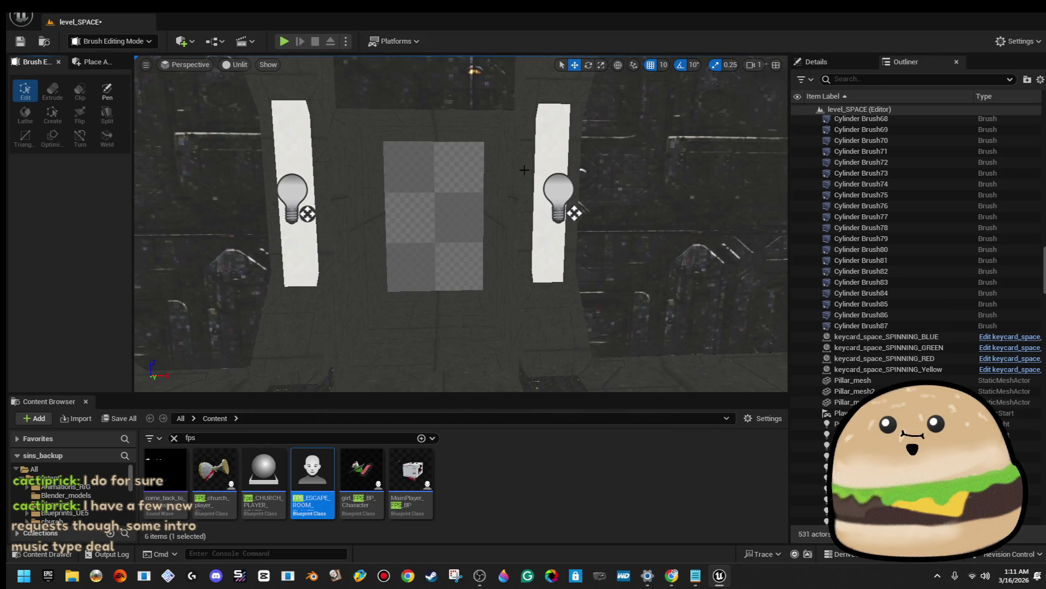
{"action": "left_click_drag", "start_coordinate": [524, 170], "coordinate": [523, 170]}
{"action": "left_click_drag", "start_coordinate": [528, 226], "coordinate": [527, 226]}
{"action": "left_click", "coordinate": [527, 226]}
{"action": "left_click_drag", "start_coordinate": [461, 223], "coordinate": [462, 223]}
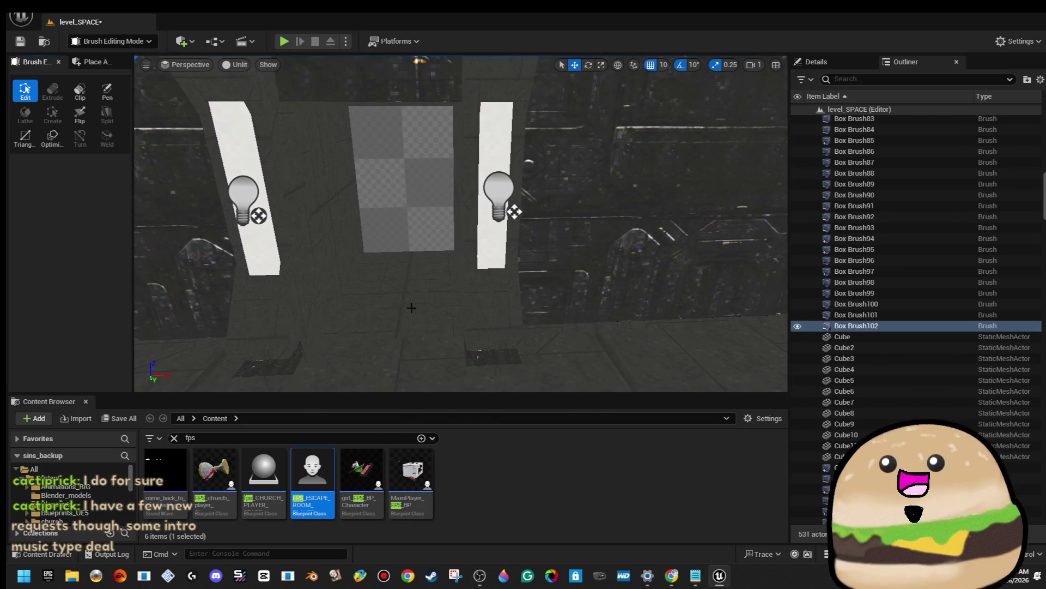
{"action": "left_click", "coordinate": [381, 245]}
{"action": "left_click_drag", "start_coordinate": [382, 245], "coordinate": [381, 245]}
{"action": "left_click_drag", "start_coordinate": [428, 290], "coordinate": [429, 289]}
{"action": "left_click", "coordinate": [395, 273], "text": "ctrl"}
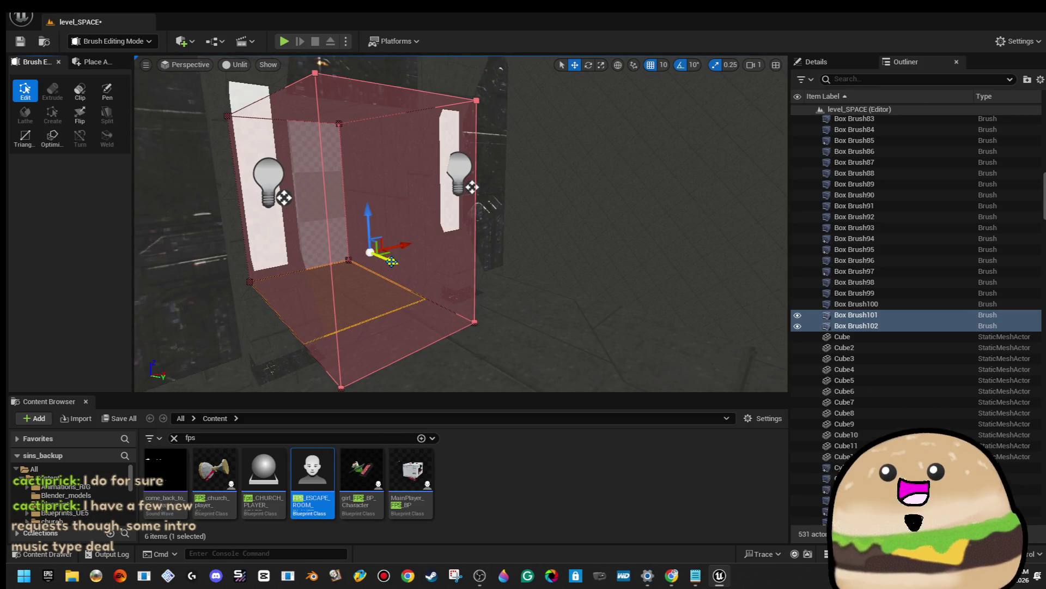
{"action": "left_click_drag", "start_coordinate": [383, 257], "coordinate": [512, 234]}
{"action": "double_click", "coordinate": [854, 314]}
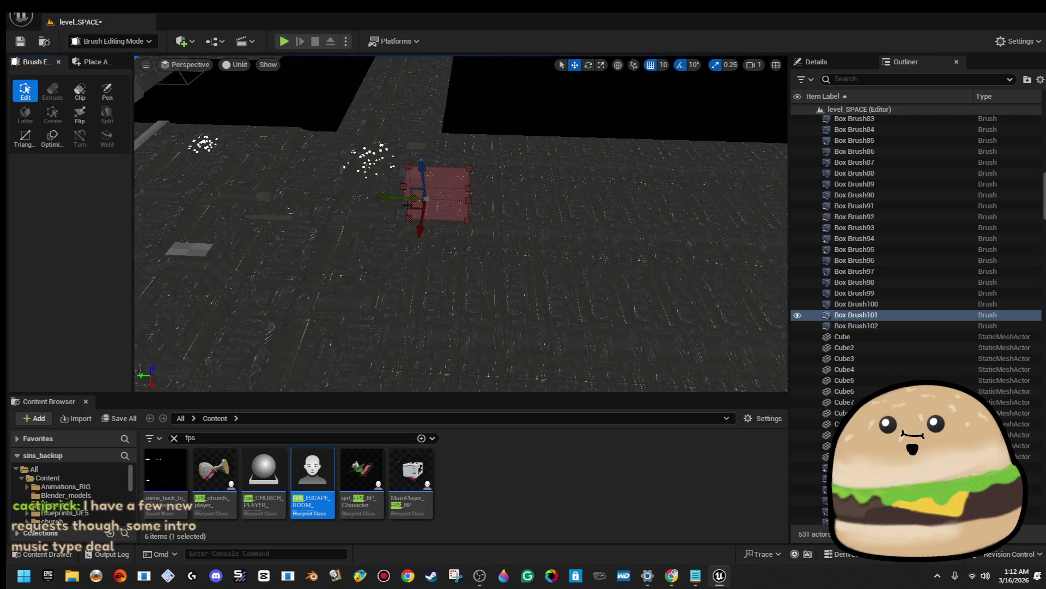
{"action": "mouse_move", "coordinate": [411, 207]}
{"action": "left_mouse_down", "text": "alt"}
{"action": "mouse_move", "coordinate": [493, 196]}
{"action": "mouse_move", "coordinate": [462, 189]}
{"action": "left_mouse_up", "text": "alt"}
{"action": "left_click_drag", "start_coordinate": [561, 219], "coordinate": [500, 244]}
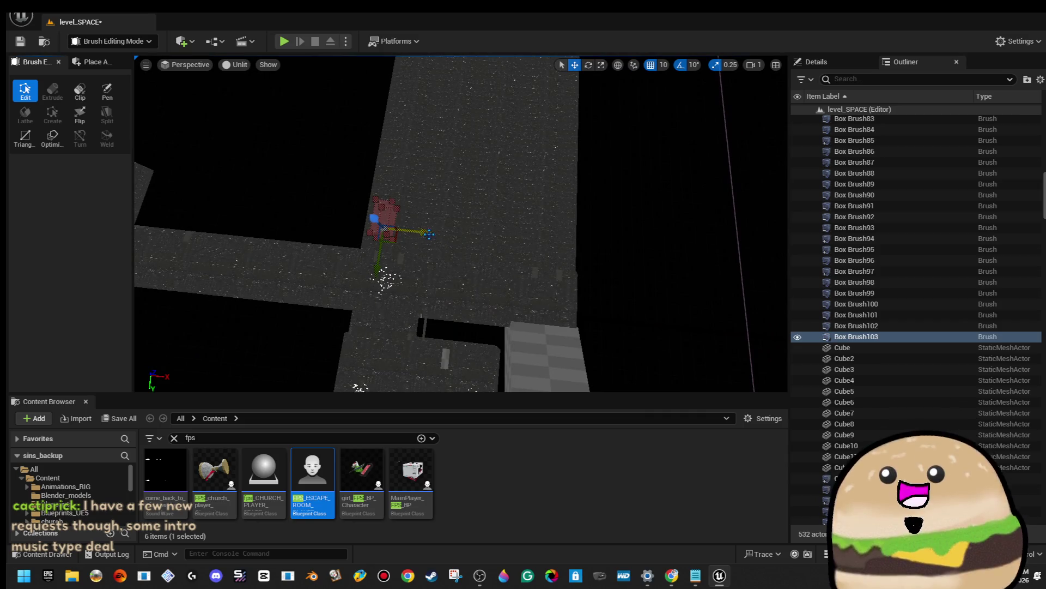
{"action": "left_click_drag", "start_coordinate": [430, 235], "coordinate": [523, 257]}
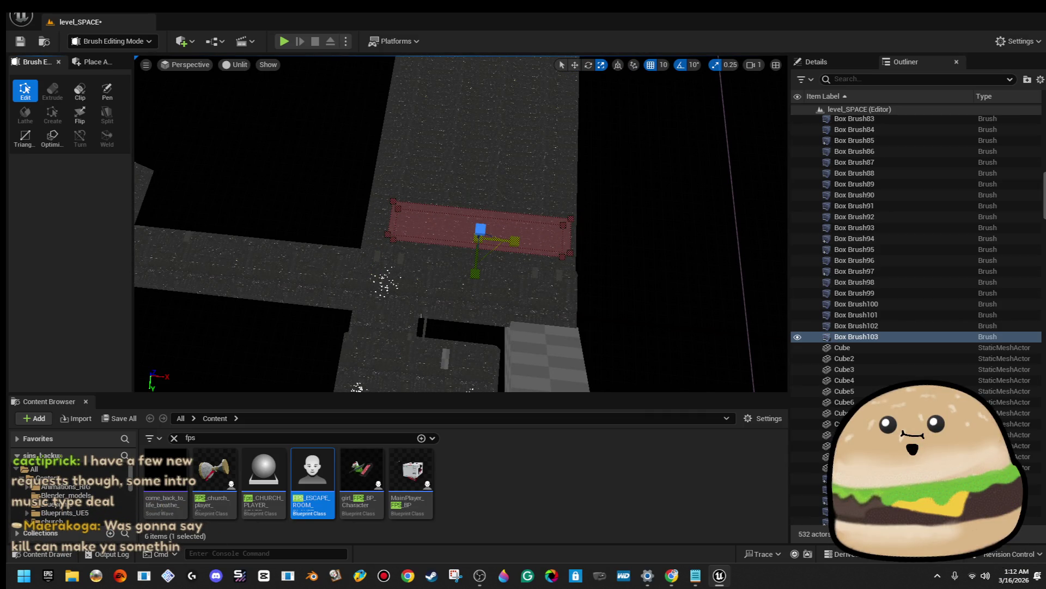
{"action": "left_click_drag", "start_coordinate": [532, 244], "coordinate": [541, 234]}
{"action": "key", "text": "w"}
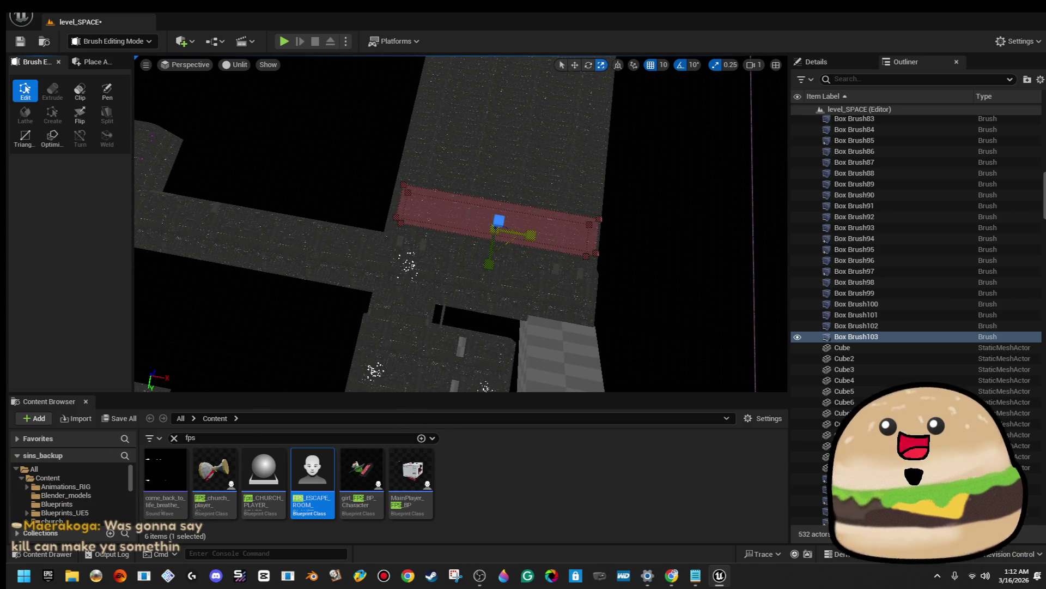
{"action": "mouse_move", "coordinate": [491, 234]}
{"action": "left_mouse_down"}
{"action": "mouse_move", "coordinate": [469, 229]}
{"action": "mouse_move", "coordinate": [491, 212]}
{"action": "mouse_move", "coordinate": [441, 229]}
{"action": "mouse_move", "coordinate": [433, 221]}
{"action": "left_mouse_up"}
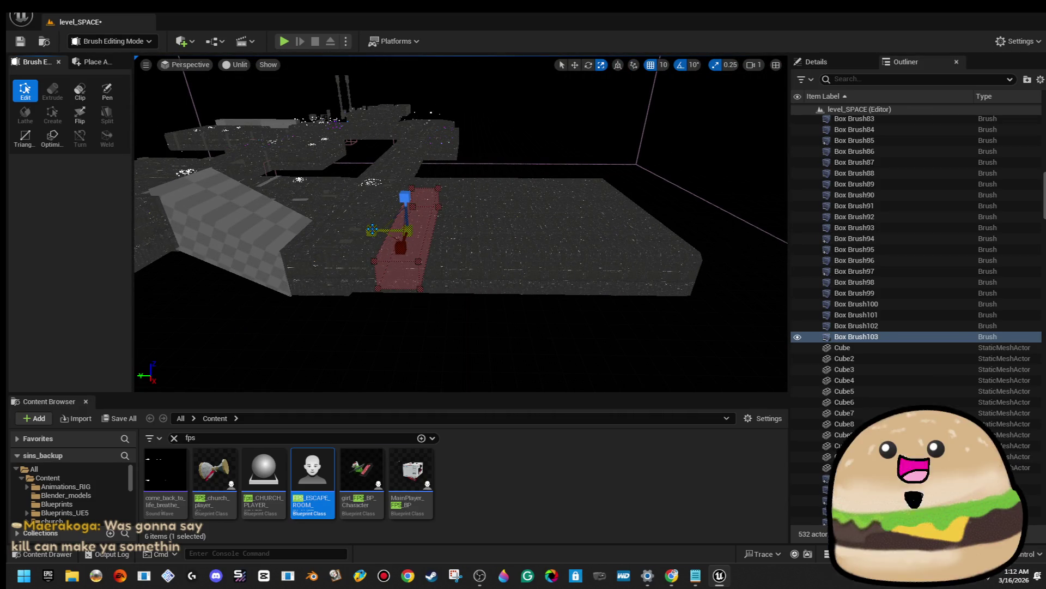
{"action": "mouse_move", "coordinate": [372, 230]}
{"action": "left_mouse_down"}
{"action": "mouse_move", "coordinate": [338, 231]}
{"action": "mouse_move", "coordinate": [374, 221]}
{"action": "mouse_move", "coordinate": [351, 229]}
{"action": "mouse_move", "coordinate": [406, 232]}
{"action": "mouse_move", "coordinate": [383, 216]}
{"action": "mouse_move", "coordinate": [472, 210]}
{"action": "mouse_move", "coordinate": [415, 210]}
{"action": "mouse_move", "coordinate": [450, 213]}
{"action": "left_mouse_up"}
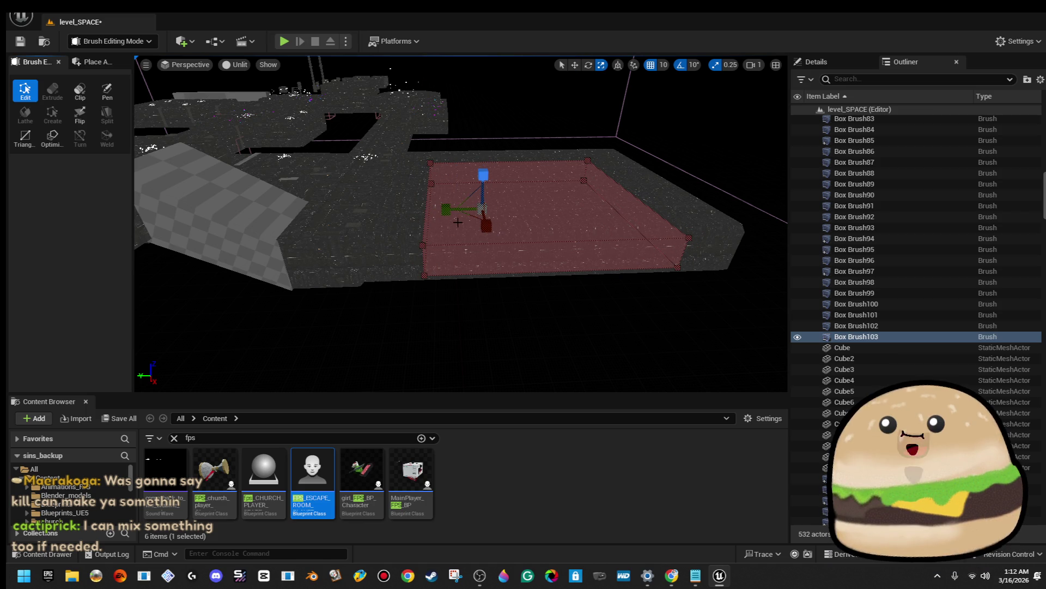
{"action": "left_click_drag", "start_coordinate": [443, 208], "coordinate": [446, 209]}
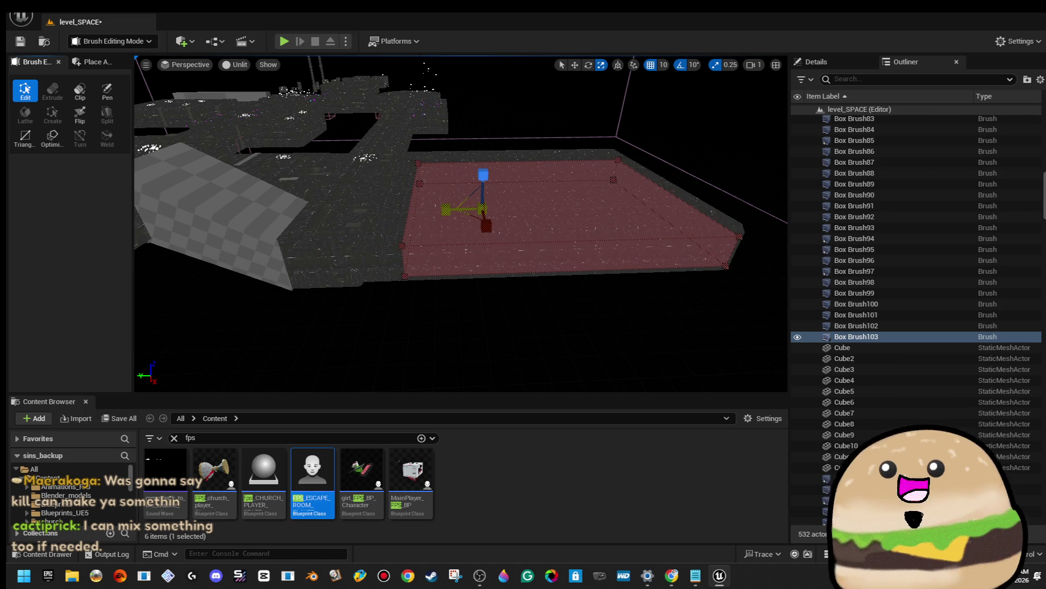
{"action": "mouse_move", "coordinate": [445, 209]}
{"action": "left_mouse_down"}
{"action": "mouse_move", "coordinate": [423, 210]}
{"action": "mouse_move", "coordinate": [569, 201]}
{"action": "mouse_move", "coordinate": [436, 218]}
{"action": "mouse_move", "coordinate": [447, 228]}
{"action": "mouse_move", "coordinate": [500, 226]}
{"action": "left_mouse_up"}
{"action": "key", "text": "r"}
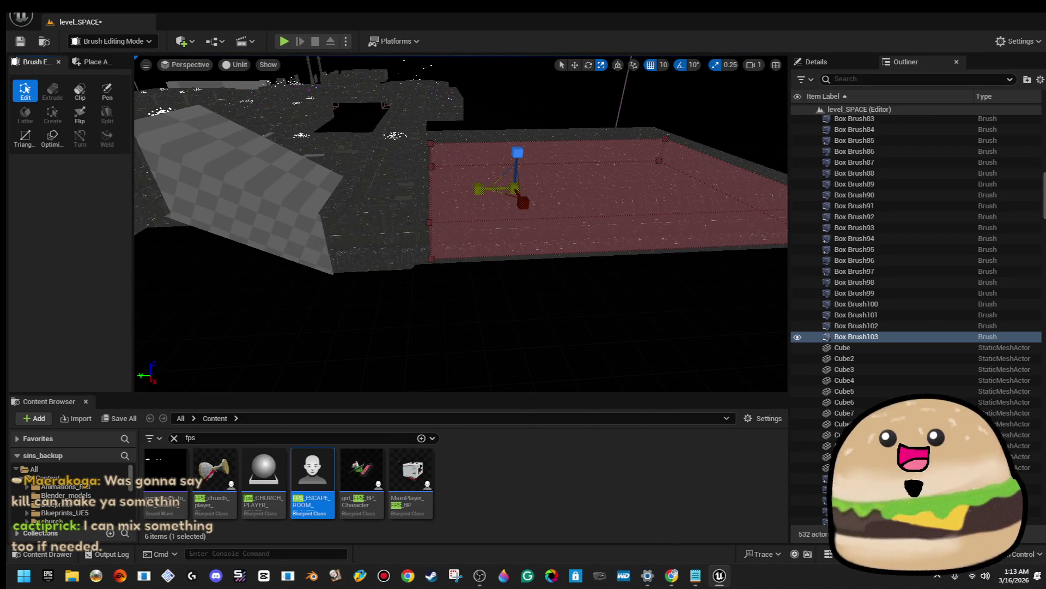
{"action": "mouse_move", "coordinate": [460, 223]}
{"action": "left_mouse_down"}
{"action": "mouse_move", "coordinate": [616, 224]}
{"action": "mouse_move", "coordinate": [577, 224]}
{"action": "mouse_move", "coordinate": [523, 199]}
{"action": "mouse_move", "coordinate": [456, 114]}
{"action": "mouse_move", "coordinate": [428, 128]}
{"action": "mouse_move", "coordinate": [417, 153]}
{"action": "left_mouse_up"}
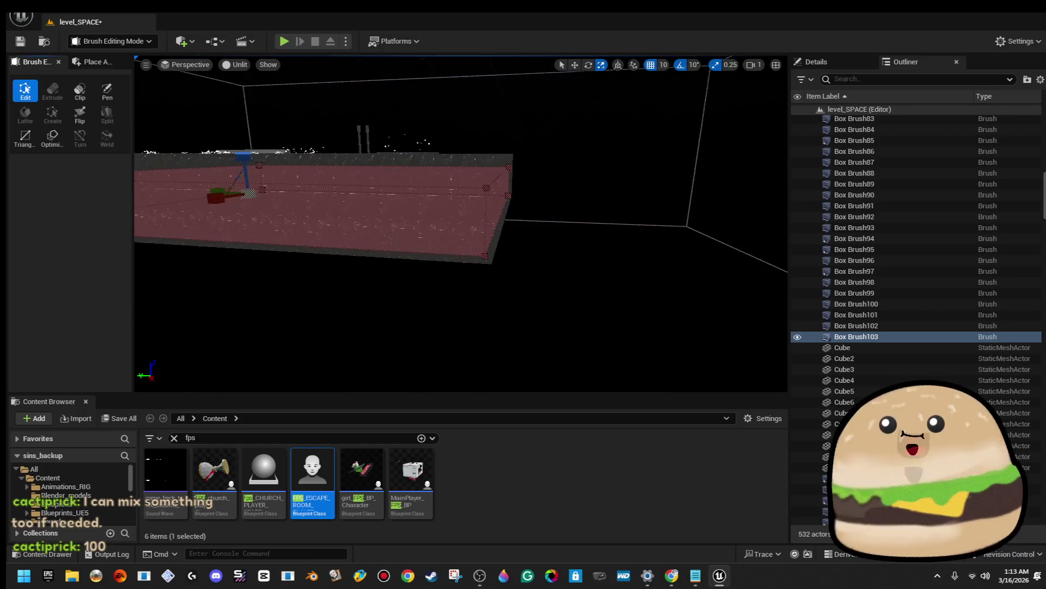
{"action": "key", "text": "f"}
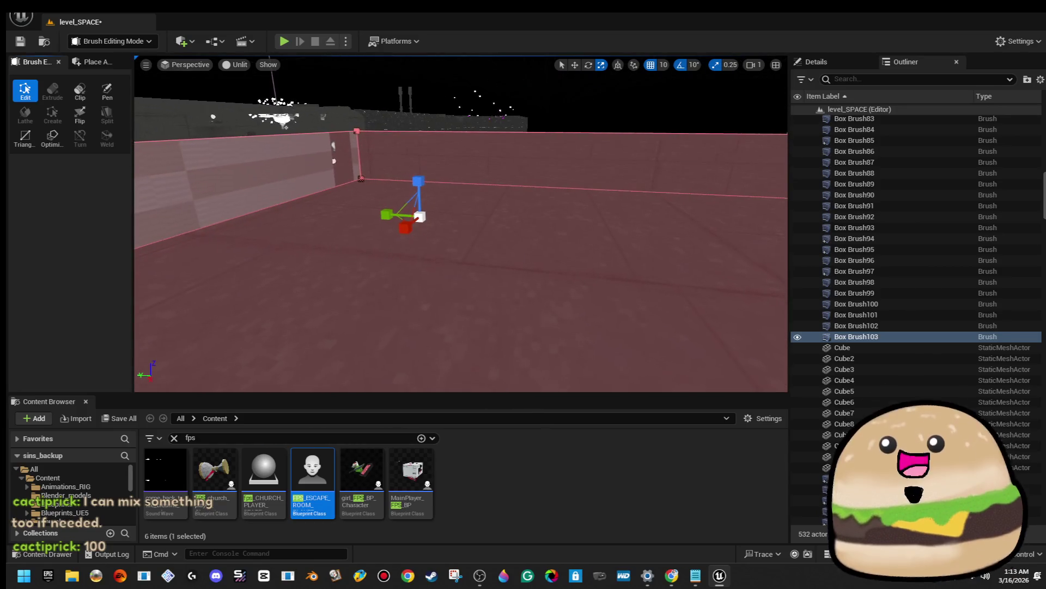
{"action": "mouse_move", "coordinate": [467, 238]}
{"action": "left_mouse_down"}
{"action": "mouse_move", "coordinate": [458, 251]}
{"action": "mouse_move", "coordinate": [458, 218]}
{"action": "mouse_move", "coordinate": [457, 261]}
{"action": "left_mouse_up"}
{"action": "left_click", "coordinate": [456, 256]}
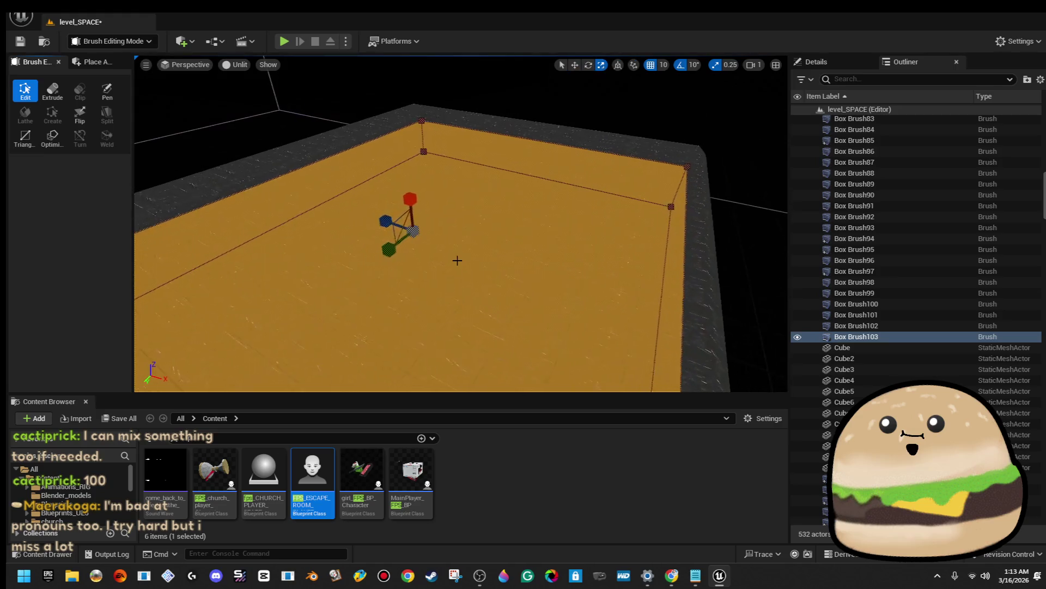
{"action": "key", "text": "w"}
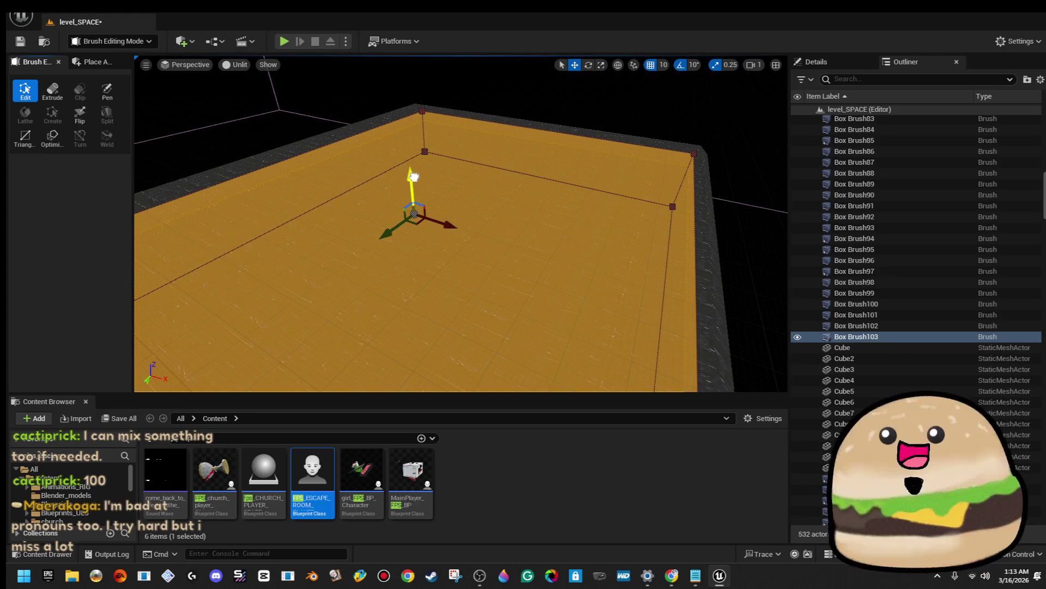
{"action": "mouse_move", "coordinate": [563, 103]}
{"action": "left_mouse_down"}
{"action": "mouse_move", "coordinate": [550, 137]}
{"action": "mouse_move", "coordinate": [523, 150]}
{"action": "mouse_move", "coordinate": [502, 144]}
{"action": "mouse_move", "coordinate": [575, 112]}
{"action": "mouse_move", "coordinate": [585, 119]}
{"action": "mouse_move", "coordinate": [557, 134]}
{"action": "left_mouse_up"}
{"action": "left_click", "coordinate": [570, 130]}
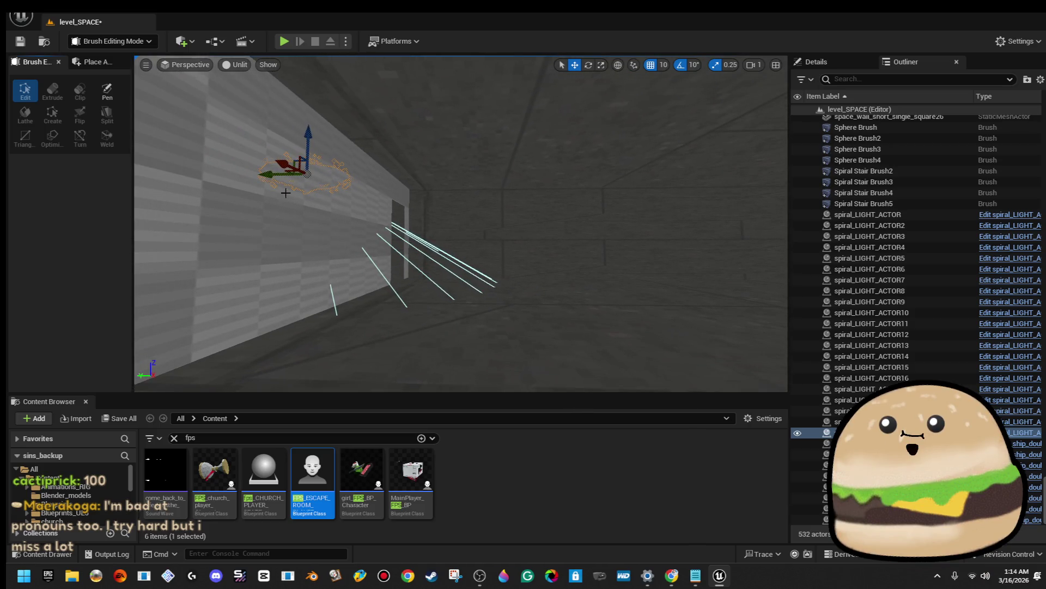
{"action": "key", "text": "ctrl+d"}
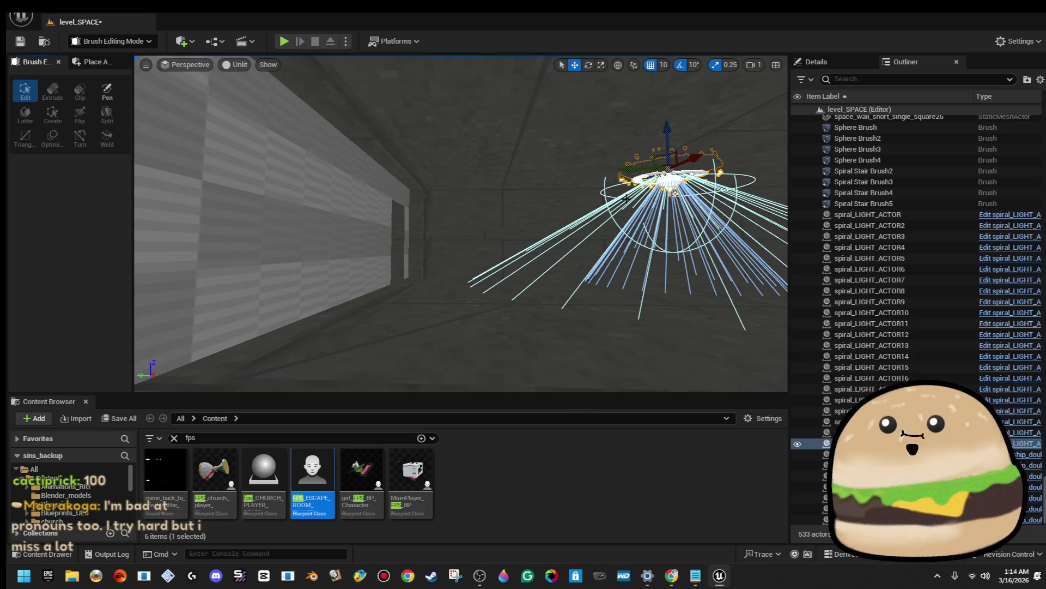
{"action": "left_click_drag", "start_coordinate": [605, 206], "coordinate": [606, 203]}
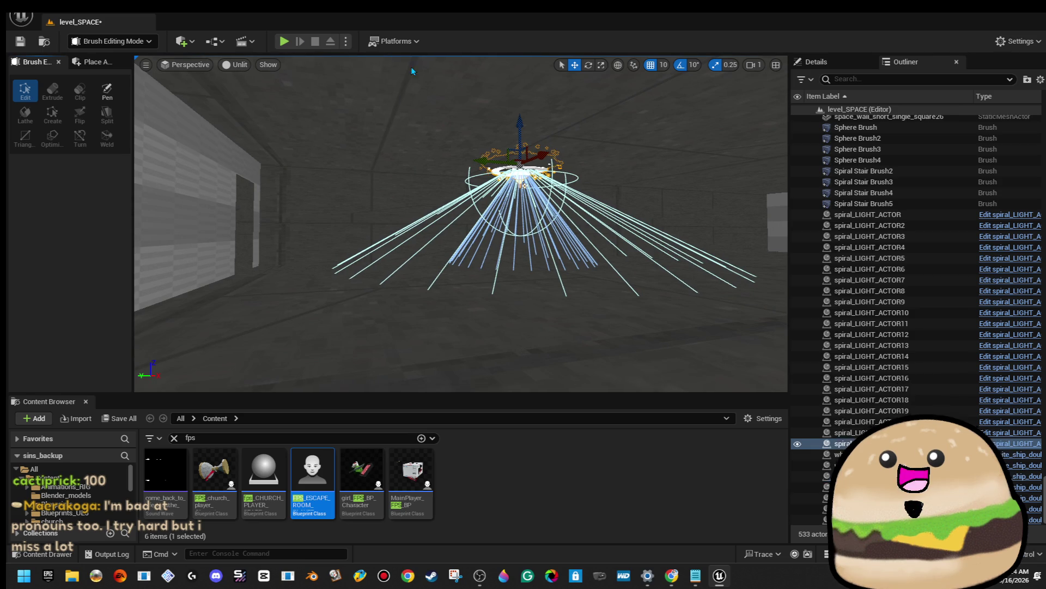
{"action": "key", "text": "Delete"}
{"action": "mouse_move", "coordinate": [549, 158]}
{"action": "left_mouse_down"}
{"action": "mouse_move", "coordinate": [610, 164]}
{"action": "mouse_move", "coordinate": [600, 126]}
{"action": "left_mouse_up"}
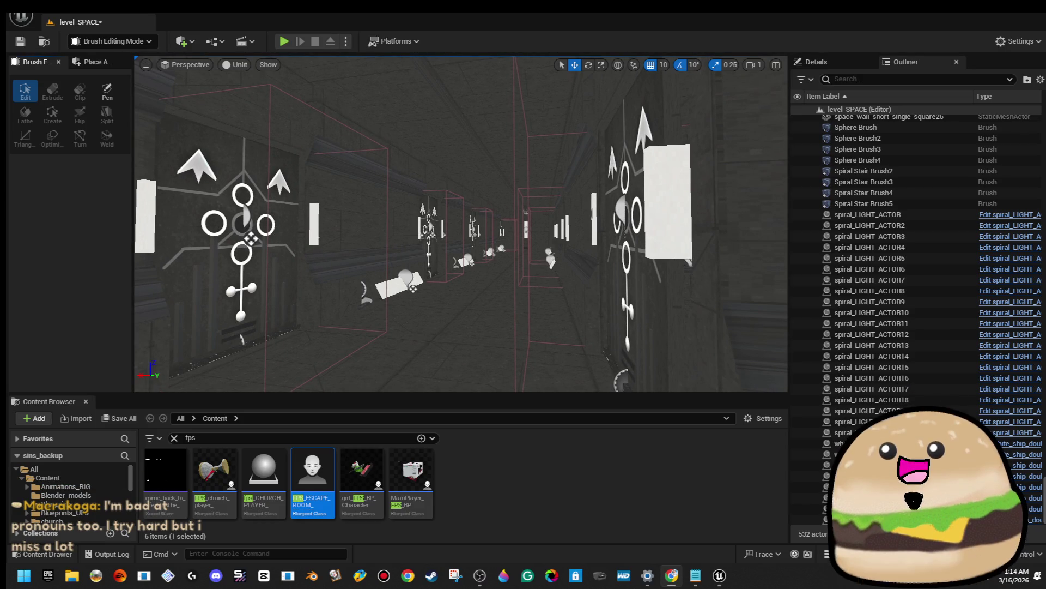
{"action": "key", "text": "XF86AudioLowerVolume"}
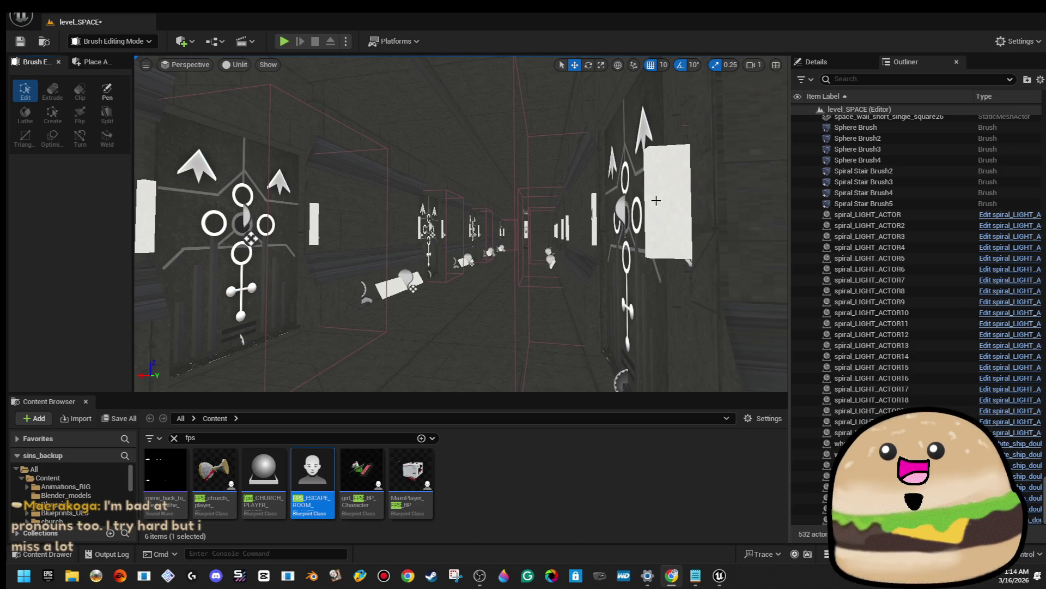
{"action": "mouse_move", "coordinate": [644, 203]}
{"action": "left_mouse_down"}
{"action": "mouse_move", "coordinate": [643, 245]}
{"action": "mouse_move", "coordinate": [627, 218]}
{"action": "mouse_move", "coordinate": [567, 202]}
{"action": "mouse_move", "coordinate": [545, 210]}
{"action": "mouse_move", "coordinate": [650, 196]}
{"action": "left_mouse_up"}
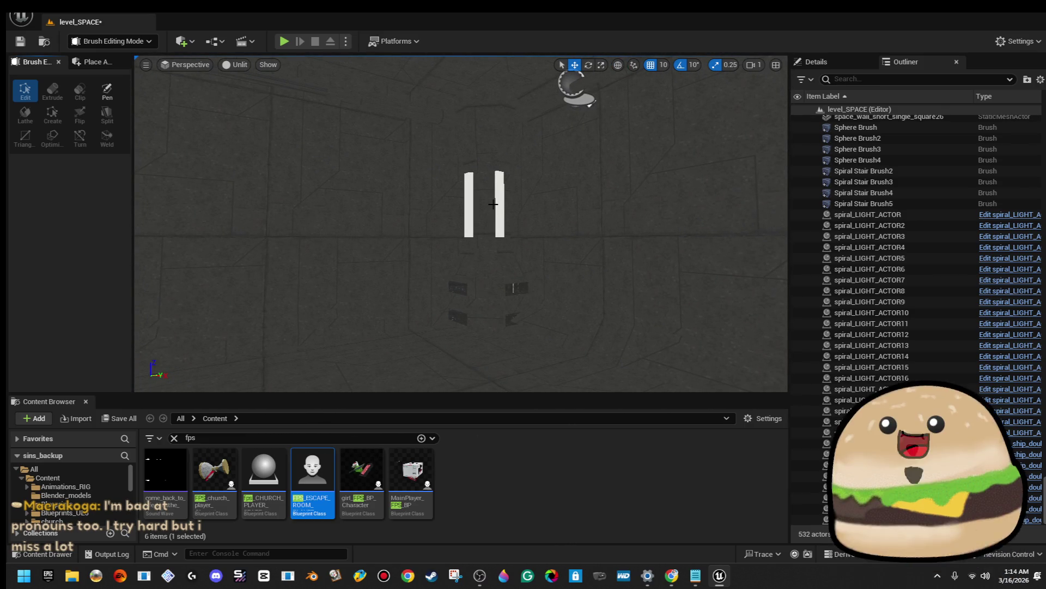
Select space_pillar6, switch the viewport from Unlit to Lit, and fly into the pillar corridor
{"action": "left_click", "coordinate": [493, 204]}
{"action": "scroll", "coordinate": [482, 218], "scroll_direction": "down", "scroll_amount": 3}
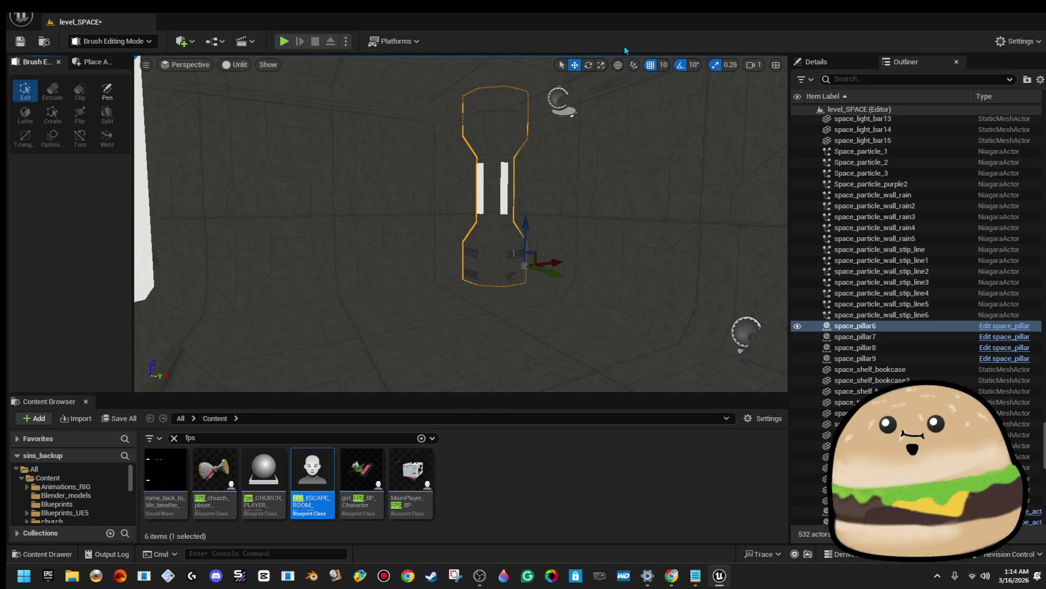
{"action": "left_click", "coordinate": [240, 67]}
{"action": "left_click", "coordinate": [273, 106]}
{"action": "left_click_drag", "start_coordinate": [460, 224], "coordinate": [423, 215]}
{"action": "mouse_move", "coordinate": [327, 305]}
{"action": "left_mouse_down"}
{"action": "mouse_move", "coordinate": [315, 326]}
{"action": "mouse_move", "coordinate": [338, 321]}
{"action": "mouse_move", "coordinate": [311, 325]}
{"action": "mouse_move", "coordinate": [331, 319]}
{"action": "left_mouse_up"}
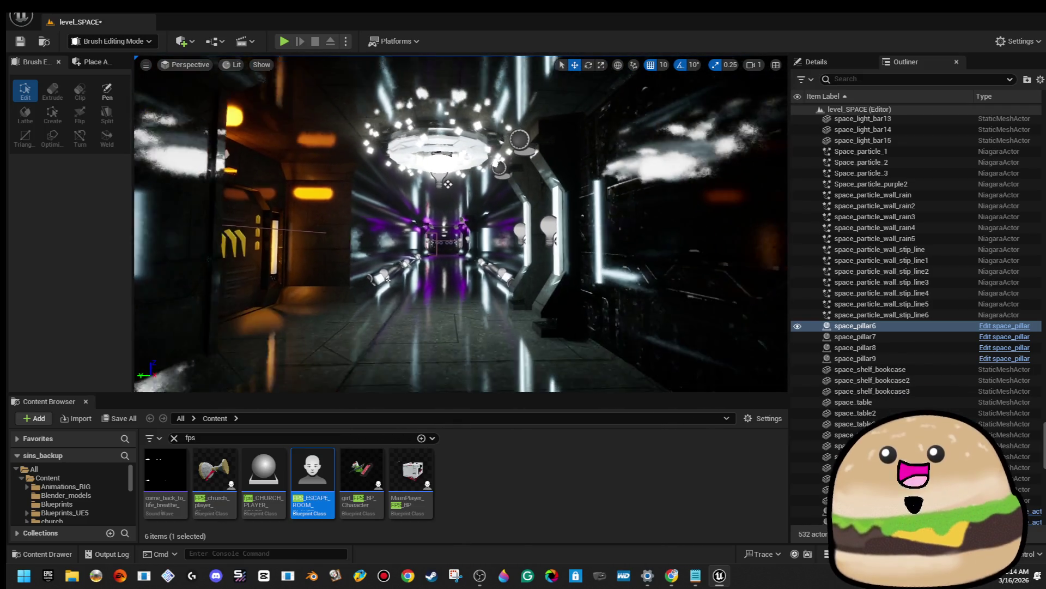
{"action": "left_click", "coordinate": [489, 160]}
{"action": "key", "text": "f"}
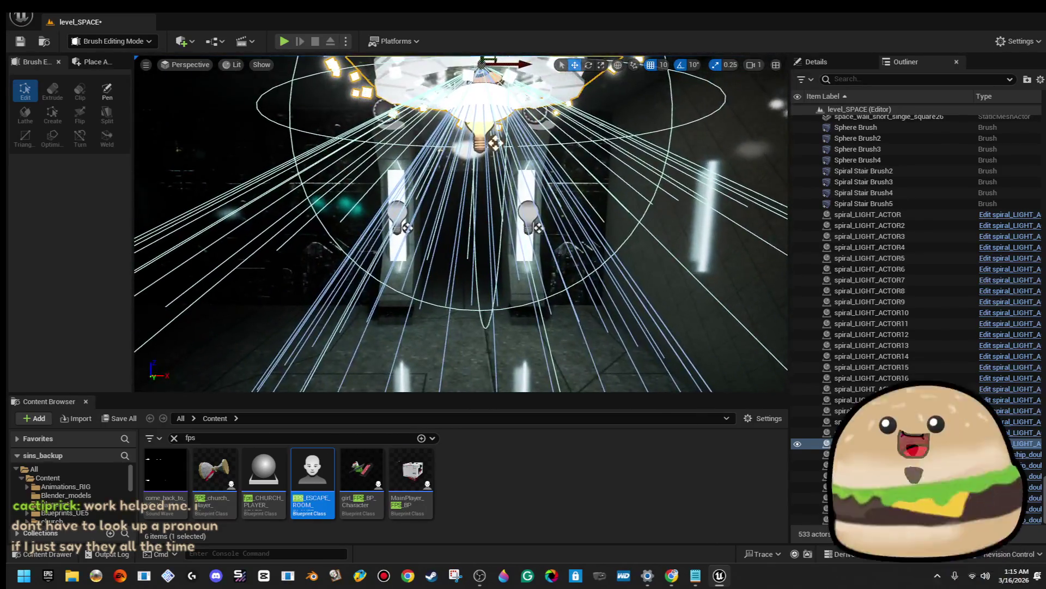
{"action": "key", "text": "w"}
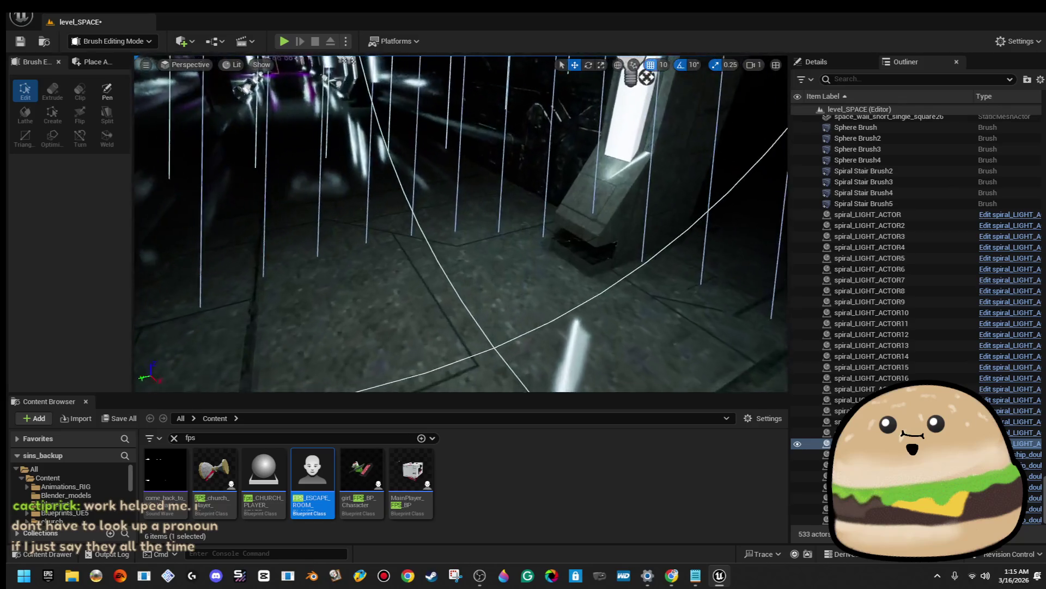
{"action": "key", "text": "w"}
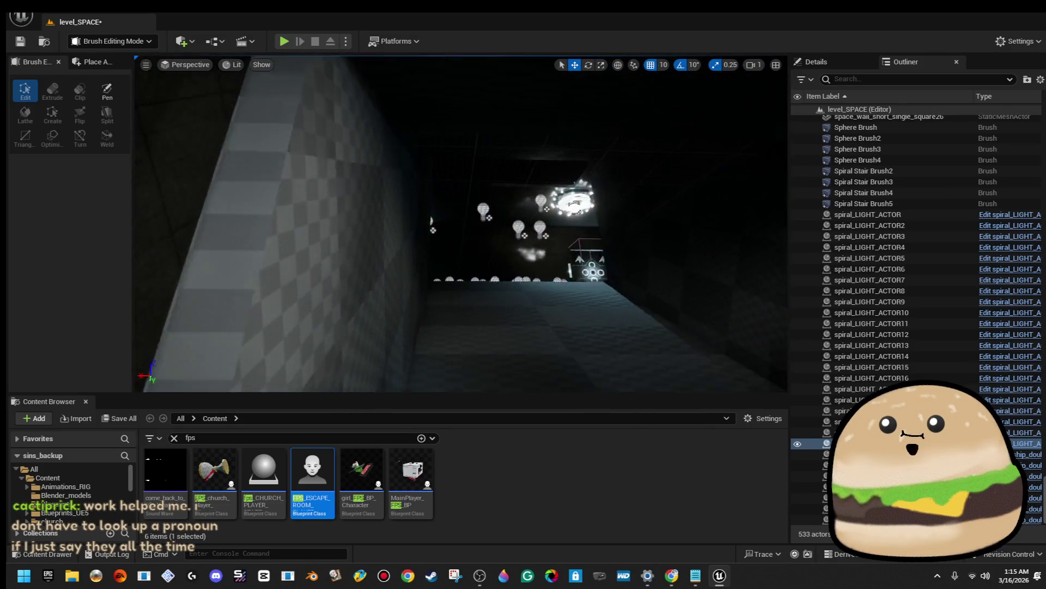
{"action": "key", "text": "w"}
{"action": "left_click", "coordinate": [650, 112]}
{"action": "key", "text": "Delete"}
{"action": "key", "text": "w"}
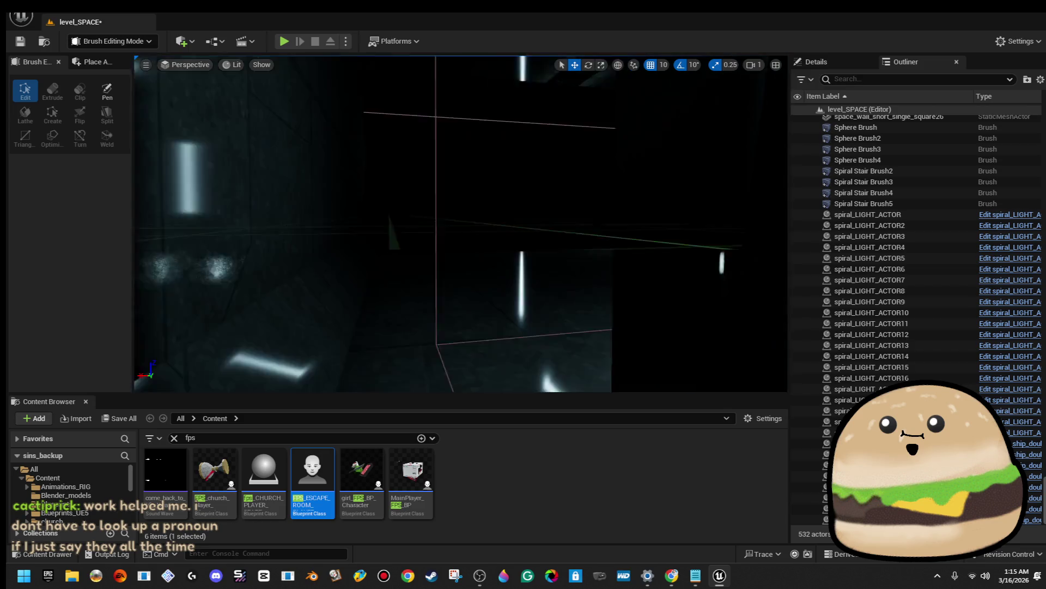
{"action": "key", "text": "w"}
{"action": "key", "text": "w"}
{"action": "key", "text": "w"}
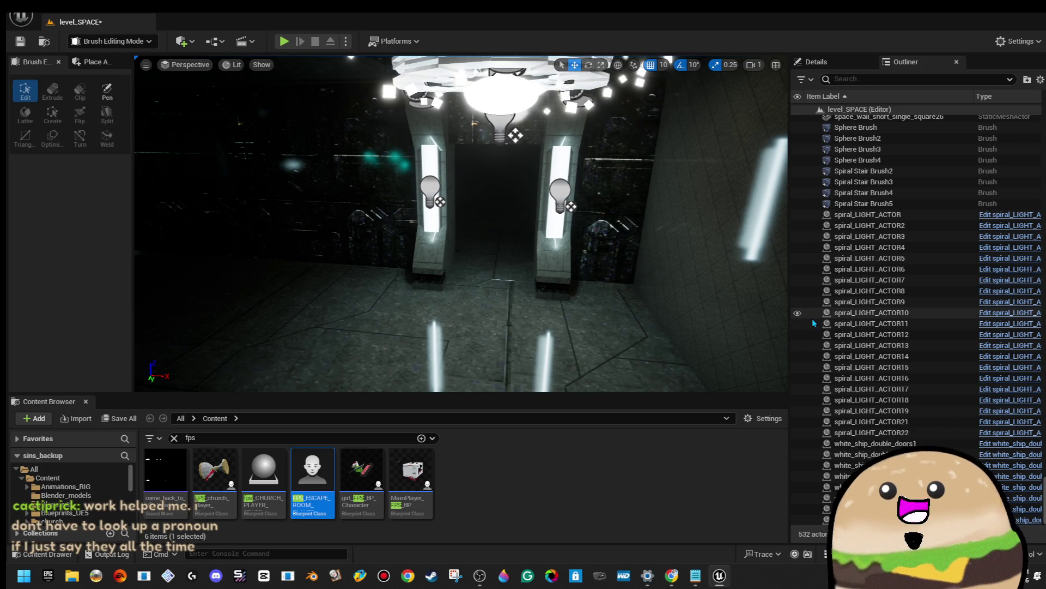
{"action": "key", "text": "w"}
{"action": "key", "text": "s"}
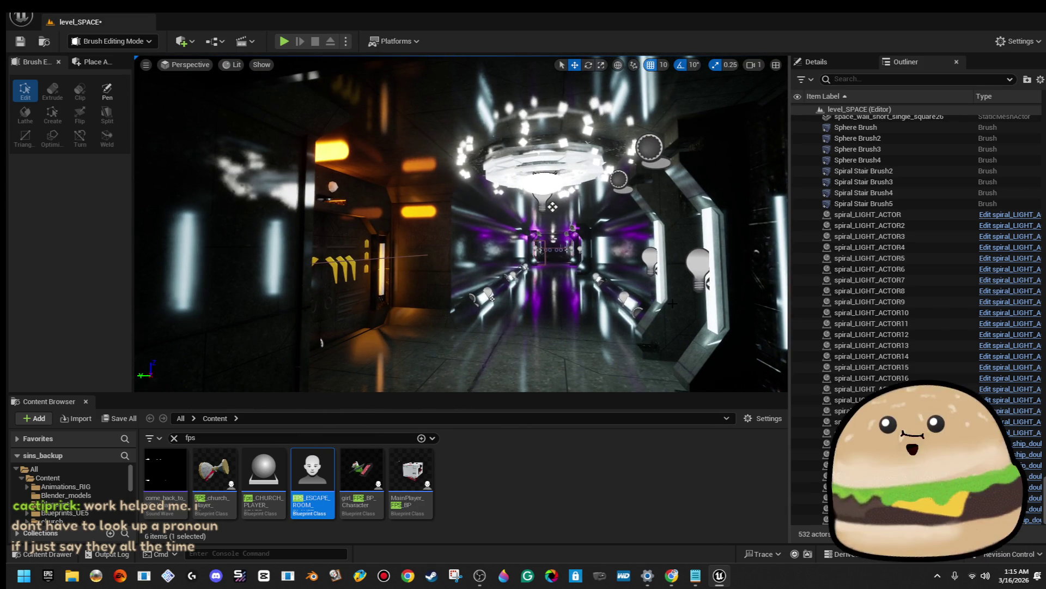
{"action": "key", "text": "d"}
{"action": "key", "text": "s"}
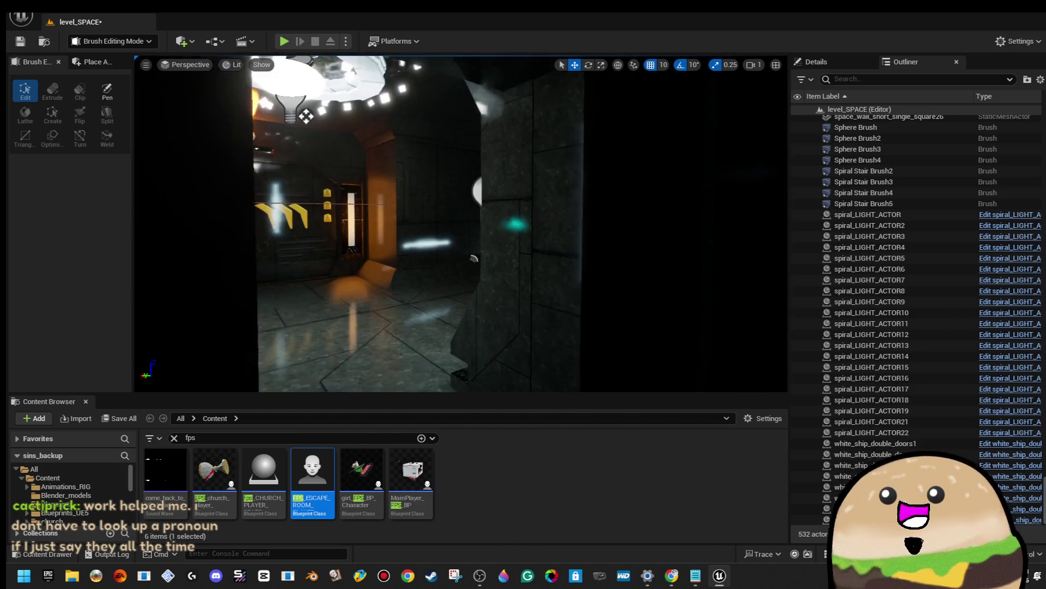
{"action": "left_click", "coordinate": [491, 218]}
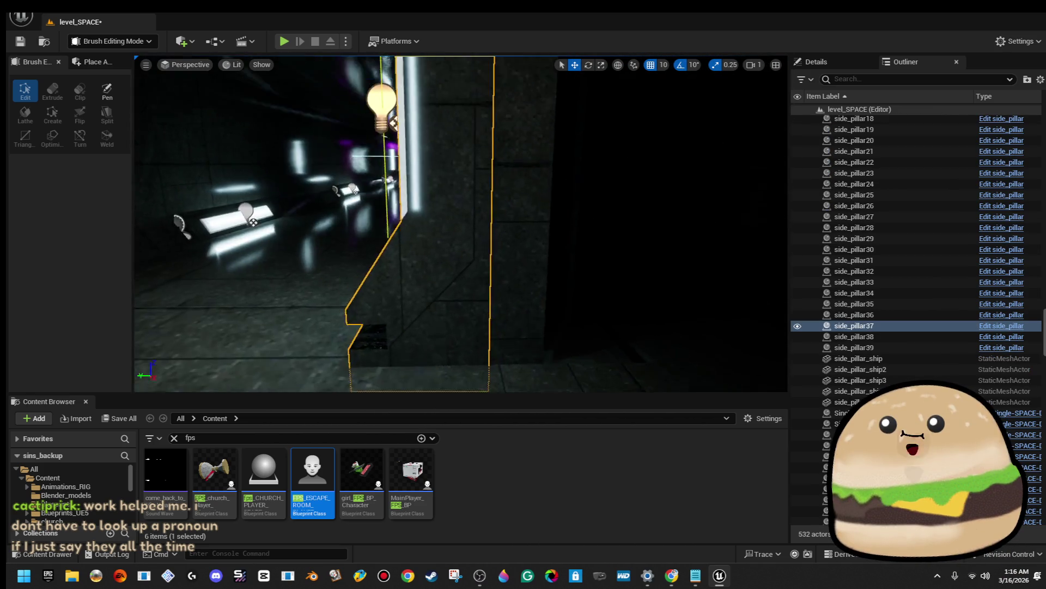
{"action": "left_click", "coordinate": [587, 295], "text": "ctrl"}
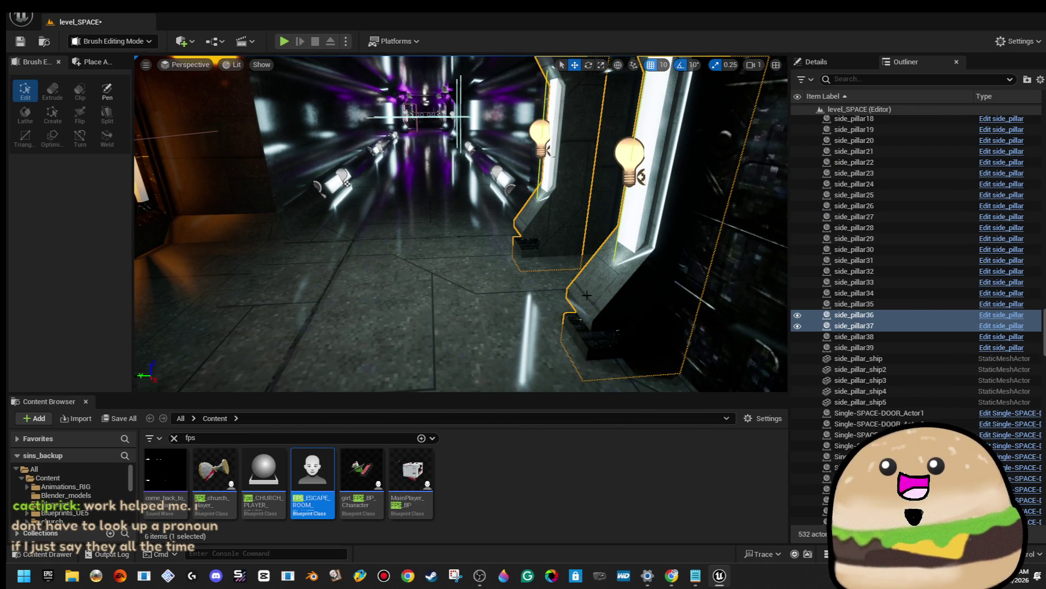
{"action": "key", "text": "f"}
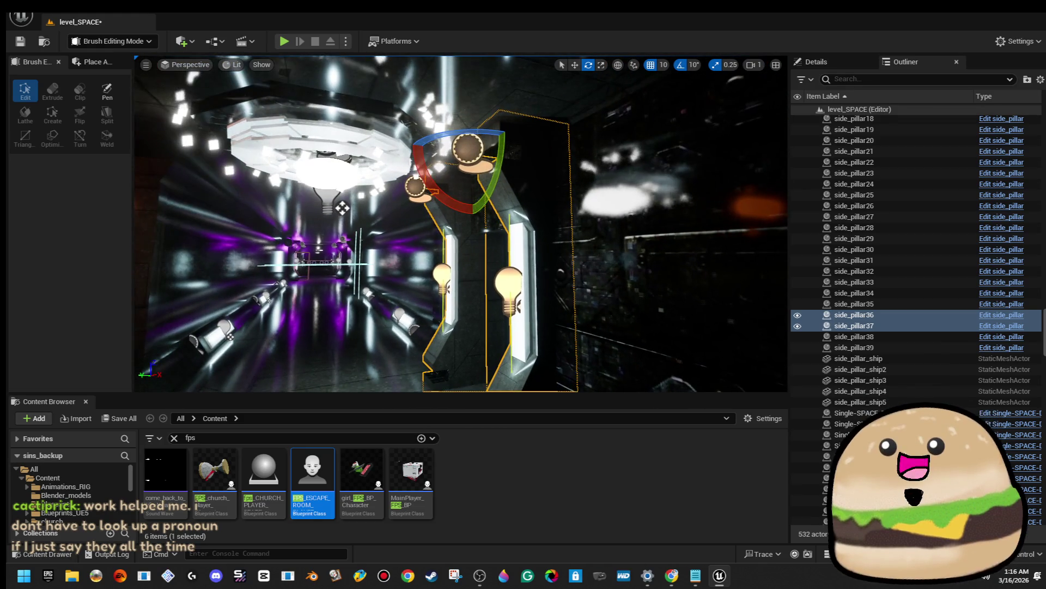
{"action": "left_click_drag", "start_coordinate": [490, 133], "coordinate": [401, 291]}
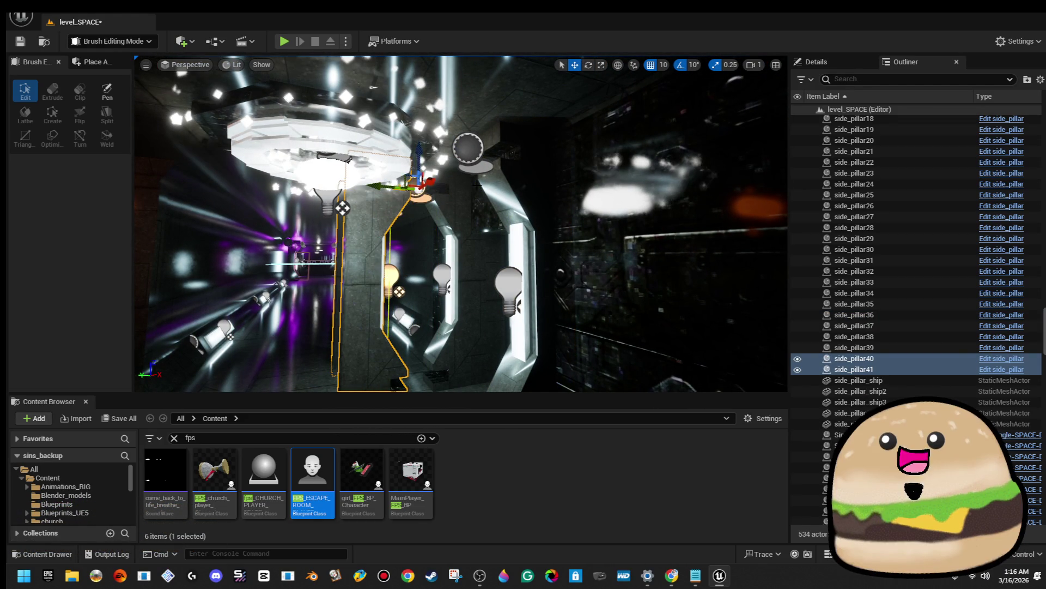
{"action": "left_click_drag", "start_coordinate": [444, 184], "coordinate": [547, 192]}
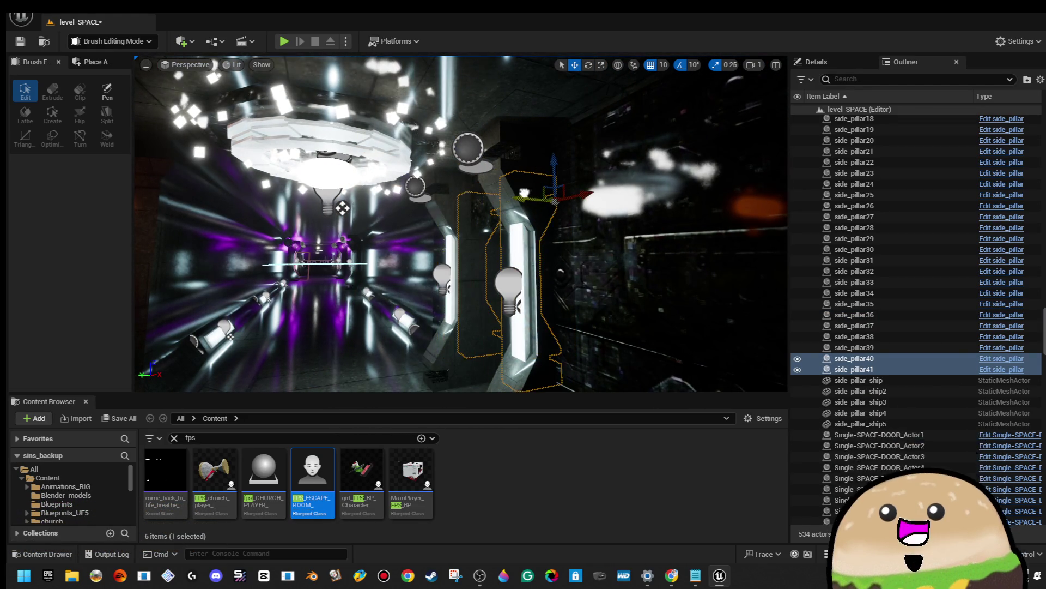
{"action": "key", "text": "w"}
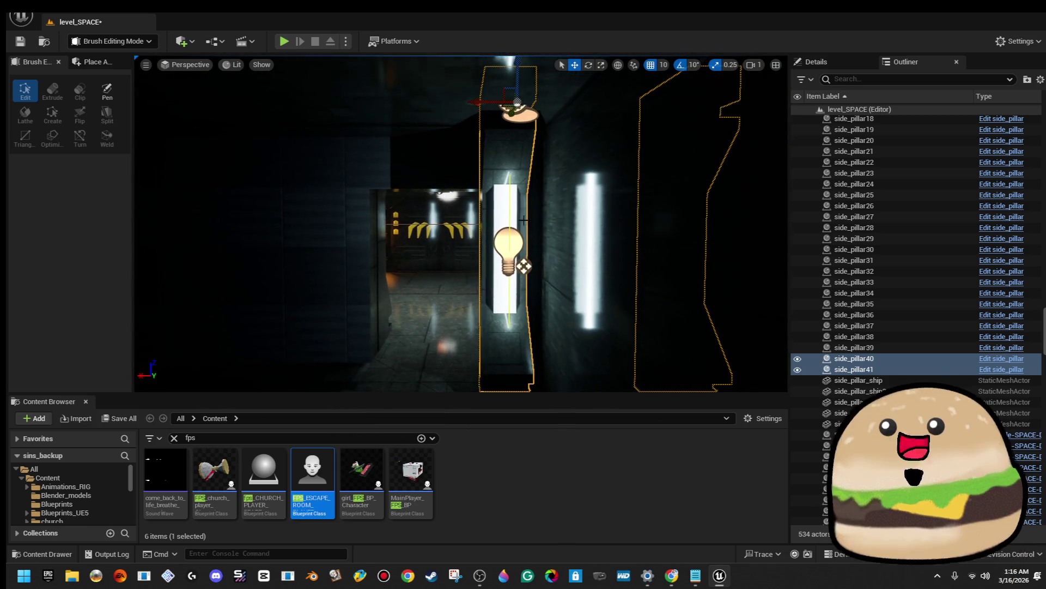
{"action": "key", "text": "d"}
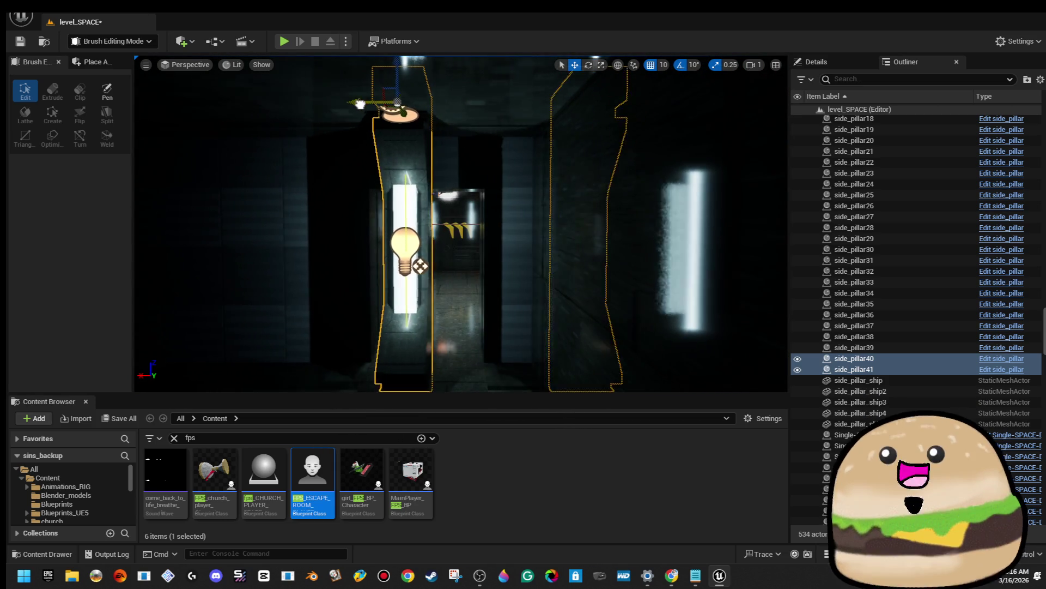
{"action": "key", "text": "d"}
{"action": "key", "text": "d"}
{"action": "key", "text": "d"}
{"action": "key", "text": "f"}
{"action": "key", "text": "w"}
{"action": "key", "text": "d"}
{"action": "key", "text": "a"}
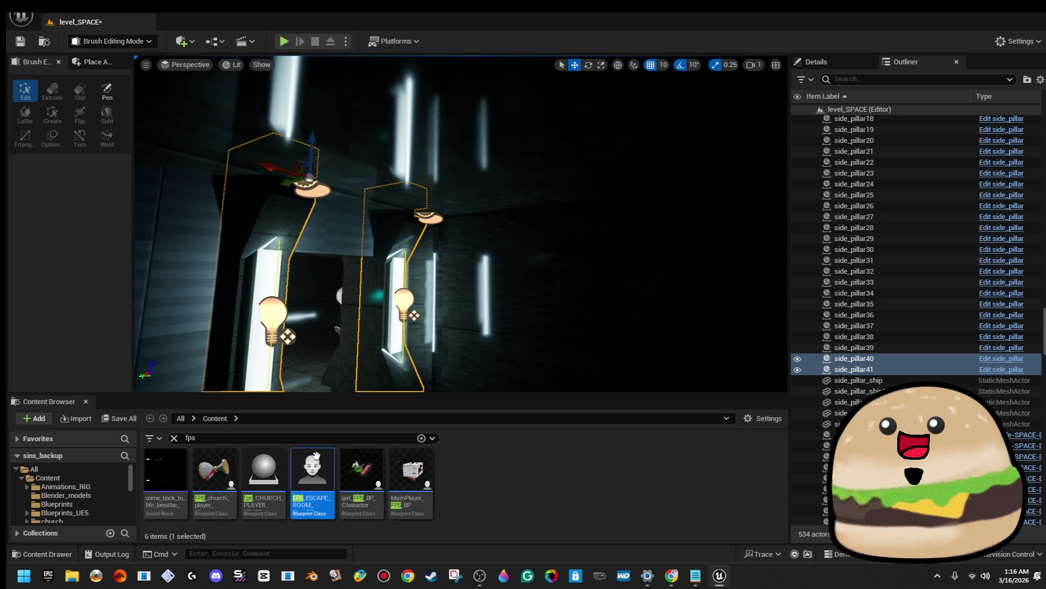
{"action": "key", "text": "s"}
{"action": "key", "text": "w"}
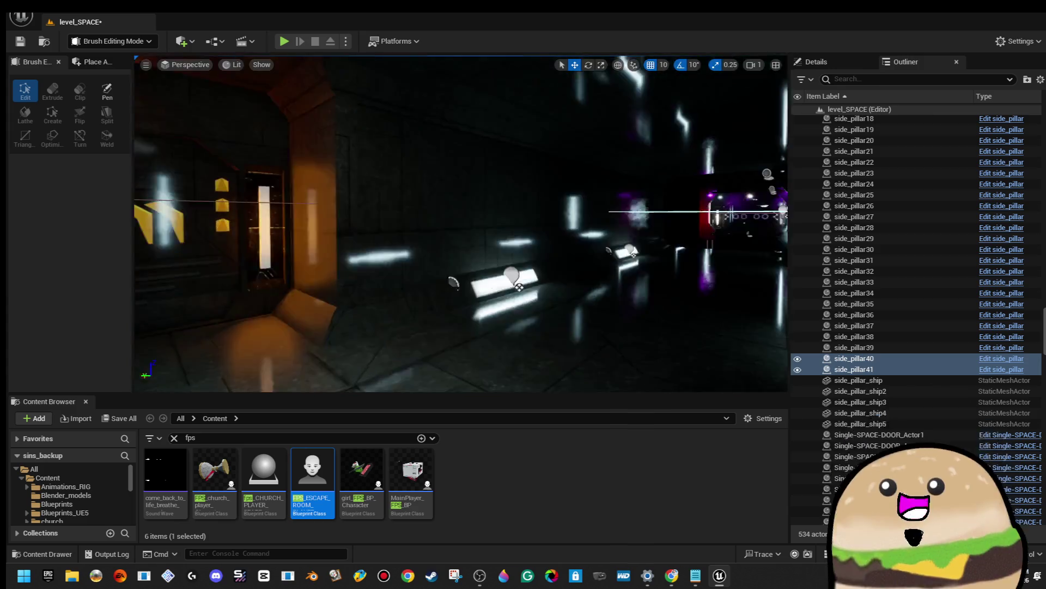
{"action": "key", "text": "s"}
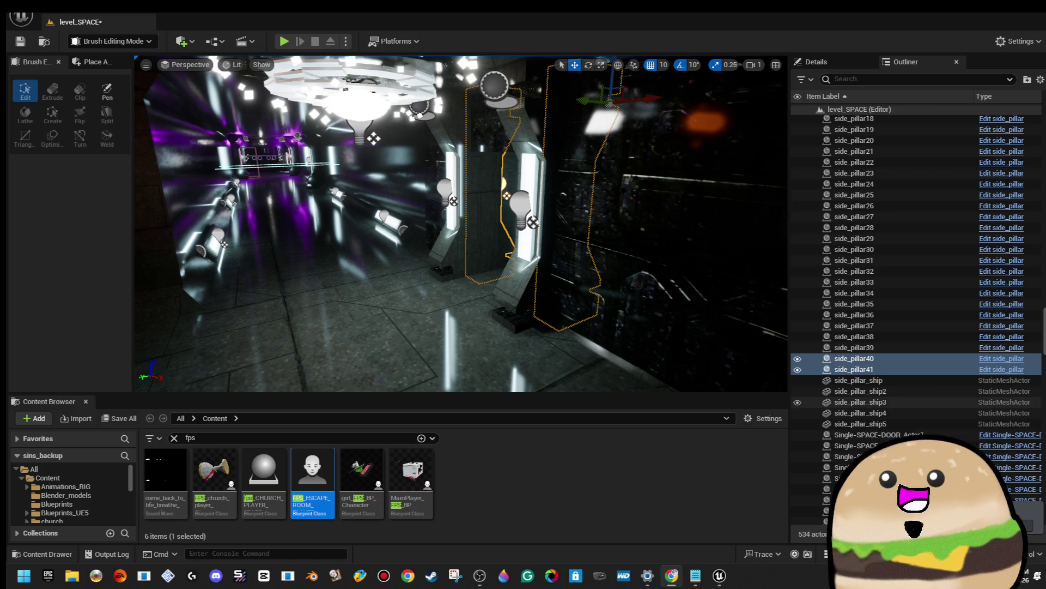
{"action": "mouse_move", "coordinate": [454, 237]}
{"action": "left_mouse_down"}
{"action": "mouse_move", "coordinate": [455, 204]}
{"action": "mouse_move", "coordinate": [455, 237]}
{"action": "left_mouse_up"}
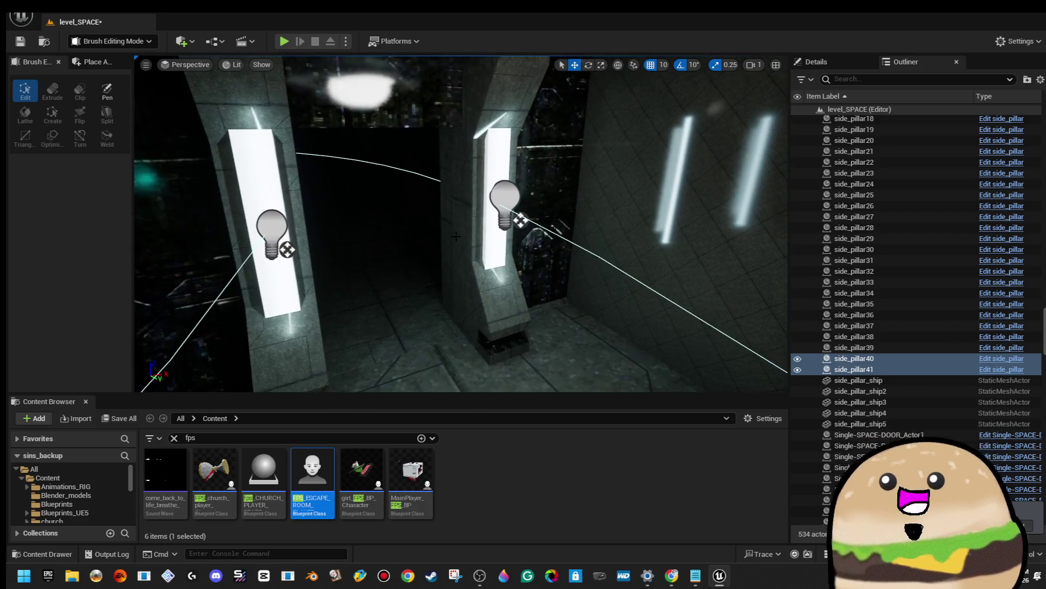
{"action": "left_click", "coordinate": [490, 245]}
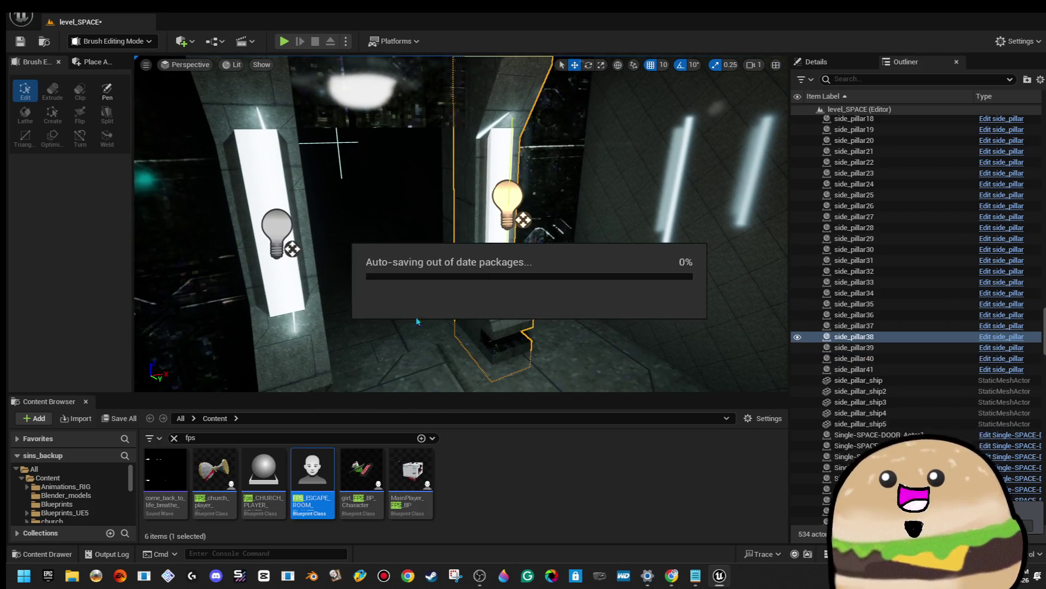
{"action": "left_click", "coordinate": [320, 311], "text": "ctrl"}
{"action": "key", "text": "f"}
{"action": "left_click_drag", "start_coordinate": [455, 224], "coordinate": [495, 218]}
{"action": "key", "text": "f"}
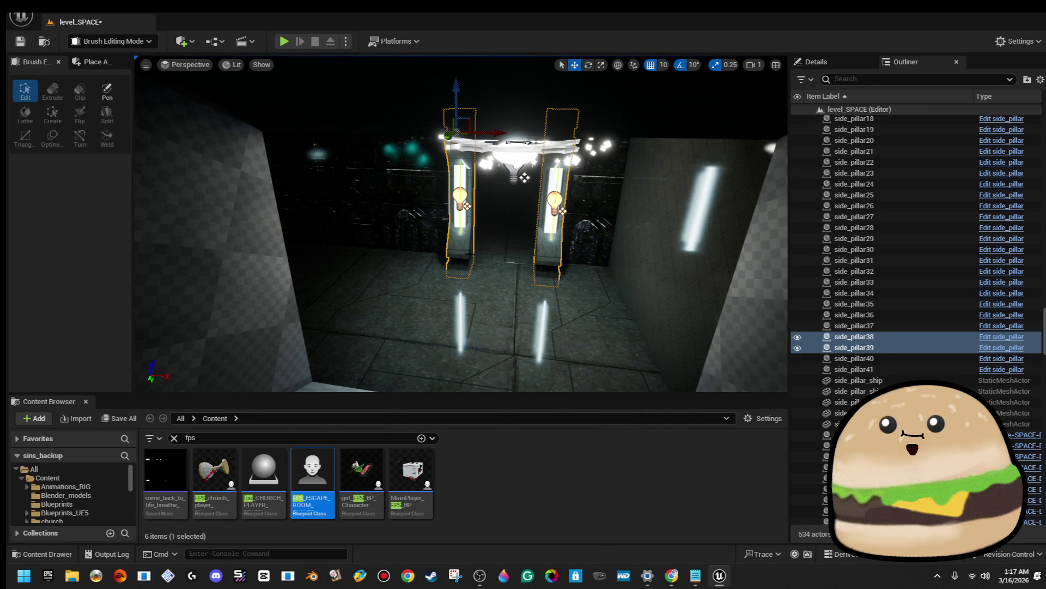
{"action": "left_click_drag", "start_coordinate": [469, 253], "coordinate": [491, 251]}
{"action": "key", "text": "f"}
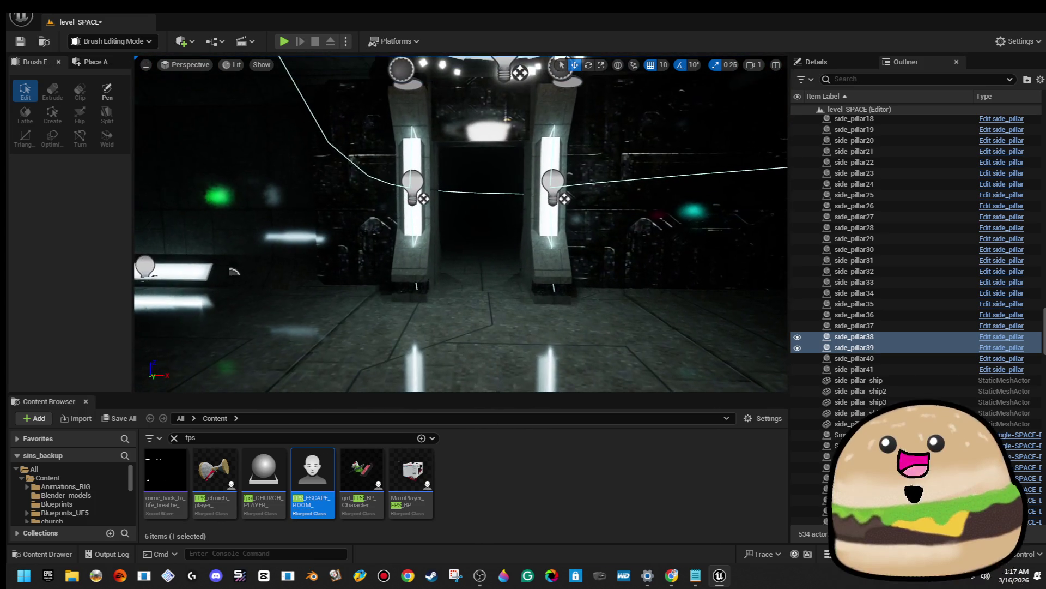
{"action": "left_click", "coordinate": [475, 287]}
{"action": "mouse_move", "coordinate": [461, 224]}
{"action": "left_mouse_down"}
{"action": "mouse_move", "coordinate": [461, 267]}
{"action": "mouse_move", "coordinate": [461, 223]}
{"action": "mouse_move", "coordinate": [461, 267]}
{"action": "mouse_move", "coordinate": [461, 224]}
{"action": "mouse_move", "coordinate": [420, 224]}
{"action": "mouse_move", "coordinate": [491, 185]}
{"action": "mouse_move", "coordinate": [381, 186]}
{"action": "left_mouse_up"}
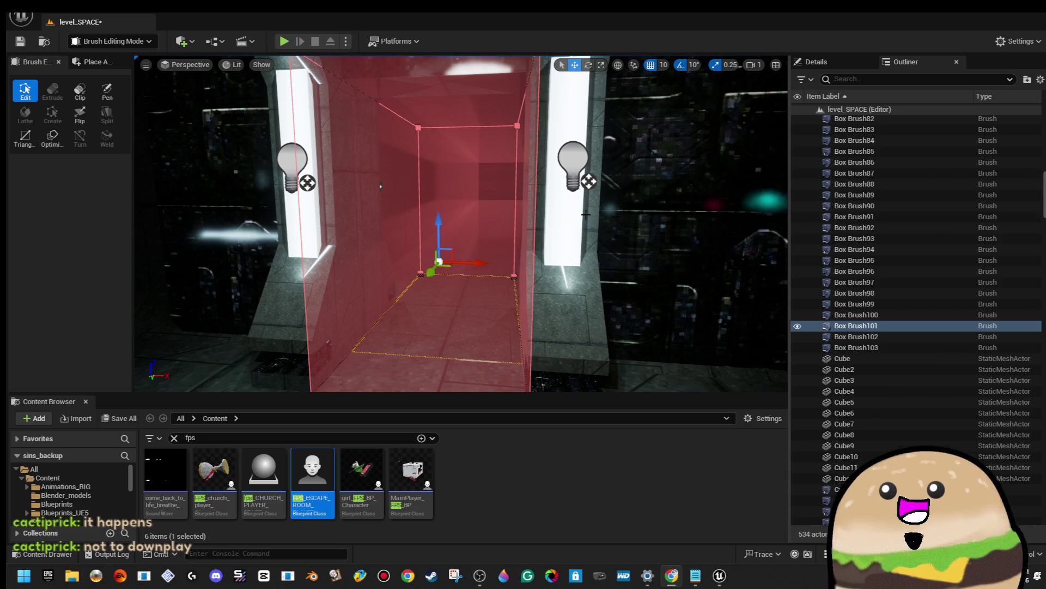
Delete the red Box Brush101 and the pillars side_pillar36 and side_pillar37
{"action": "left_click_drag", "start_coordinate": [580, 216], "coordinate": [580, 349]}
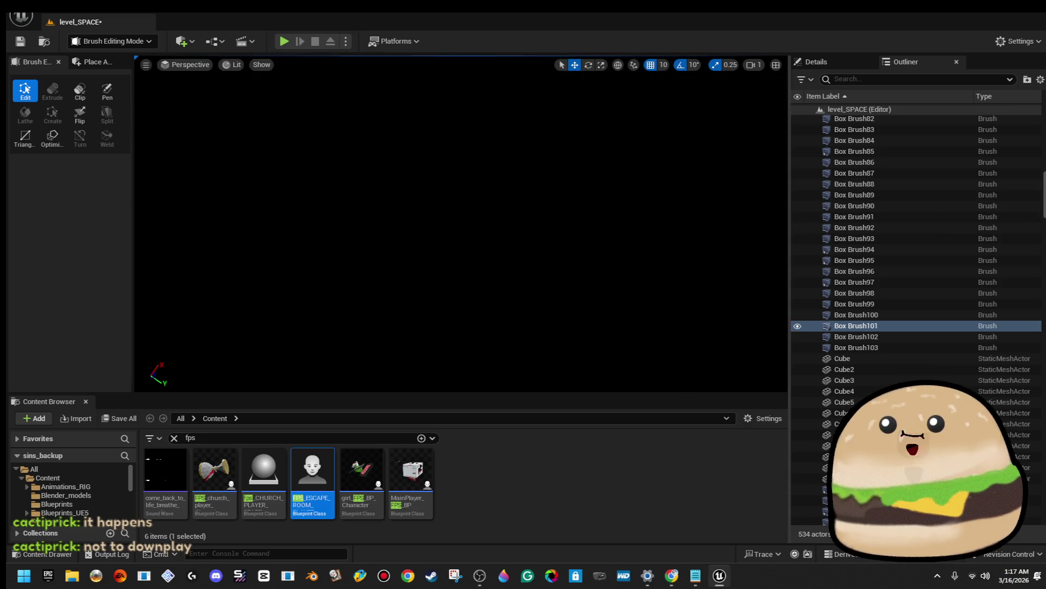
{"action": "key", "text": "f"}
{"action": "mouse_move", "coordinate": [461, 223]}
{"action": "left_mouse_down"}
{"action": "mouse_move", "coordinate": [461, 191]}
{"action": "mouse_move", "coordinate": [491, 186]}
{"action": "mouse_move", "coordinate": [452, 185]}
{"action": "left_mouse_up"}
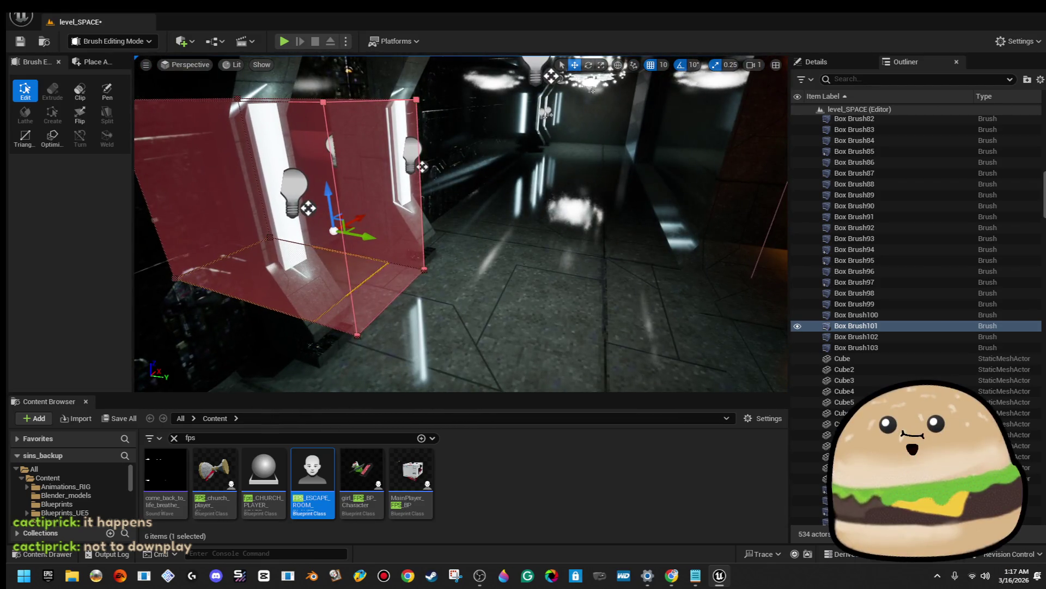
{"action": "key", "text": "Delete"}
{"action": "left_click", "coordinate": [404, 206]}
{"action": "key", "text": "Delete"}
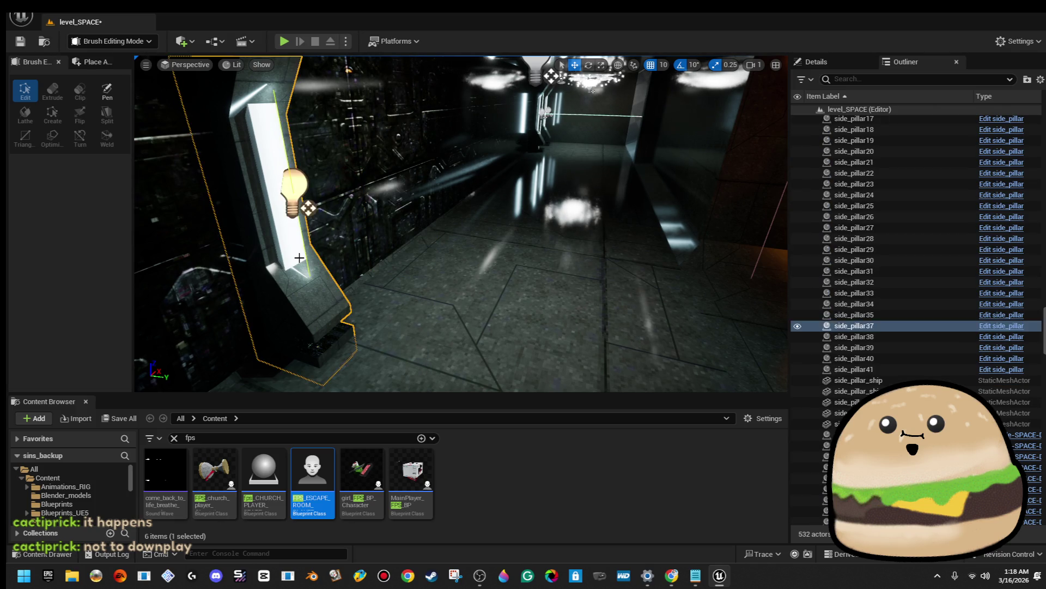
{"action": "left_click", "coordinate": [301, 256]}
{"action": "key", "text": "Delete"}
Duplicate the red Cylinder Brush74, sliding the copy sideways, then pick PointLight39
{"action": "mouse_move", "coordinate": [301, 256]}
{"action": "left_mouse_down"}
{"action": "mouse_move", "coordinate": [338, 256]}
{"action": "mouse_move", "coordinate": [327, 228]}
{"action": "mouse_move", "coordinate": [327, 240]}
{"action": "left_mouse_up"}
{"action": "left_click", "coordinate": [323, 261]}
{"action": "mouse_move", "coordinate": [378, 187]}
{"action": "left_mouse_down"}
{"action": "mouse_move", "coordinate": [371, 210]}
{"action": "mouse_move", "coordinate": [378, 187]}
{"action": "left_mouse_up"}
{"action": "left_click_drag", "start_coordinate": [473, 269], "coordinate": [476, 269]}
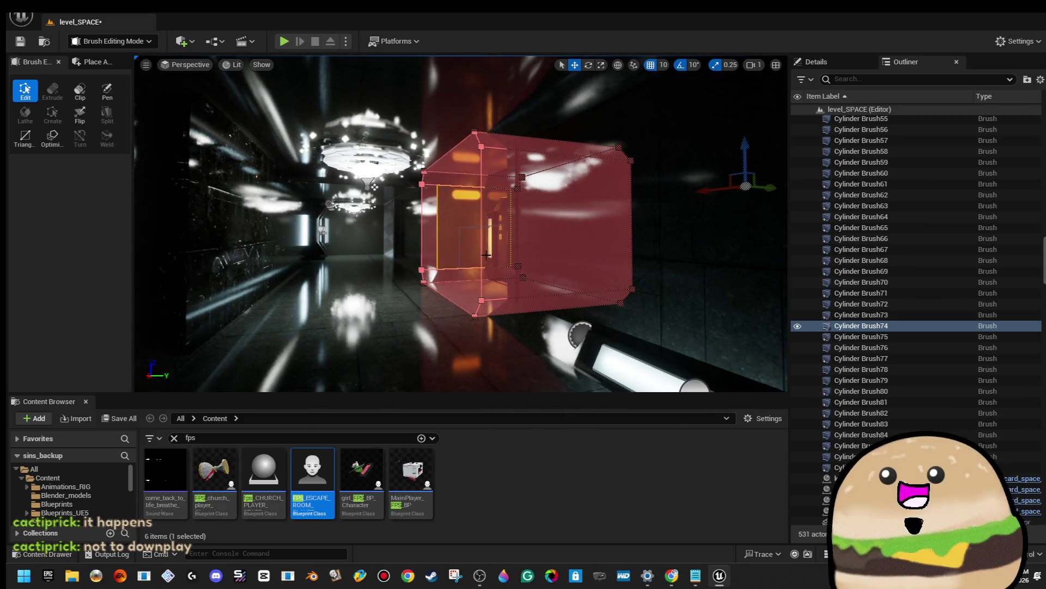
{"action": "mouse_move", "coordinate": [763, 188]}
{"action": "left_mouse_down"}
{"action": "mouse_move", "coordinate": [490, 213]}
{"action": "mouse_move", "coordinate": [589, 209]}
{"action": "mouse_move", "coordinate": [417, 89]}
{"action": "mouse_move", "coordinate": [487, 226]}
{"action": "left_mouse_up"}
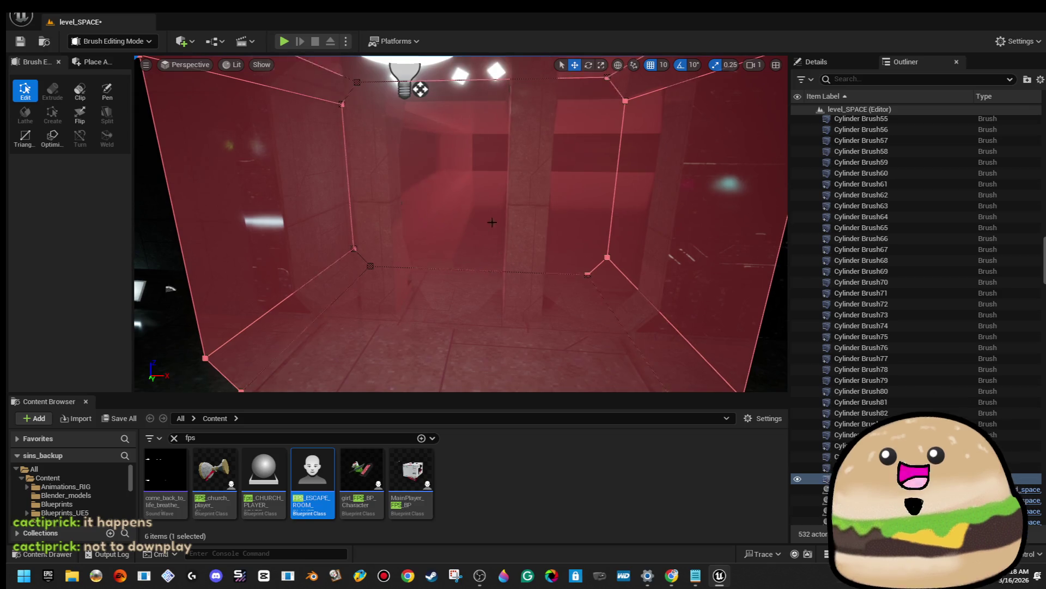
{"action": "left_click_drag", "start_coordinate": [419, 89], "coordinate": [469, 153]}
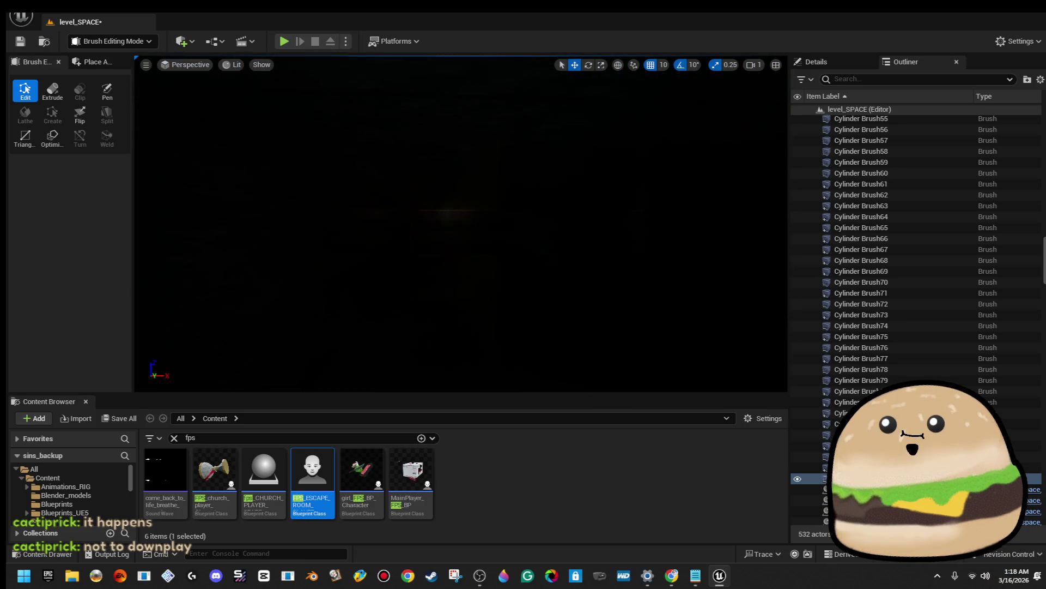
{"action": "left_click", "coordinate": [447, 234]}
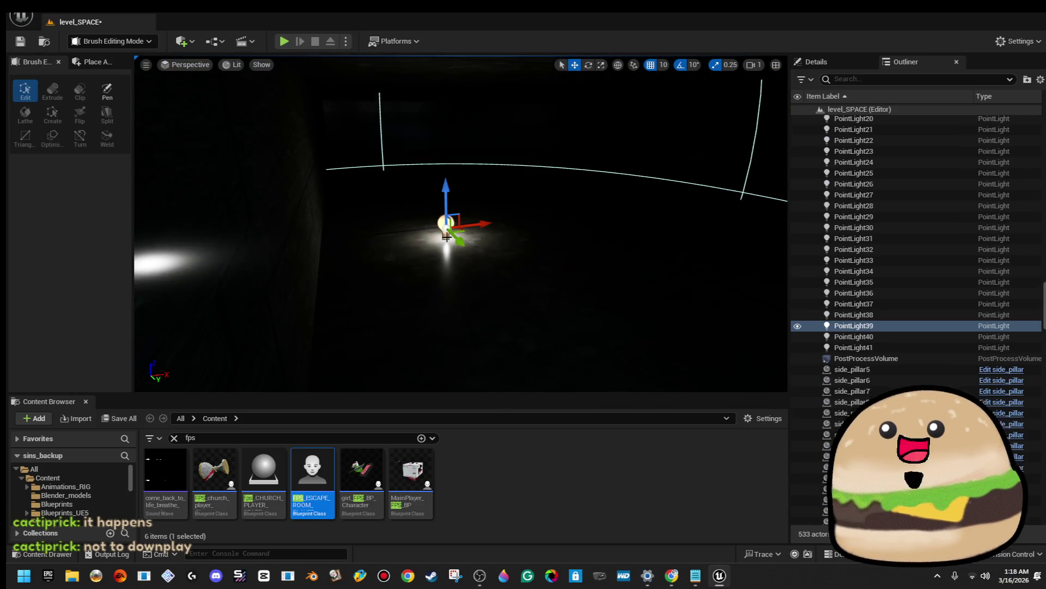
Raise PointLight39 off the floor and set its Intensity to 100000
{"action": "left_click_drag", "start_coordinate": [459, 217], "coordinate": [472, 175]}
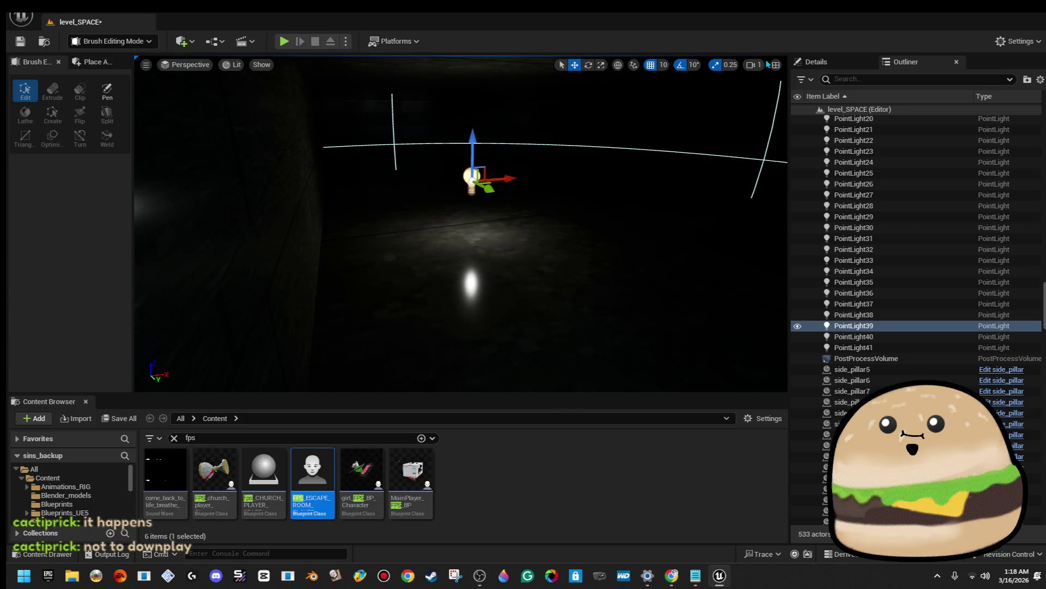
{"action": "left_click_drag", "start_coordinate": [819, 61], "coordinate": [930, 151]}
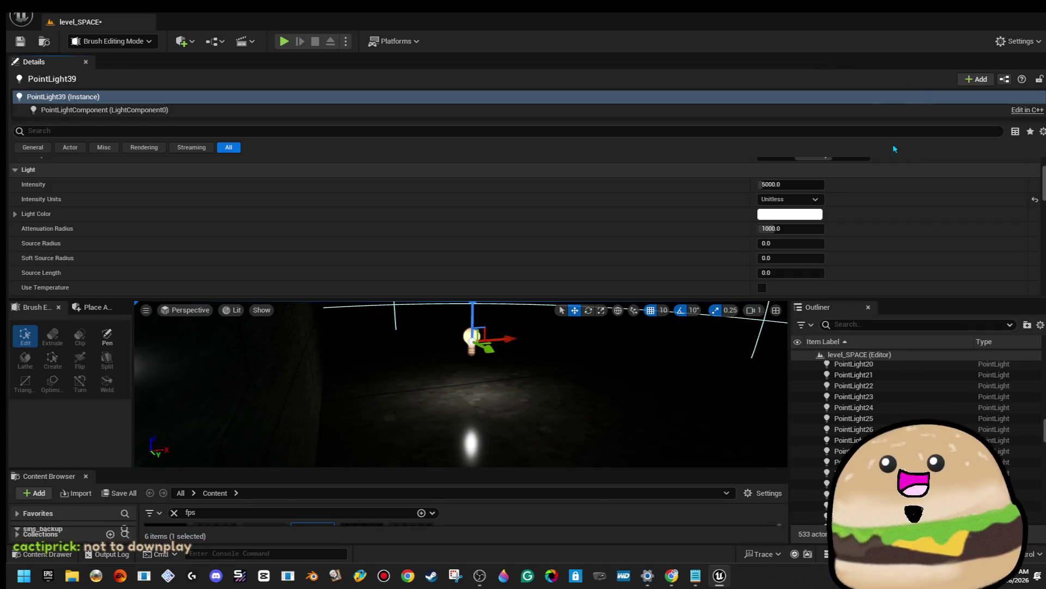
{"action": "mouse_move", "coordinate": [61, 64]}
{"action": "left_mouse_down"}
{"action": "mouse_move", "coordinate": [858, 195]}
{"action": "mouse_move", "coordinate": [816, 64]}
{"action": "left_mouse_up"}
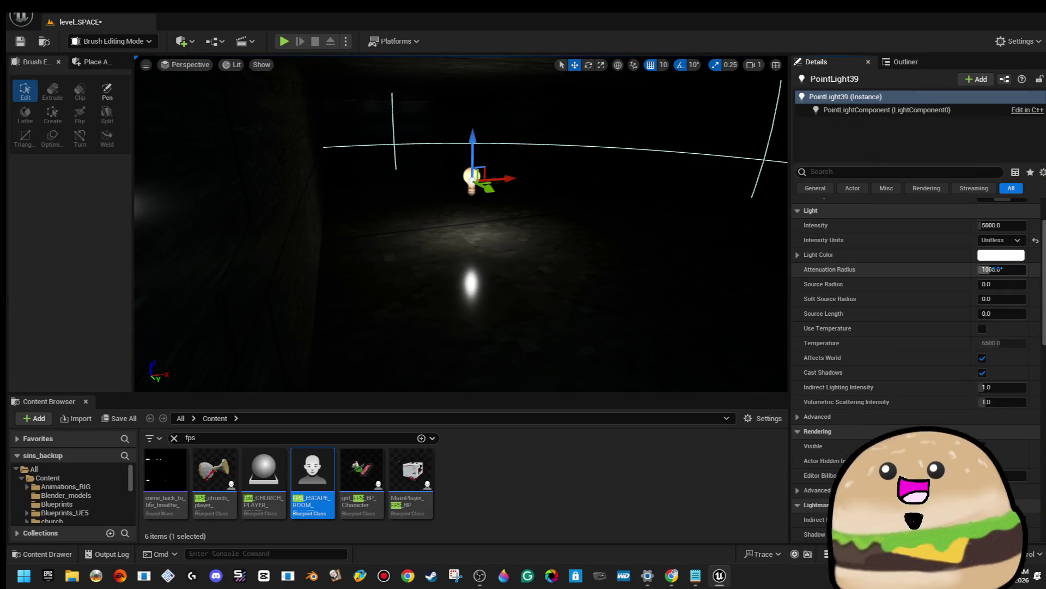
{"action": "type", "text": "100000"}
{"action": "key", "text": "Return"}
Frame the light, look across the lit pillars and chandelier, and select side_pillar40
{"action": "key", "text": "f"}
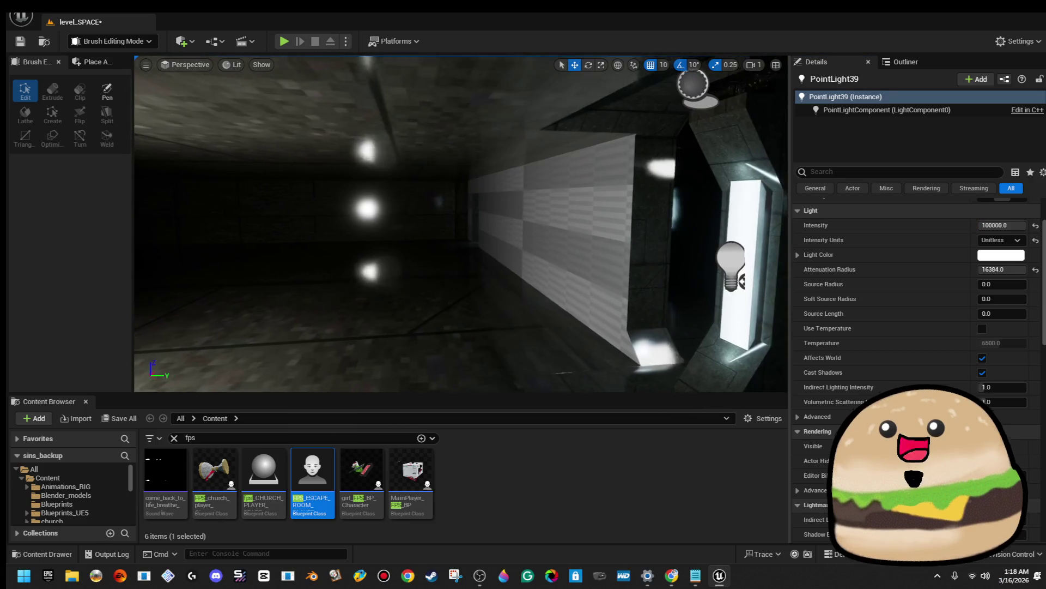
{"action": "left_click_drag", "start_coordinate": [436, 245], "coordinate": [518, 245]}
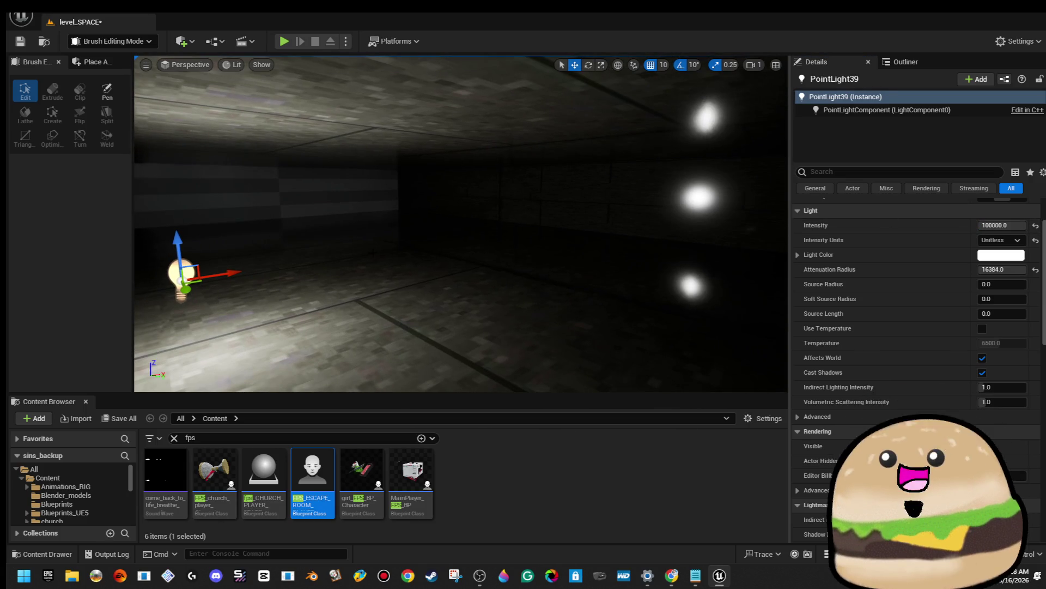
{"action": "left_click_drag", "start_coordinate": [436, 245], "coordinate": [577, 240]}
{"action": "left_click_drag", "start_coordinate": [510, 234], "coordinate": [627, 234]}
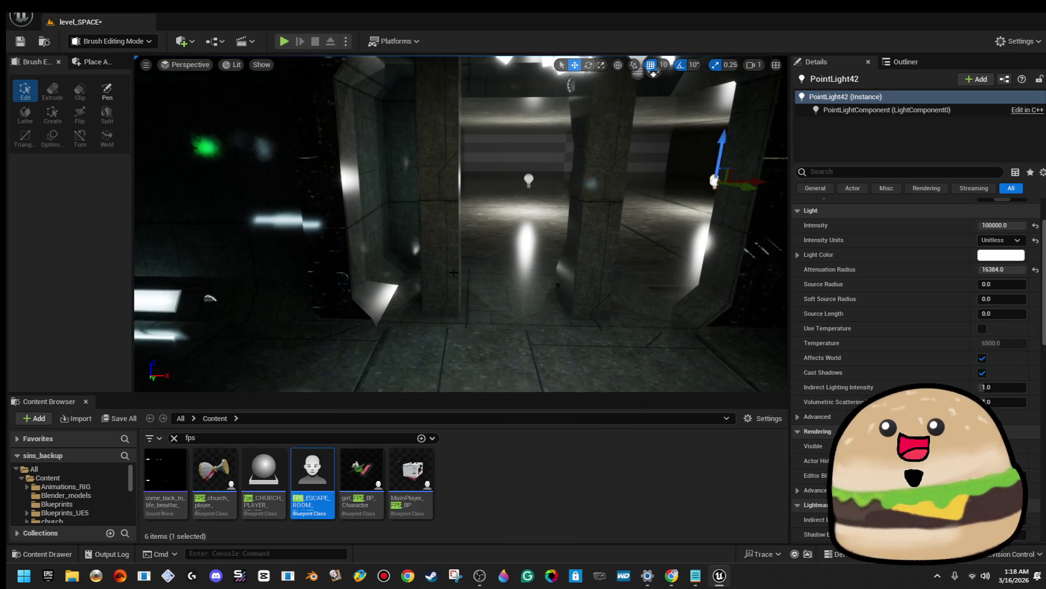
{"action": "left_click", "coordinate": [453, 187]}
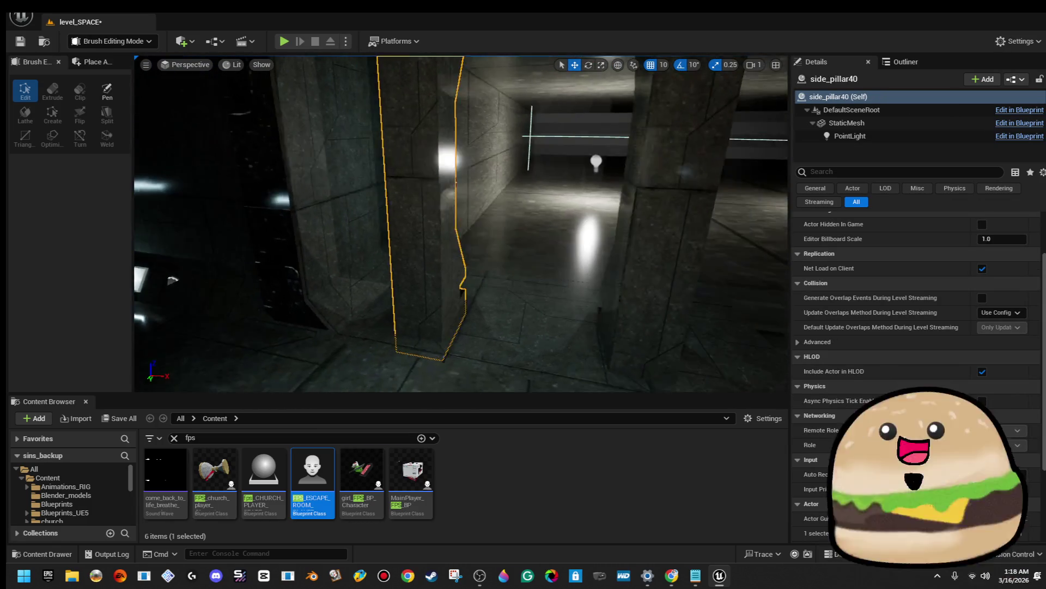
Select Cylinder Brush87's lower-edge vertices and move them down and outward
{"action": "mouse_move", "coordinate": [241, 281]}
{"action": "left_mouse_down"}
{"action": "mouse_move", "coordinate": [642, 129]}
{"action": "mouse_move", "coordinate": [371, 151]}
{"action": "mouse_move", "coordinate": [574, 100]}
{"action": "mouse_move", "coordinate": [469, 175]}
{"action": "left_mouse_up"}
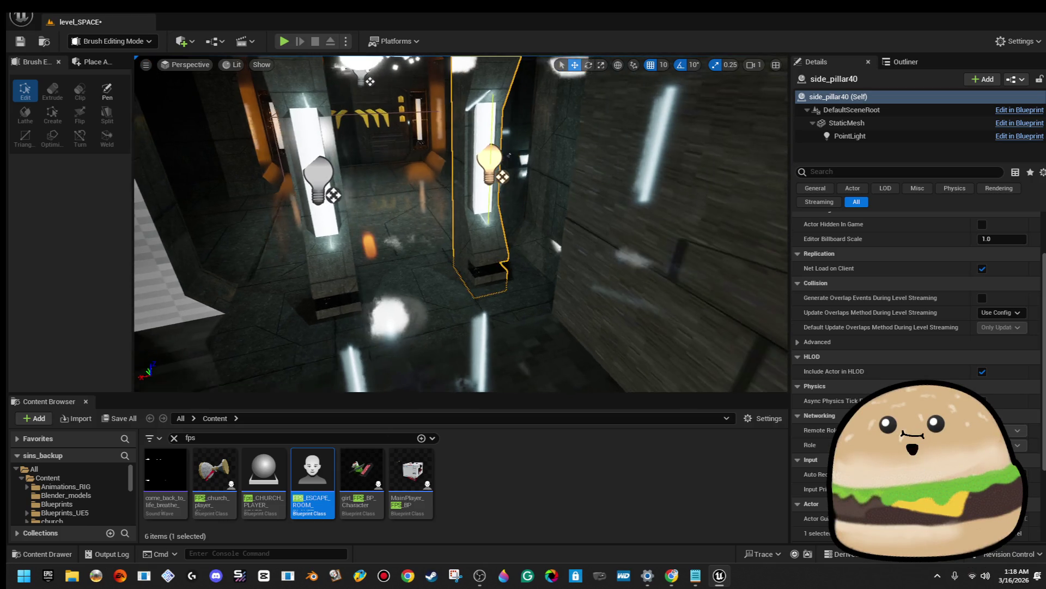
{"action": "mouse_move", "coordinate": [510, 249]}
{"action": "left_mouse_down"}
{"action": "mouse_move", "coordinate": [647, 246]}
{"action": "mouse_move", "coordinate": [556, 175]}
{"action": "left_mouse_up"}
{"action": "left_click", "coordinate": [638, 278]}
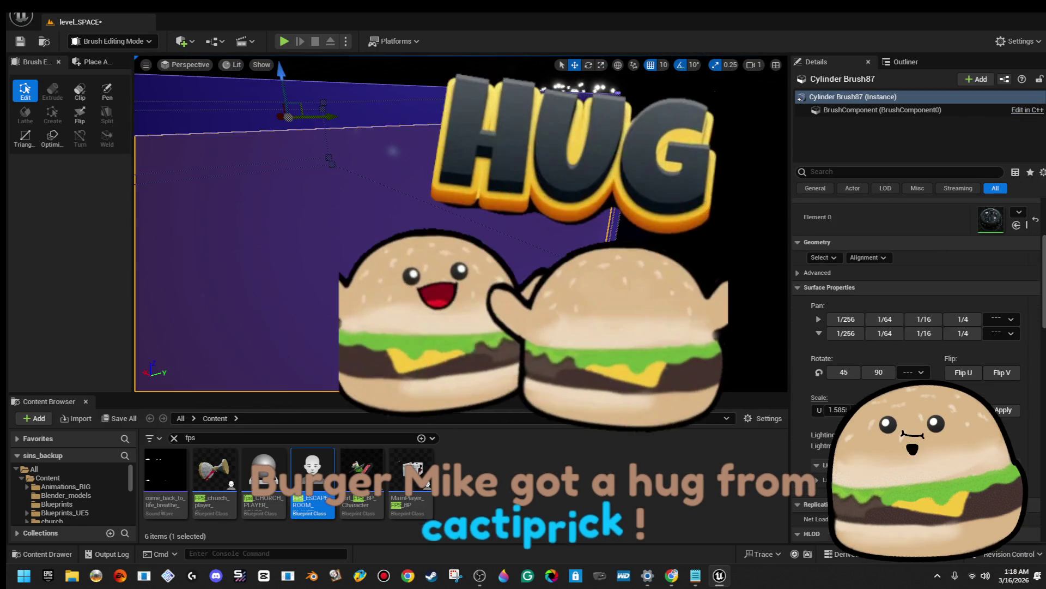
{"action": "key", "text": "r"}
{"action": "mouse_move", "coordinate": [557, 271]}
{"action": "left_mouse_down"}
{"action": "mouse_move", "coordinate": [447, 213]}
{"action": "mouse_move", "coordinate": [475, 297]}
{"action": "left_mouse_up"}
{"action": "left_click_drag", "start_coordinate": [327, 187], "coordinate": [635, 248]}
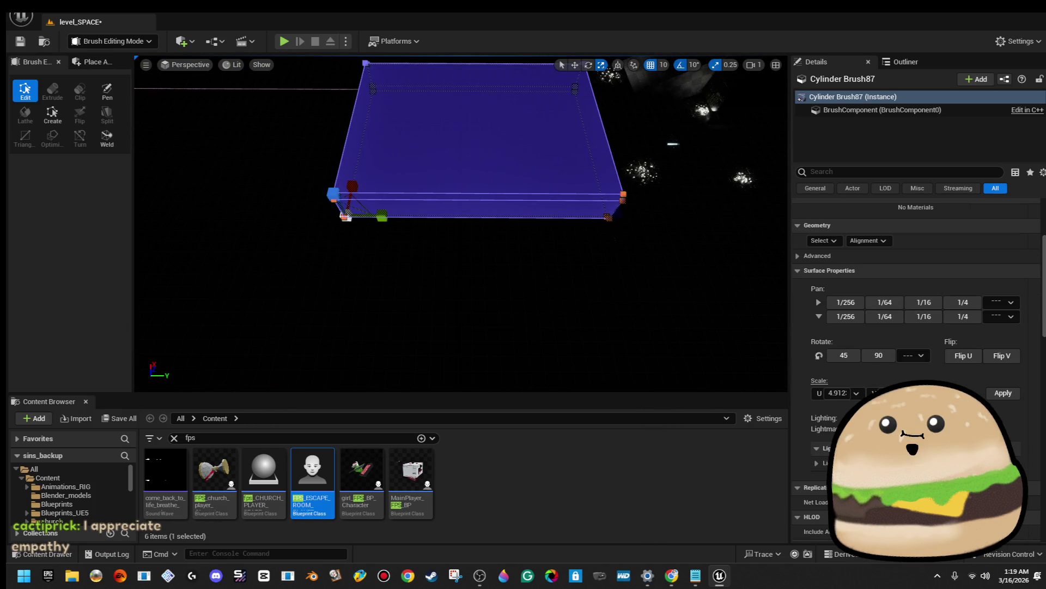
{"action": "left_click_drag", "start_coordinate": [461, 224], "coordinate": [520, 241]}
{"action": "key", "text": "w"}
{"action": "mouse_move", "coordinate": [405, 363]}
{"action": "left_mouse_down"}
{"action": "mouse_move", "coordinate": [428, 386]}
{"action": "mouse_move", "coordinate": [398, 327]}
{"action": "left_mouse_up"}
Frame the edited vertices, fly to the blue cylinder brush, and undo the last change
{"action": "key", "text": "f"}
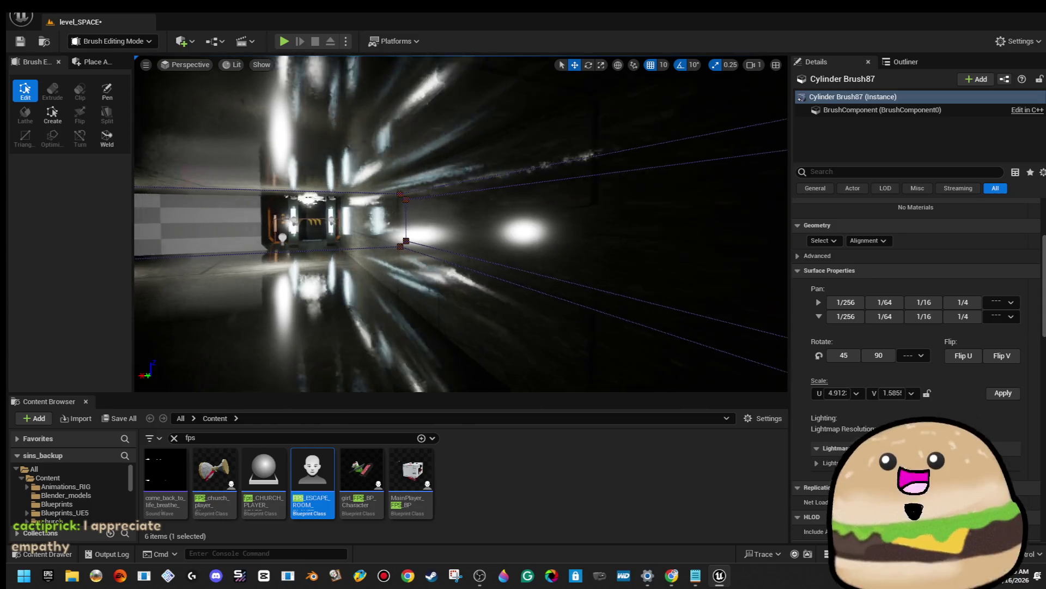
{"action": "mouse_move", "coordinate": [149, 157]}
{"action": "left_mouse_down"}
{"action": "mouse_move", "coordinate": [155, 147]}
{"action": "mouse_move", "coordinate": [149, 157]}
{"action": "left_mouse_up"}
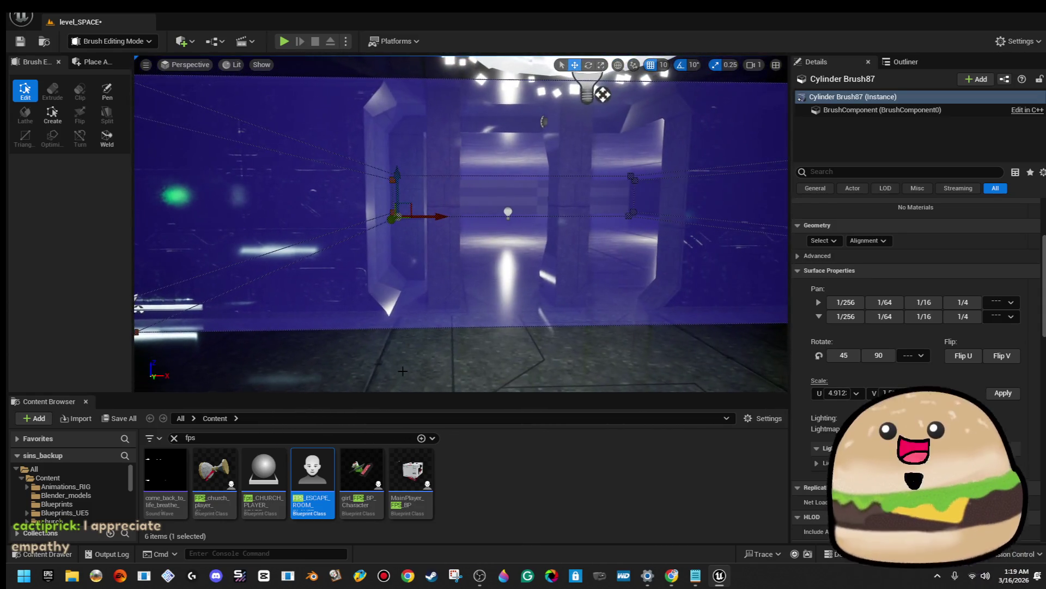
{"action": "mouse_move", "coordinate": [447, 242]}
{"action": "left_mouse_down"}
{"action": "mouse_move", "coordinate": [436, 209]}
{"action": "mouse_move", "coordinate": [467, 217]}
{"action": "left_mouse_up"}
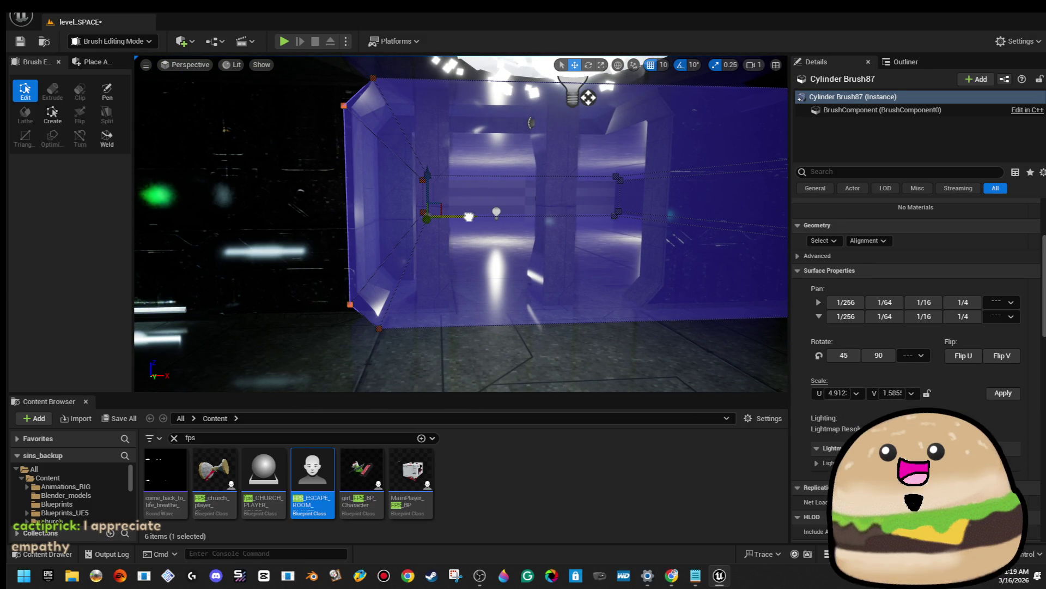
{"action": "mouse_move", "coordinate": [468, 217]}
{"action": "left_mouse_down"}
{"action": "mouse_move", "coordinate": [447, 175]}
{"action": "mouse_move", "coordinate": [534, 179]}
{"action": "mouse_move", "coordinate": [515, 199]}
{"action": "left_mouse_up"}
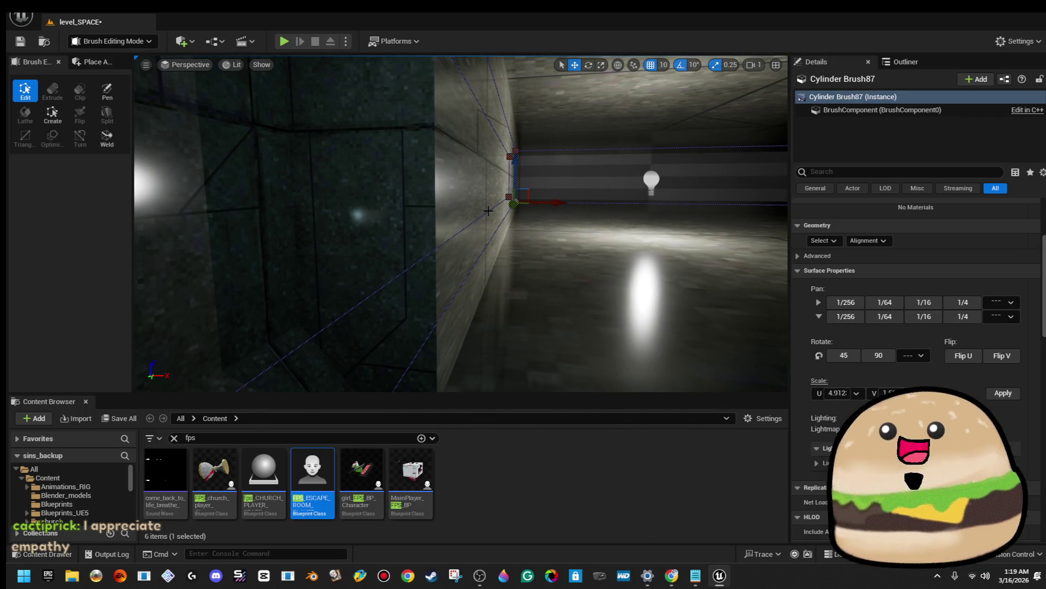
{"action": "key", "text": "ctrl+z"}
{"action": "mouse_move", "coordinate": [490, 164]}
{"action": "left_mouse_down"}
{"action": "mouse_move", "coordinate": [497, 133]}
{"action": "mouse_move", "coordinate": [362, 264]}
{"action": "mouse_move", "coordinate": [587, 157]}
{"action": "mouse_move", "coordinate": [528, 175]}
{"action": "left_mouse_up"}
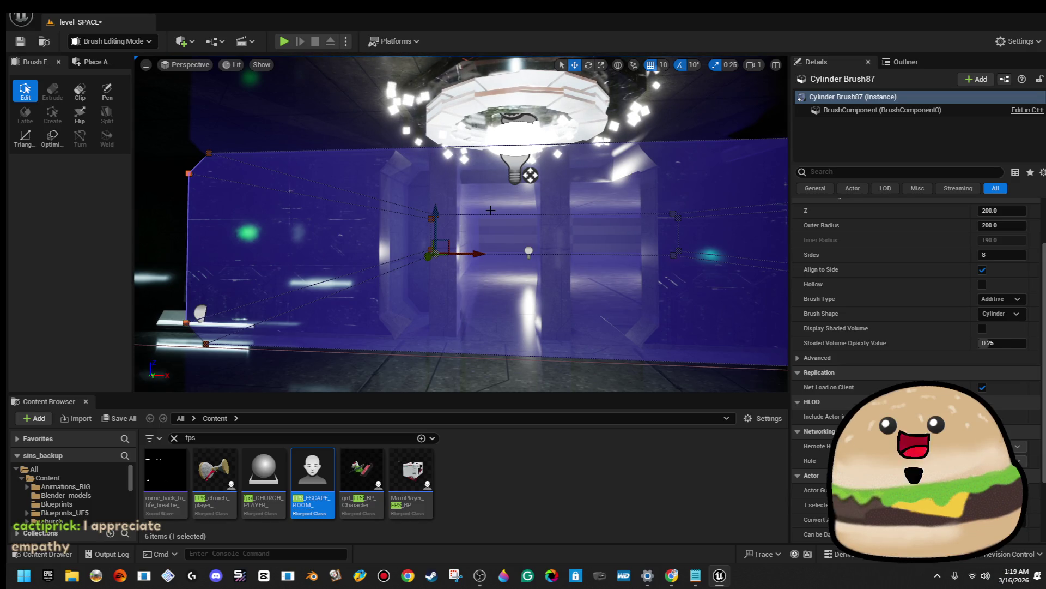
Delete the red box brush lining the corridor
{"action": "key", "text": "Delete"}
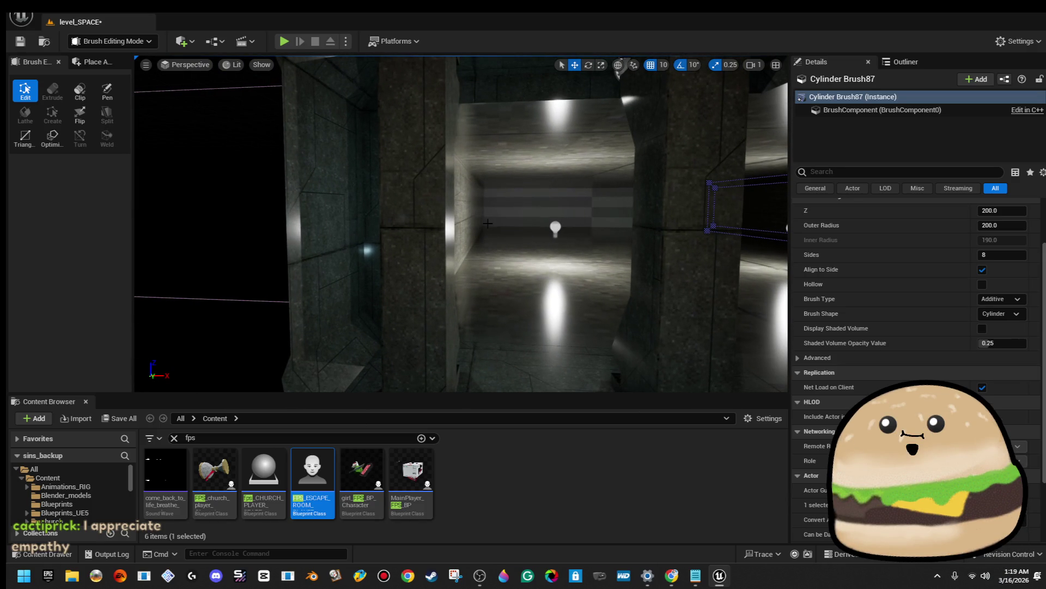
{"action": "left_click", "coordinate": [489, 224]}
{"action": "mouse_move", "coordinate": [477, 219]}
{"action": "left_mouse_down"}
{"action": "mouse_move", "coordinate": [458, 218]}
{"action": "mouse_move", "coordinate": [507, 221]}
{"action": "mouse_move", "coordinate": [349, 240]}
{"action": "left_mouse_up"}
{"action": "left_click", "coordinate": [423, 241]}
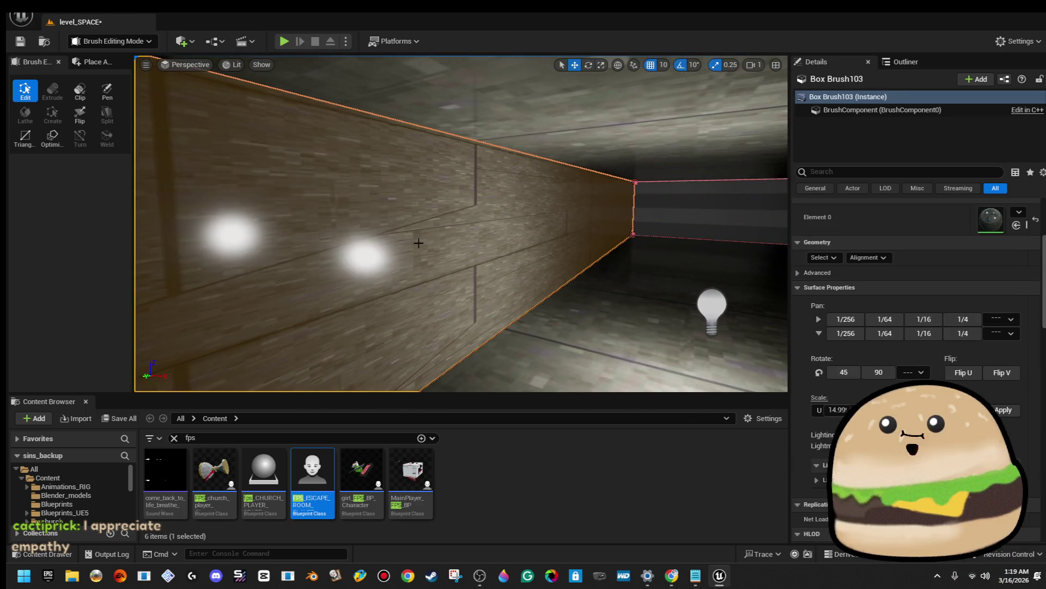
{"action": "key", "text": "Delete"}
{"action": "mouse_move", "coordinate": [419, 244]}
{"action": "left_mouse_down"}
{"action": "mouse_move", "coordinate": [314, 288]}
{"action": "mouse_move", "coordinate": [526, 188]}
{"action": "left_mouse_up"}
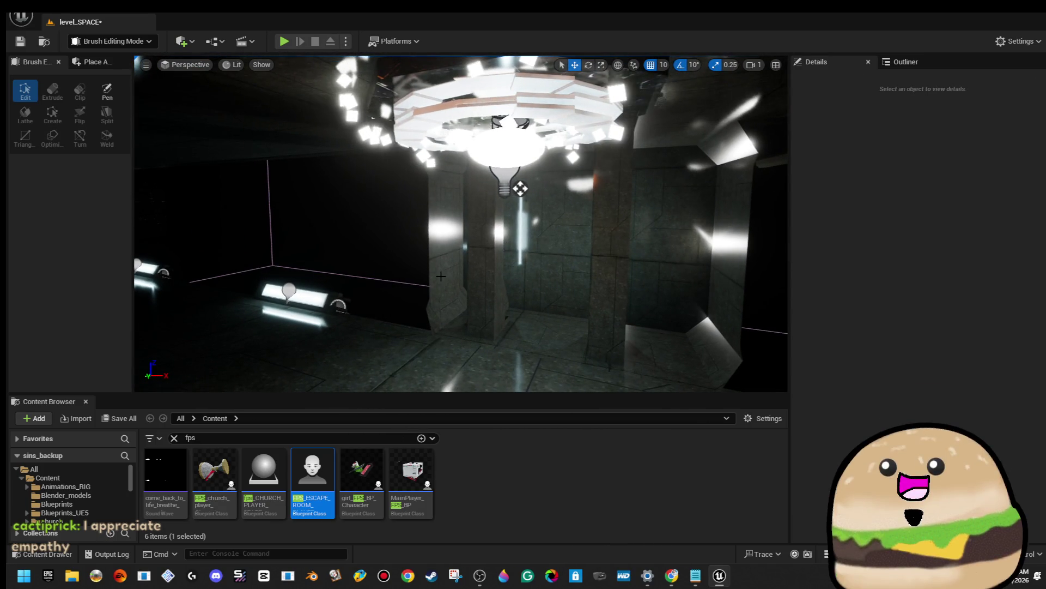
Select the red room brush Cylinder Brush88, deleting it and restoring it with undo
{"action": "left_click", "coordinate": [441, 277]}
{"action": "left_click_drag", "start_coordinate": [441, 276], "coordinate": [507, 272]}
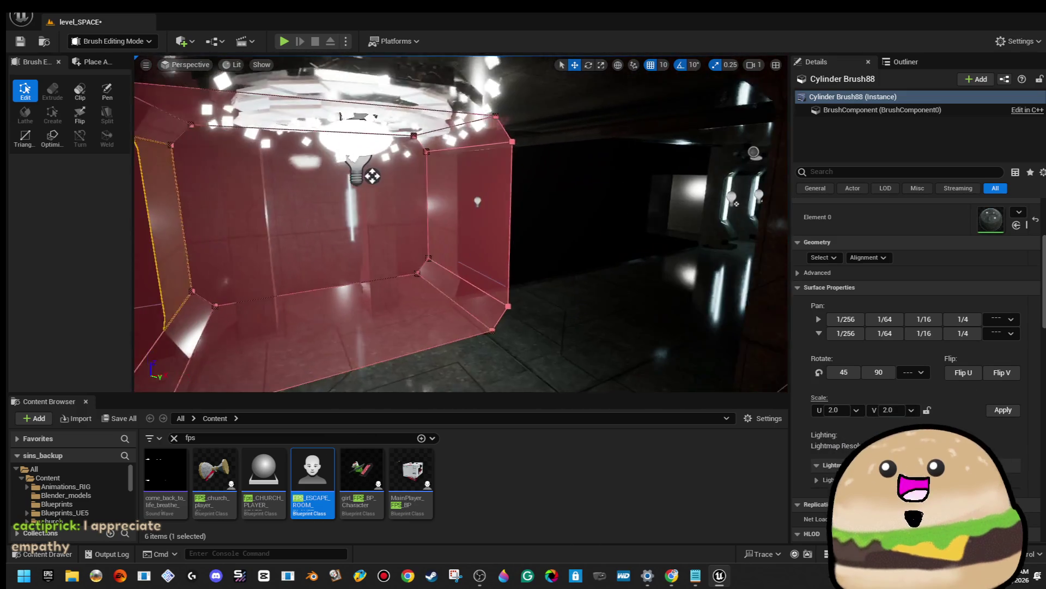
{"action": "mouse_move", "coordinate": [440, 280]}
{"action": "left_mouse_down"}
{"action": "mouse_move", "coordinate": [401, 276]}
{"action": "mouse_move", "coordinate": [425, 278]}
{"action": "left_mouse_up"}
{"action": "mouse_move", "coordinate": [664, 183]}
{"action": "left_mouse_down"}
{"action": "mouse_move", "coordinate": [424, 287]}
{"action": "mouse_move", "coordinate": [506, 184]}
{"action": "left_mouse_up"}
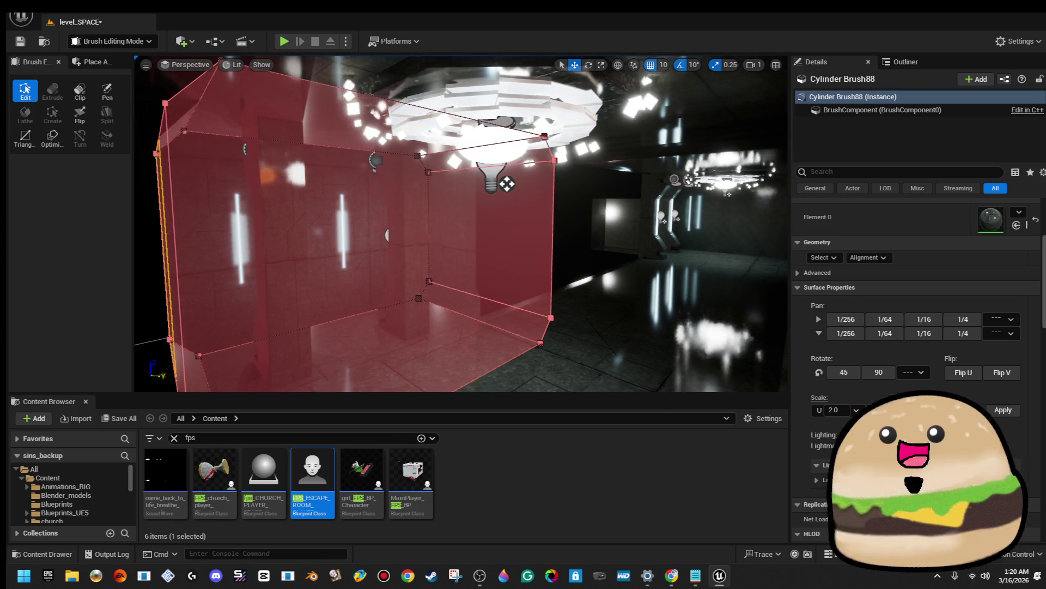
{"action": "key", "text": "Delete"}
{"action": "key", "text": "ctrl+z"}
{"action": "key", "text": "f"}
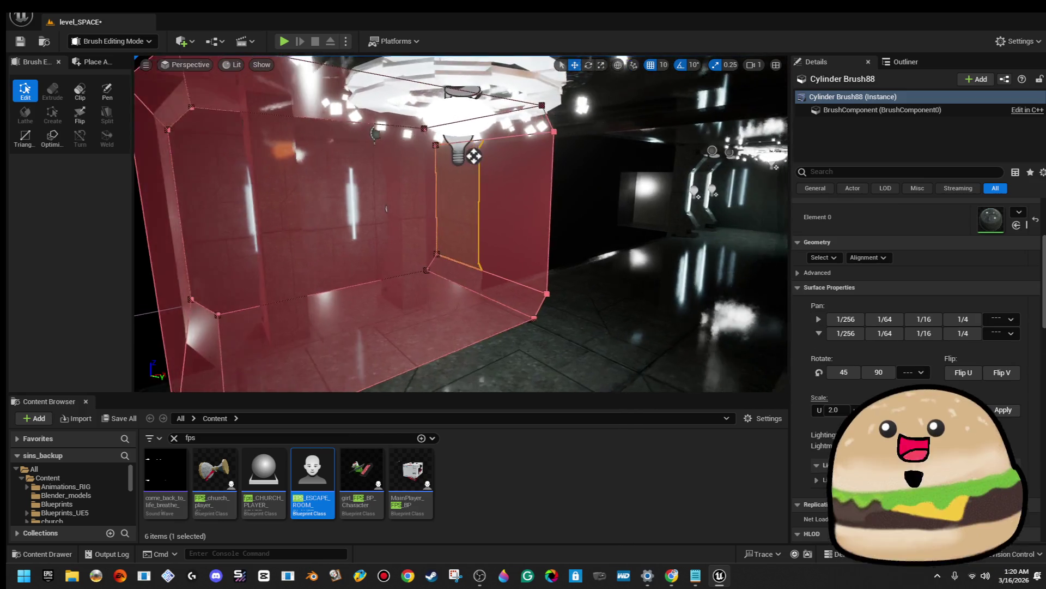
{"action": "left_click_drag", "start_coordinate": [458, 246], "coordinate": [476, 265]}
Duplicate Cylinder Brush88 with Ctrl+D and place the copy left of the original room
{"action": "key", "text": "w"}
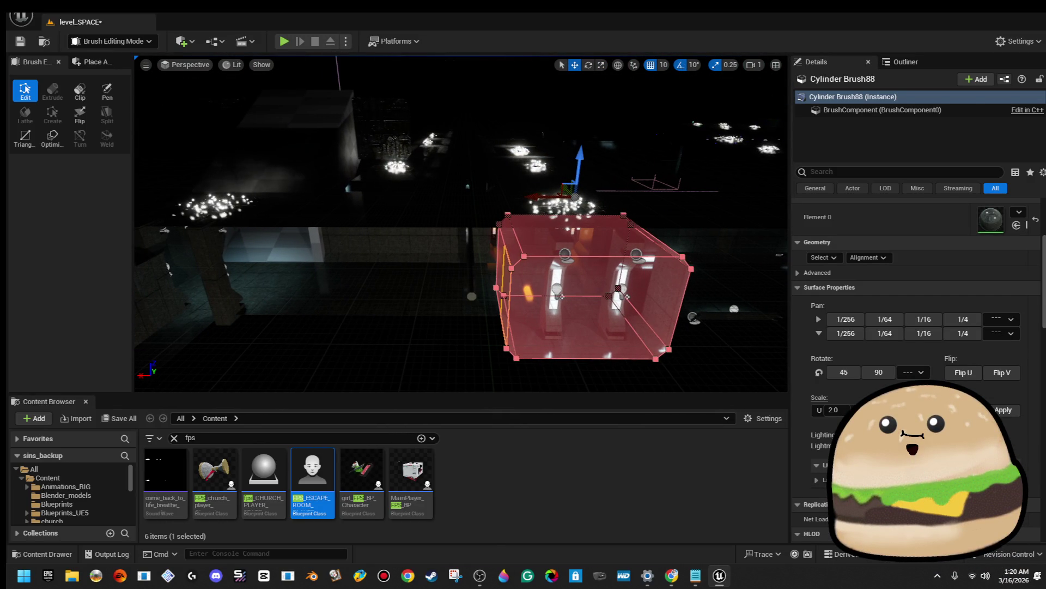
{"action": "key", "text": "ctrl+d"}
{"action": "mouse_move", "coordinate": [626, 222]}
{"action": "left_mouse_down"}
{"action": "mouse_move", "coordinate": [305, 222]}
{"action": "mouse_move", "coordinate": [318, 232]}
{"action": "left_mouse_up"}
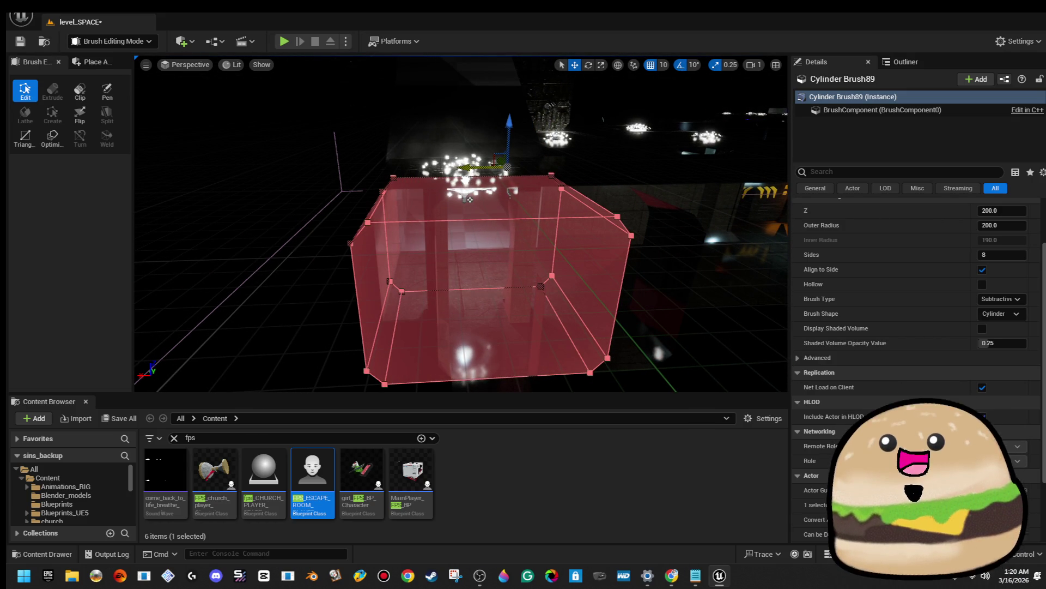
{"action": "mouse_move", "coordinate": [288, 187]}
{"action": "left_mouse_down"}
{"action": "mouse_move", "coordinate": [303, 150]}
{"action": "mouse_move", "coordinate": [350, 241]}
{"action": "left_mouse_up"}
Delete the right light-bulb pillar, then select Cylinder Brush89, Box Brush102 and Cylinder Brush88
{"action": "left_click", "coordinate": [479, 244]}
{"action": "key", "text": "Delete"}
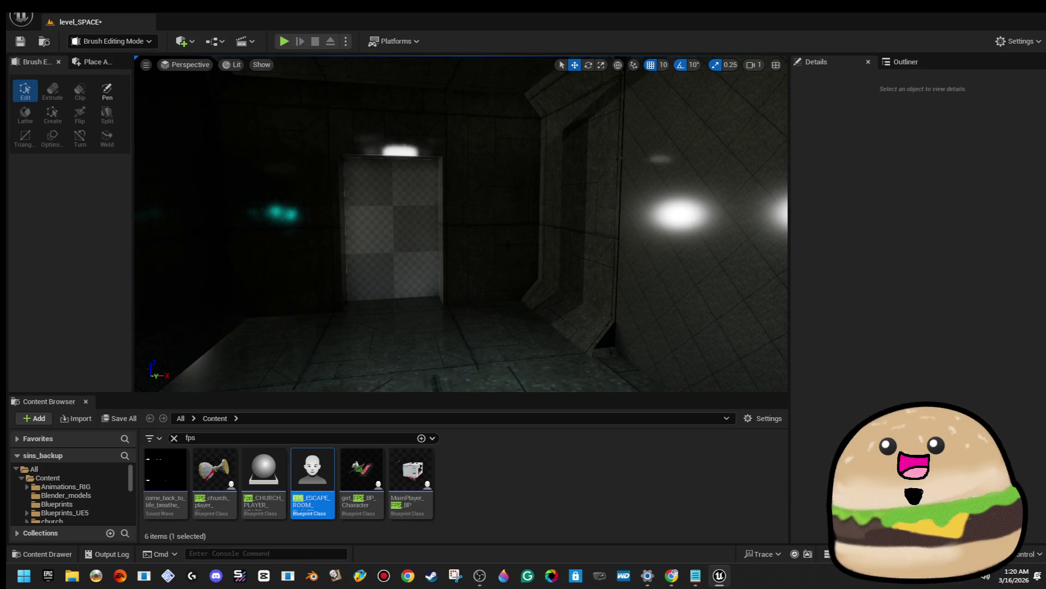
{"action": "left_click", "coordinate": [419, 229]}
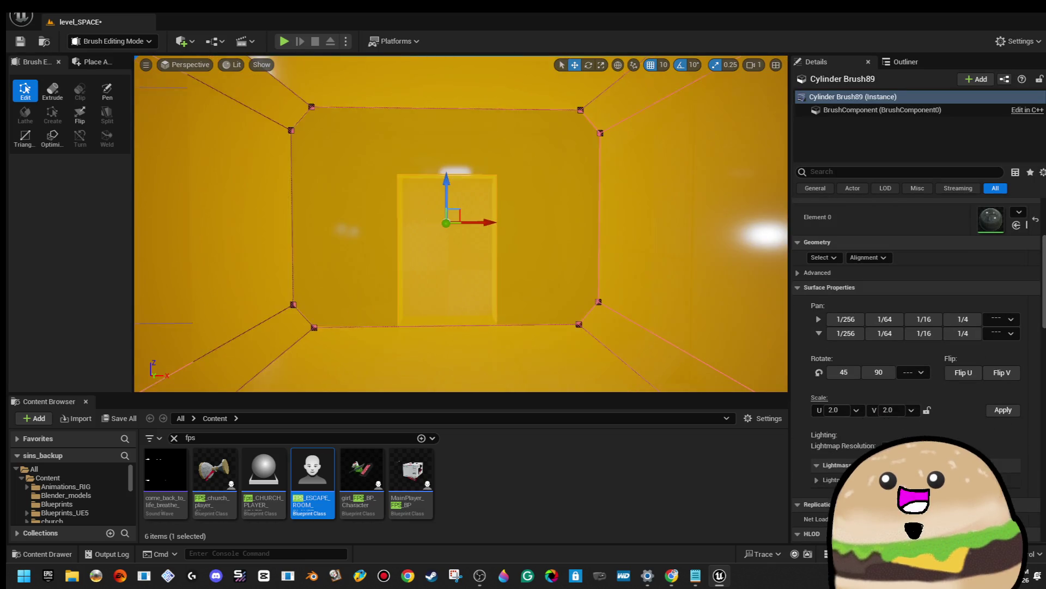
{"action": "mouse_move", "coordinate": [420, 229]}
{"action": "left_mouse_down"}
{"action": "mouse_move", "coordinate": [311, 229]}
{"action": "mouse_move", "coordinate": [394, 275]}
{"action": "mouse_move", "coordinate": [327, 163]}
{"action": "mouse_move", "coordinate": [349, 142]}
{"action": "left_mouse_up"}
{"action": "left_click", "coordinate": [394, 276]}
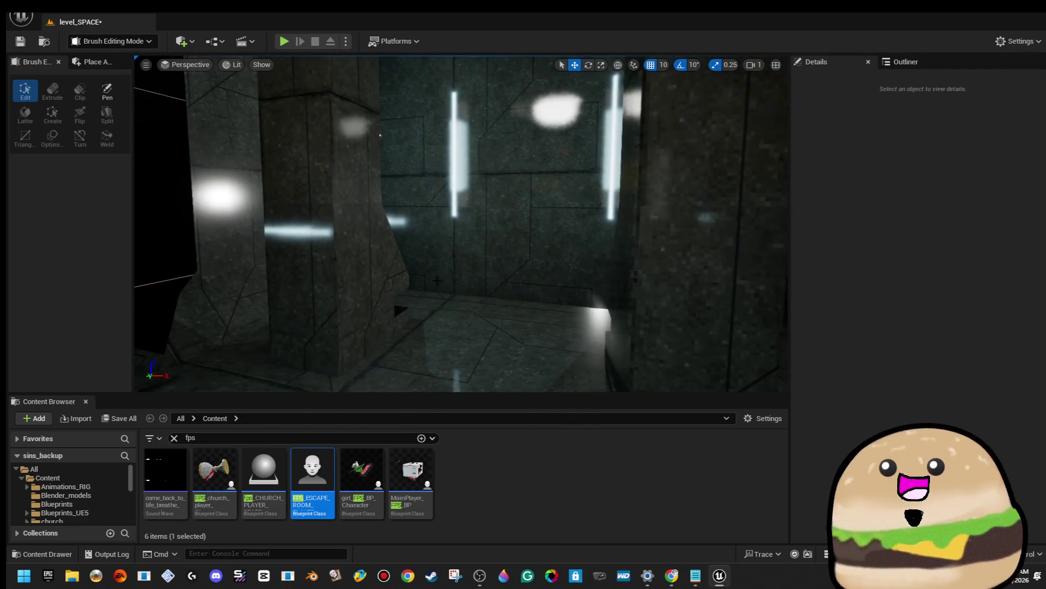
{"action": "left_click", "coordinate": [464, 95]}
{"action": "mouse_move", "coordinate": [464, 95]}
{"action": "left_mouse_down"}
{"action": "mouse_move", "coordinate": [485, 248]}
{"action": "mouse_move", "coordinate": [480, 335]}
{"action": "left_mouse_up"}
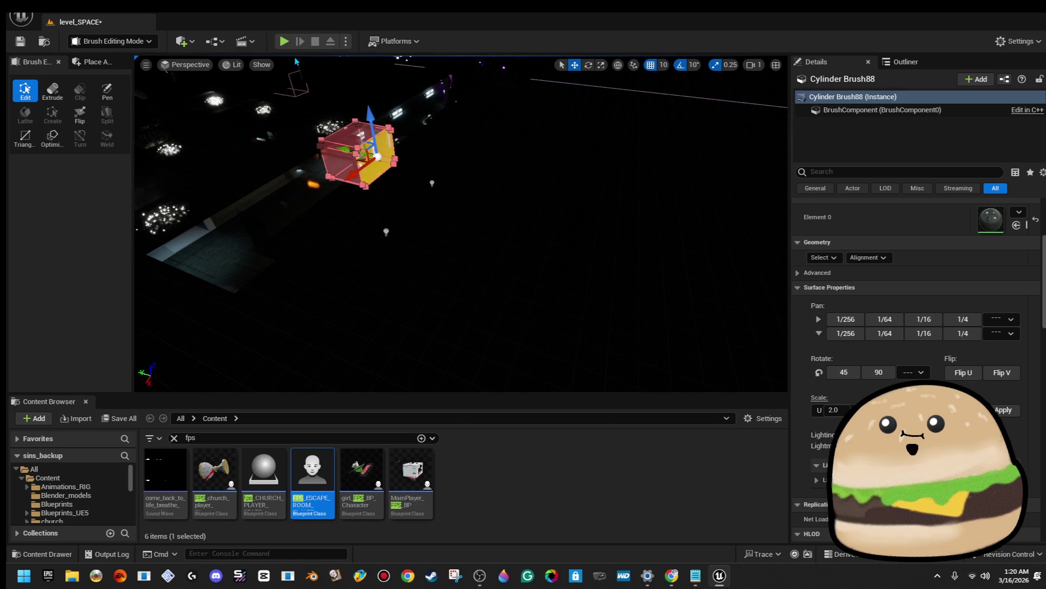
Switch the viewport to Unlit and select the thin blue Cylinder Brush87
{"action": "left_click", "coordinate": [236, 64]}
{"action": "left_click", "coordinate": [299, 121]}
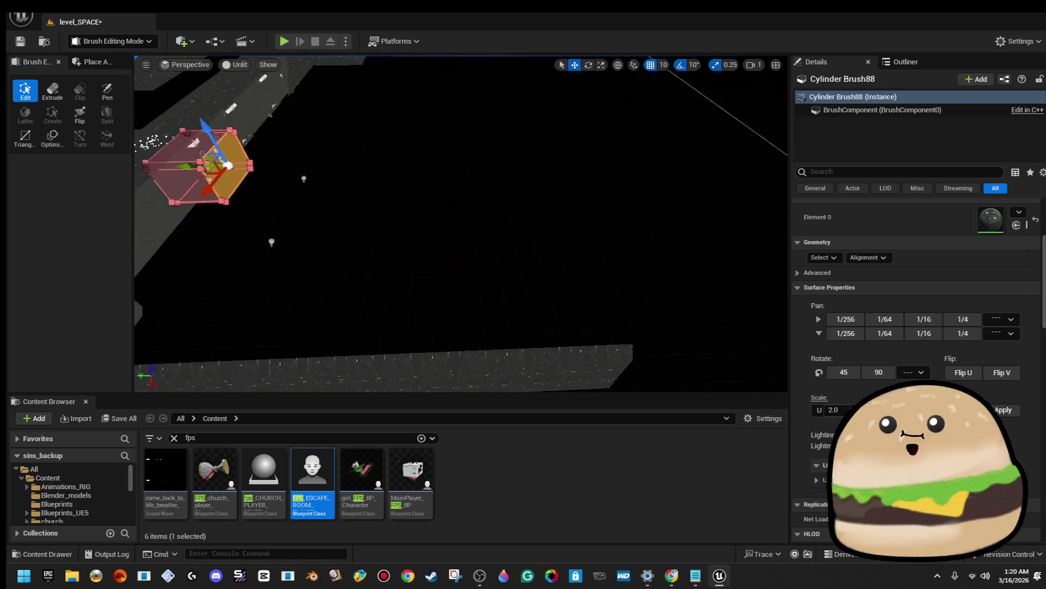
{"action": "mouse_move", "coordinate": [480, 336]}
{"action": "left_mouse_down"}
{"action": "mouse_move", "coordinate": [425, 327]}
{"action": "mouse_move", "coordinate": [480, 319]}
{"action": "mouse_move", "coordinate": [363, 164]}
{"action": "left_mouse_up"}
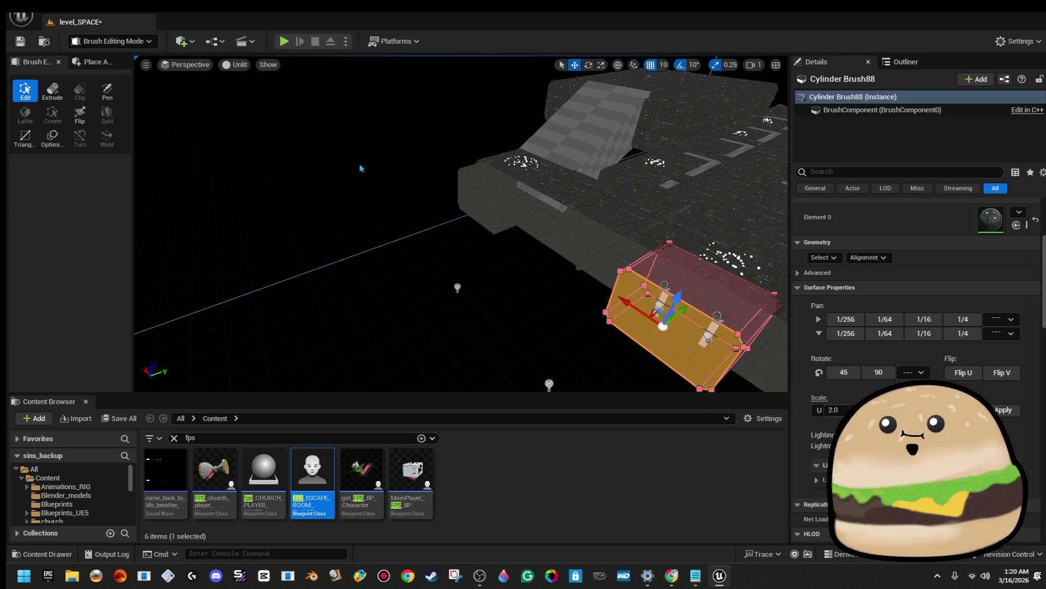
{"action": "left_click", "coordinate": [386, 237]}
{"action": "mouse_move", "coordinate": [386, 231]}
{"action": "left_mouse_down"}
{"action": "mouse_move", "coordinate": [385, 253]}
{"action": "mouse_move", "coordinate": [358, 265]}
{"action": "left_mouse_up"}
{"action": "left_click", "coordinate": [385, 253]}
{"action": "left_click_drag", "start_coordinate": [347, 216], "coordinate": [347, 216]}
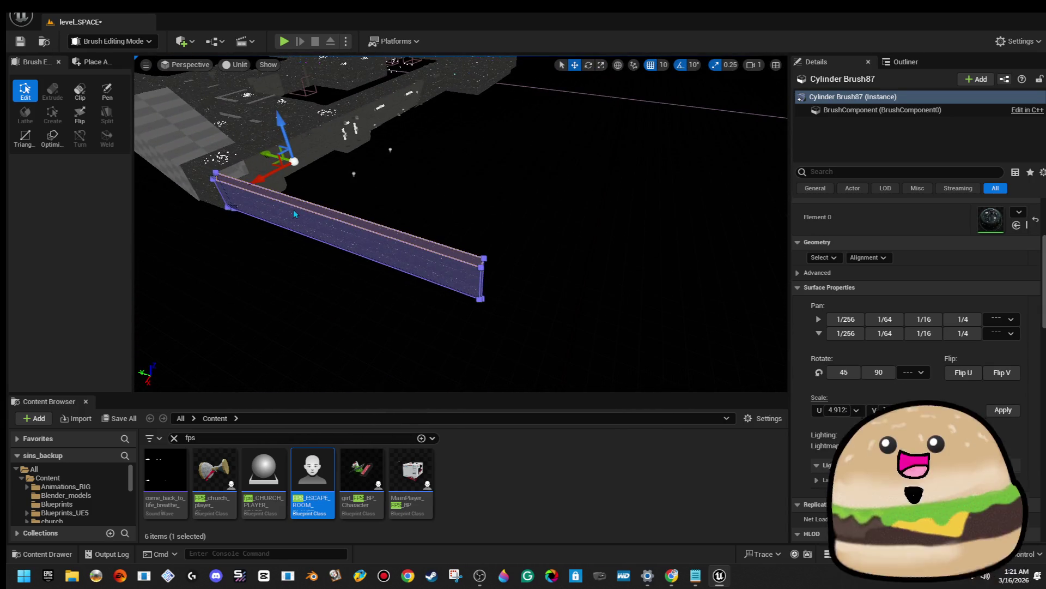
Select Cylinder Brush71's large side face and push it outward to lengthen the brush
{"action": "left_click", "coordinate": [265, 207]}
{"action": "left_click", "coordinate": [337, 214]}
{"action": "left_click_drag", "start_coordinate": [338, 214], "coordinate": [338, 215]}
{"action": "left_click", "coordinate": [338, 214]}
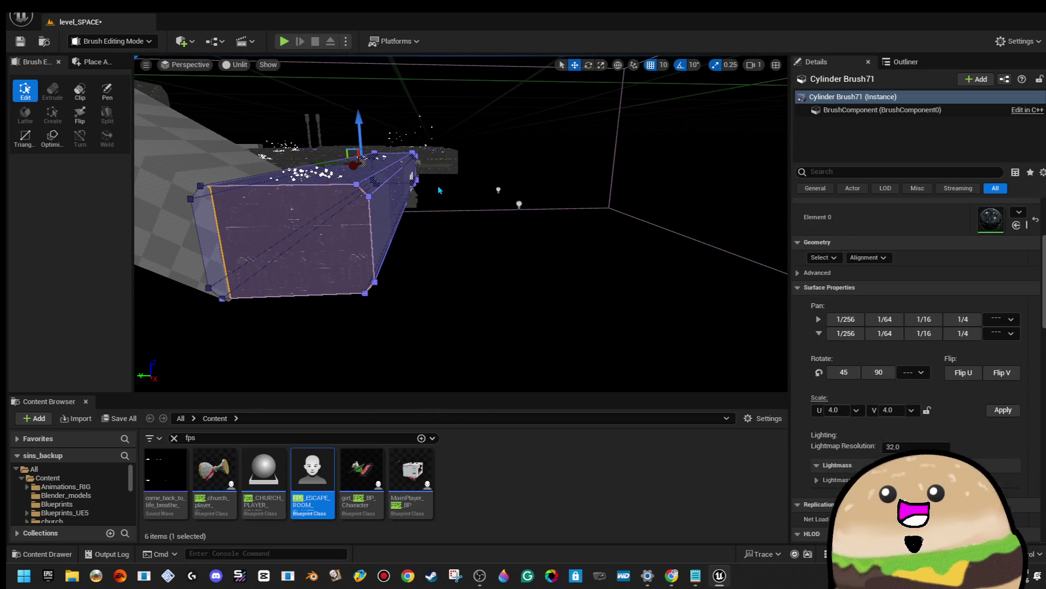
{"action": "mouse_move", "coordinate": [430, 195]}
{"action": "left_mouse_down"}
{"action": "mouse_move", "coordinate": [400, 168]}
{"action": "mouse_move", "coordinate": [405, 298]}
{"action": "left_mouse_up"}
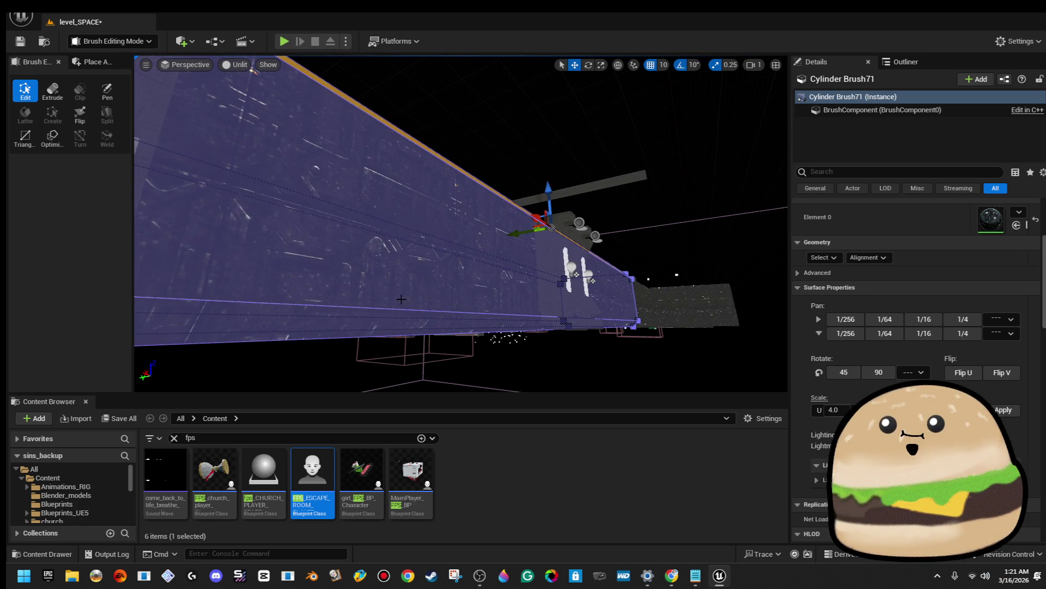
{"action": "left_click", "coordinate": [389, 265]}
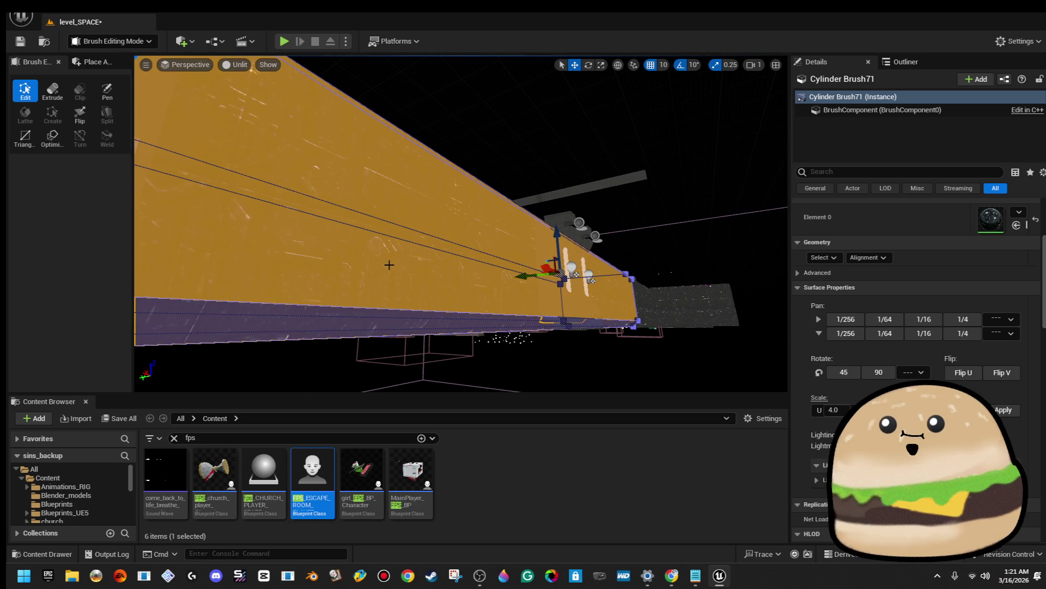
{"action": "left_click", "coordinate": [352, 307]}
{"action": "left_click", "coordinate": [352, 303]}
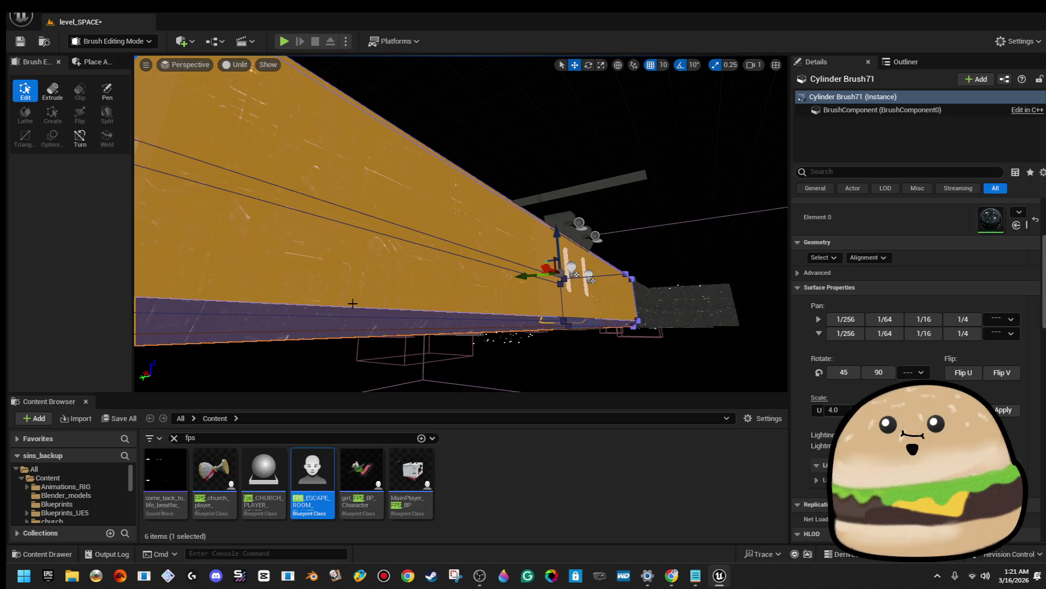
{"action": "mouse_move", "coordinate": [353, 303]}
{"action": "left_mouse_down"}
{"action": "mouse_move", "coordinate": [346, 349]}
{"action": "mouse_move", "coordinate": [348, 319]}
{"action": "left_mouse_up"}
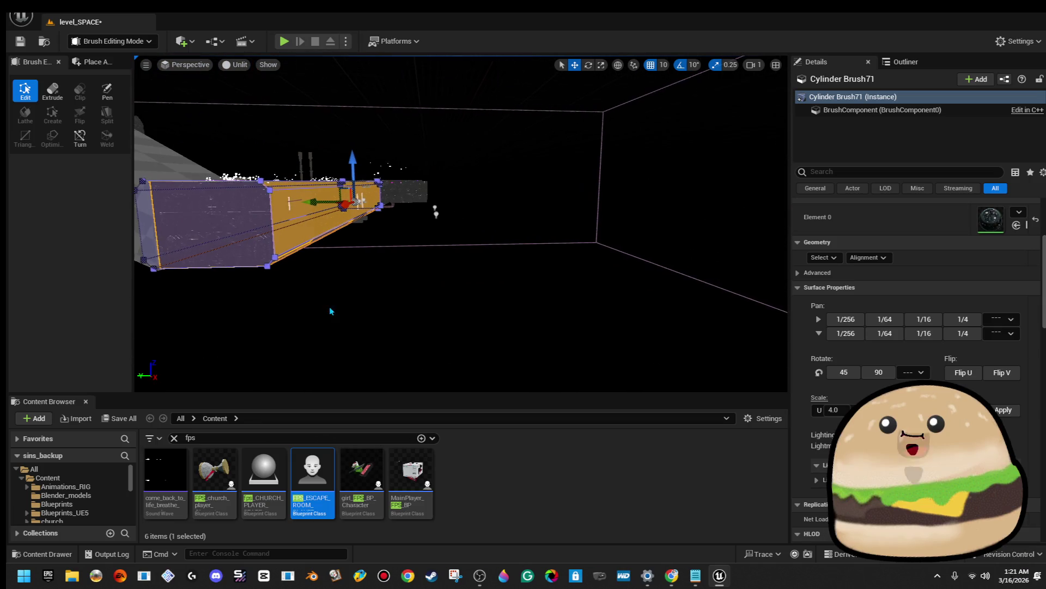
{"action": "left_click_drag", "start_coordinate": [313, 203], "coordinate": [406, 218]}
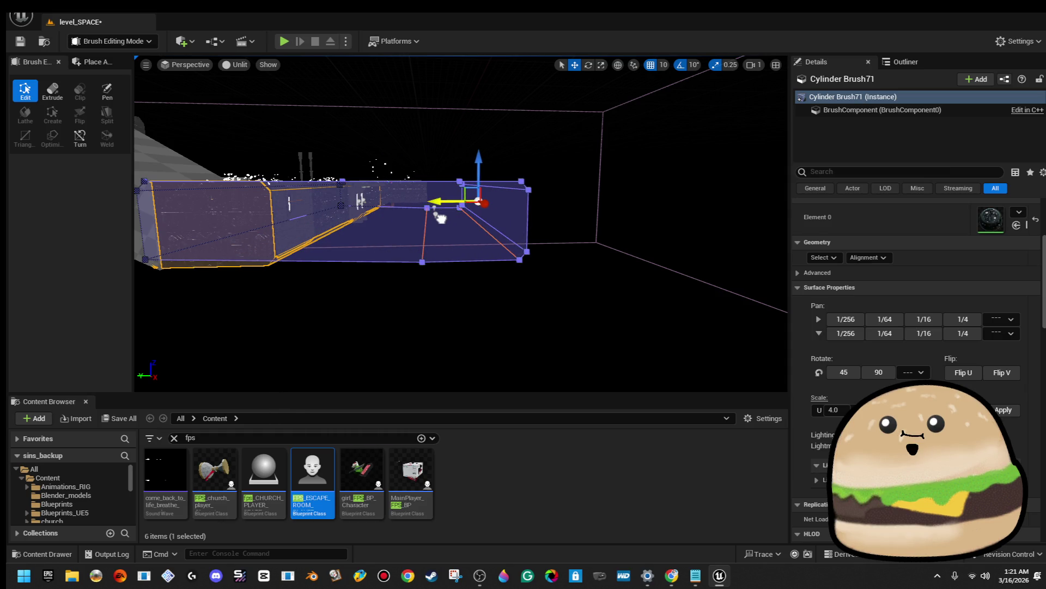
{"action": "key", "text": "Escape"}
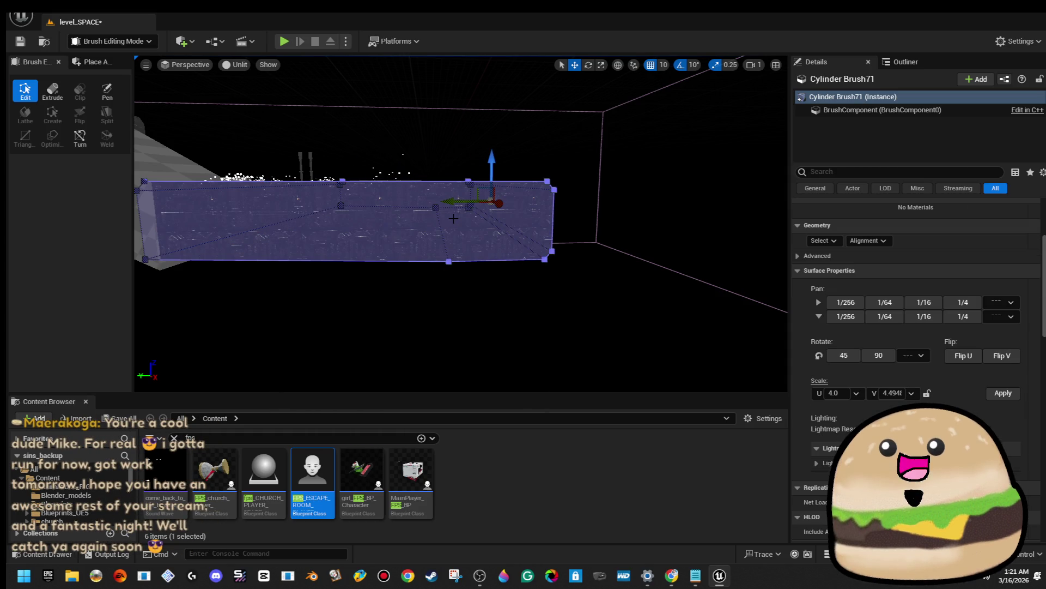
Reselect Cylinder Brush71's face, frame it, and drag it further across the floor
{"action": "key", "text": "ctrl+z"}
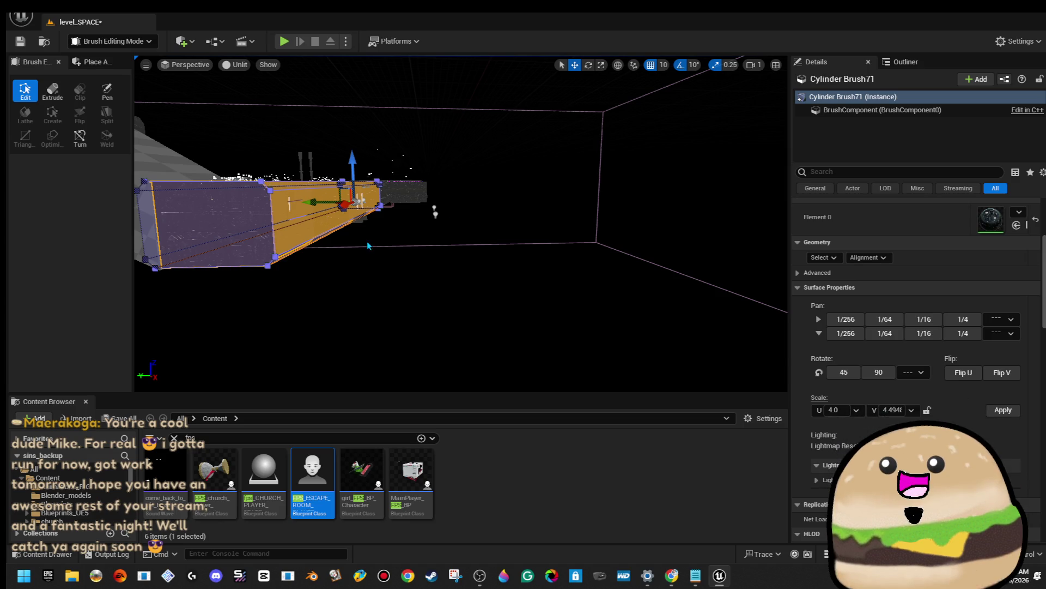
{"action": "mouse_move", "coordinate": [398, 236]}
{"action": "left_mouse_down"}
{"action": "mouse_move", "coordinate": [378, 197]}
{"action": "mouse_move", "coordinate": [427, 193]}
{"action": "mouse_move", "coordinate": [442, 104]}
{"action": "left_mouse_up"}
{"action": "left_click", "coordinate": [445, 119]}
{"action": "left_click_drag", "start_coordinate": [419, 209], "coordinate": [420, 210]}
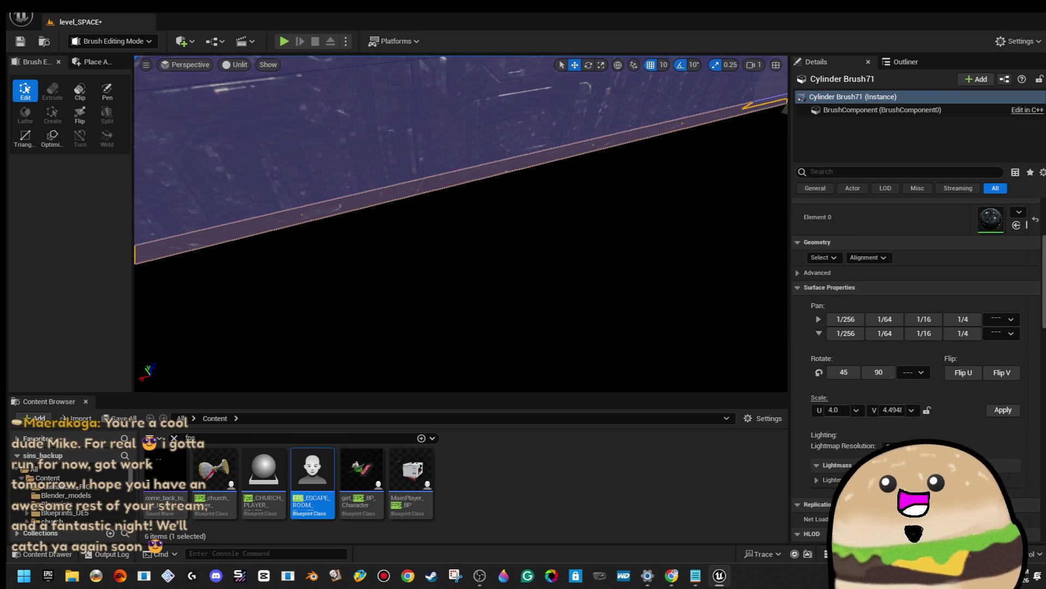
{"action": "left_click", "coordinate": [429, 178]}
{"action": "left_click", "coordinate": [429, 179]}
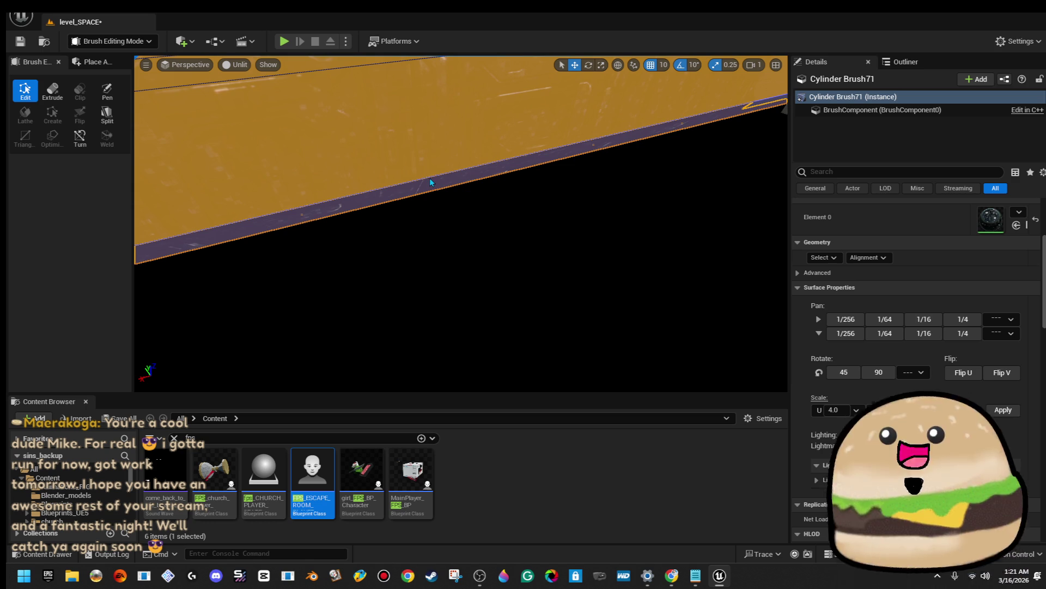
{"action": "left_click", "coordinate": [437, 186], "text": "ctrl"}
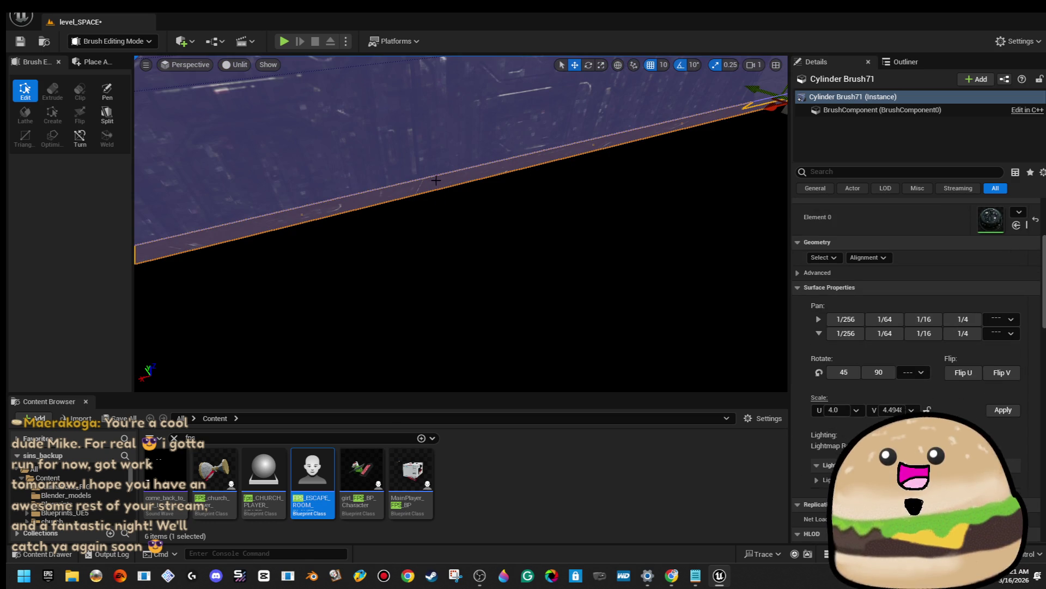
{"action": "left_click", "coordinate": [433, 174]}
{"action": "key", "text": "f"}
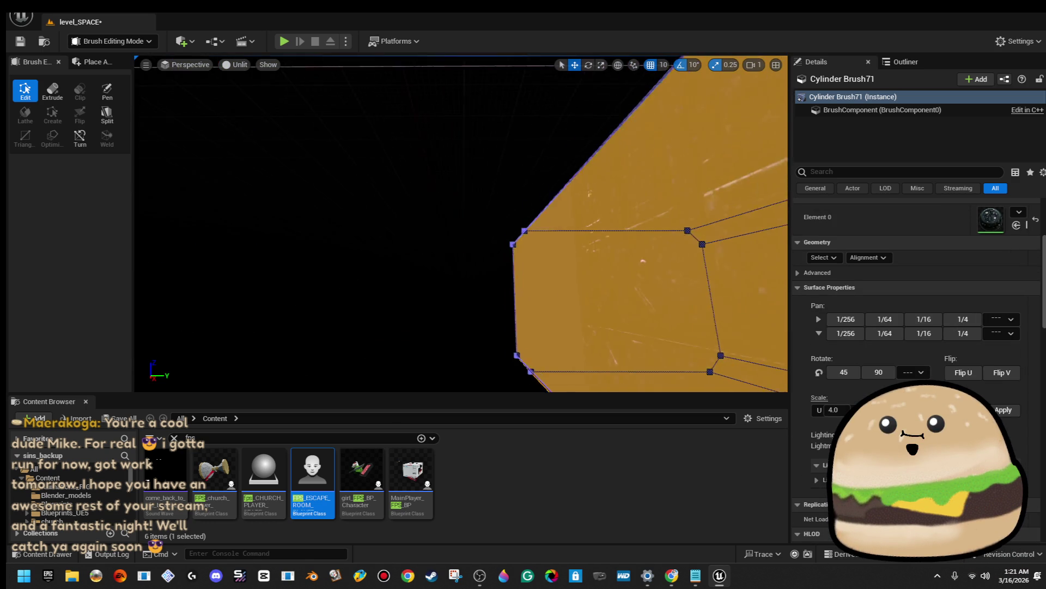
{"action": "left_click_drag", "start_coordinate": [498, 177], "coordinate": [532, 193]}
{"action": "mouse_move", "coordinate": [348, 240]}
{"action": "left_mouse_down"}
{"action": "mouse_move", "coordinate": [351, 248]}
{"action": "mouse_move", "coordinate": [403, 183]}
{"action": "mouse_move", "coordinate": [388, 196]}
{"action": "left_mouse_up"}
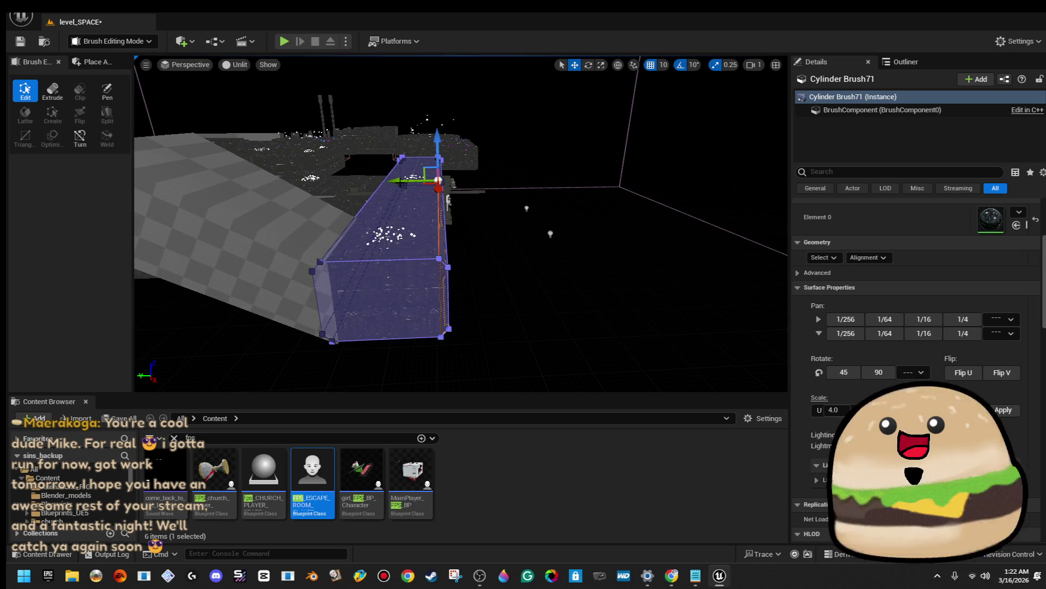
{"action": "mouse_move", "coordinate": [401, 181]}
{"action": "left_mouse_down"}
{"action": "mouse_move", "coordinate": [600, 168]}
{"action": "mouse_move", "coordinate": [512, 196]}
{"action": "left_mouse_up"}
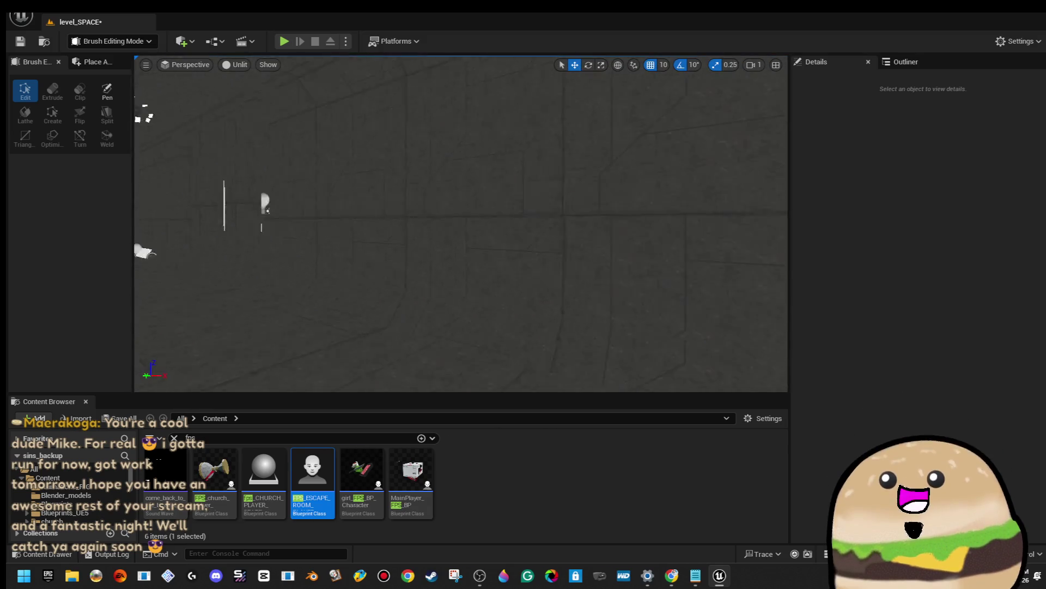
Select the red subtractive room brush, switch the viewport to Lit, and fly through the room
{"action": "left_click", "coordinate": [515, 191]}
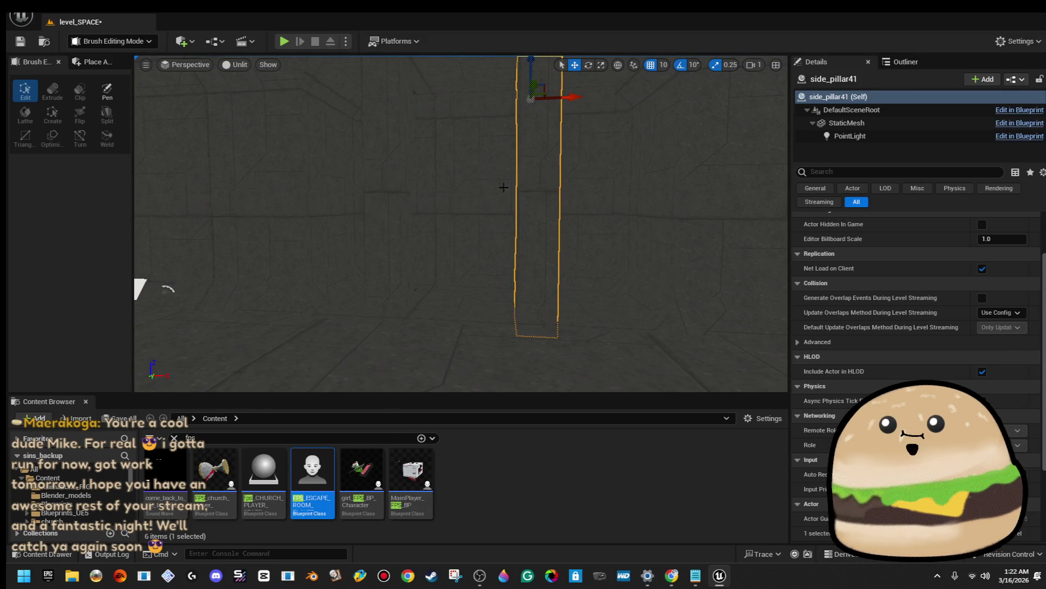
{"action": "left_click", "coordinate": [509, 187]}
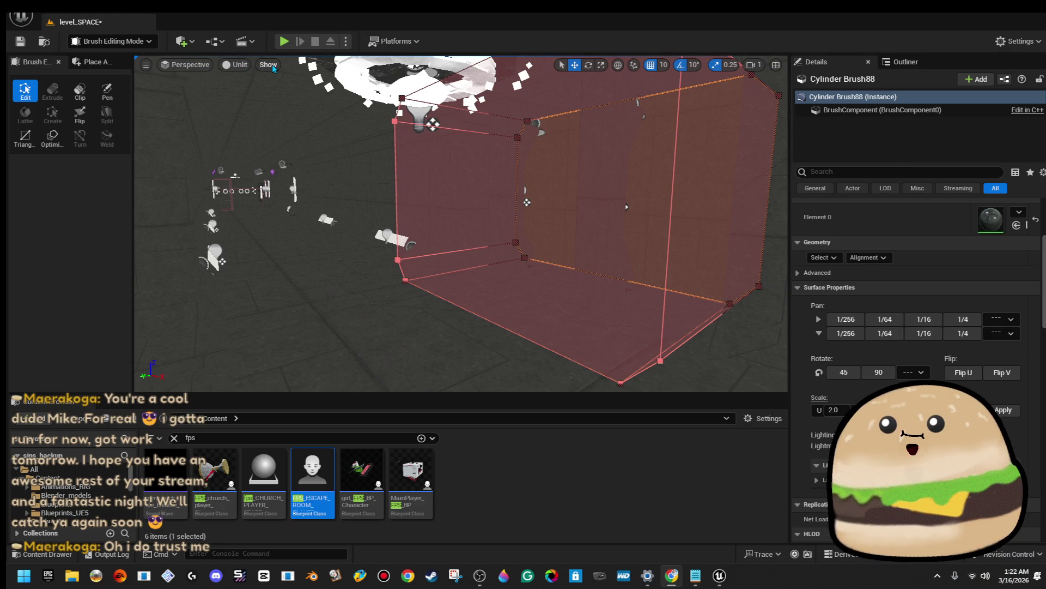
{"action": "left_click", "coordinate": [228, 65]}
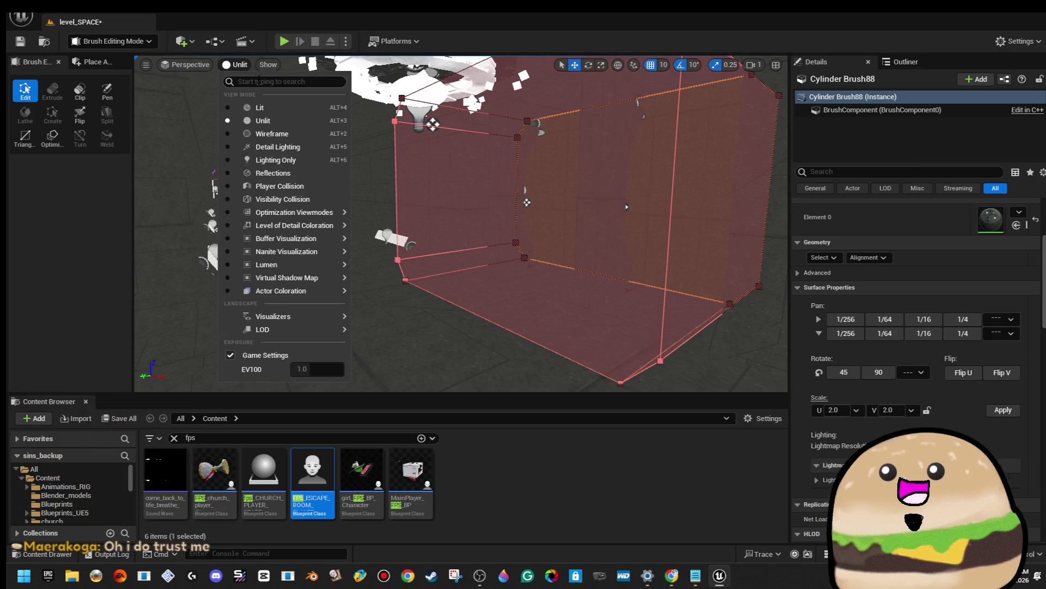
{"action": "left_click", "coordinate": [272, 115]}
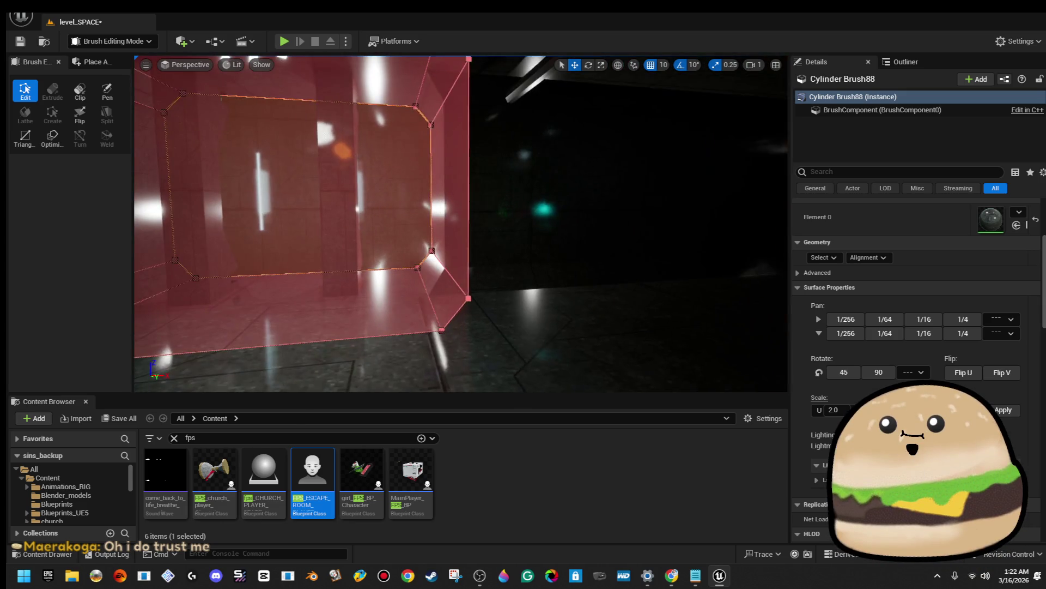
{"action": "mouse_move", "coordinate": [203, 271]}
{"action": "left_mouse_down"}
{"action": "mouse_move", "coordinate": [346, 67]}
{"action": "mouse_move", "coordinate": [479, 250]}
{"action": "mouse_move", "coordinate": [414, 87]}
{"action": "mouse_move", "coordinate": [534, 224]}
{"action": "mouse_move", "coordinate": [523, 156]}
{"action": "mouse_move", "coordinate": [571, 119]}
{"action": "mouse_move", "coordinate": [491, 128]}
{"action": "mouse_move", "coordinate": [603, 221]}
{"action": "mouse_move", "coordinate": [545, 180]}
{"action": "mouse_move", "coordinate": [518, 190]}
{"action": "left_mouse_up"}
{"action": "left_click", "coordinate": [347, 67]}
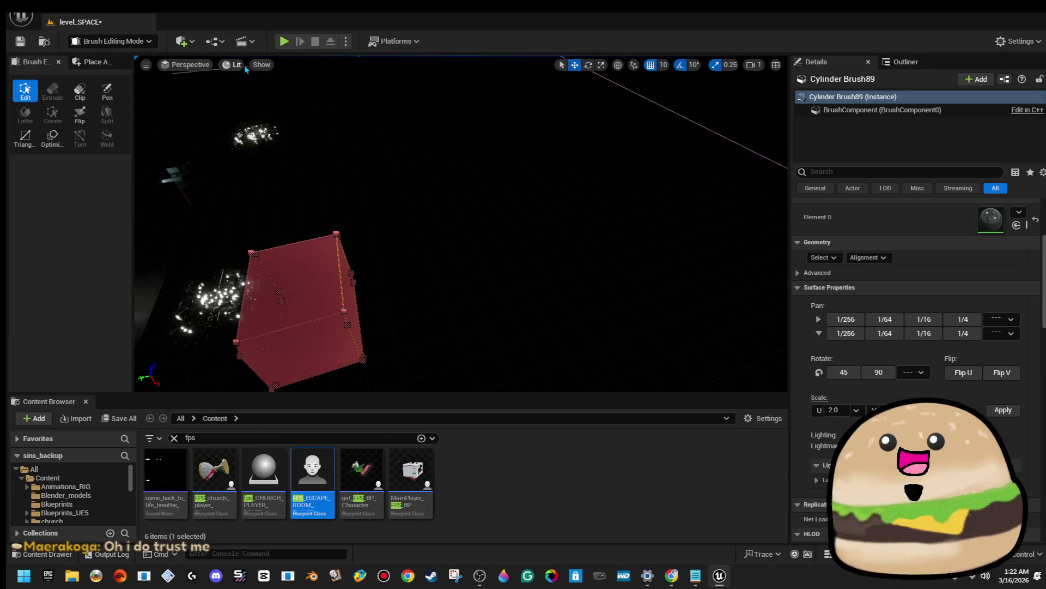
Return to Unlit shading and duplicate the red cylinder brush sideways as Cylinder Brush90
{"action": "left_click", "coordinate": [289, 121]}
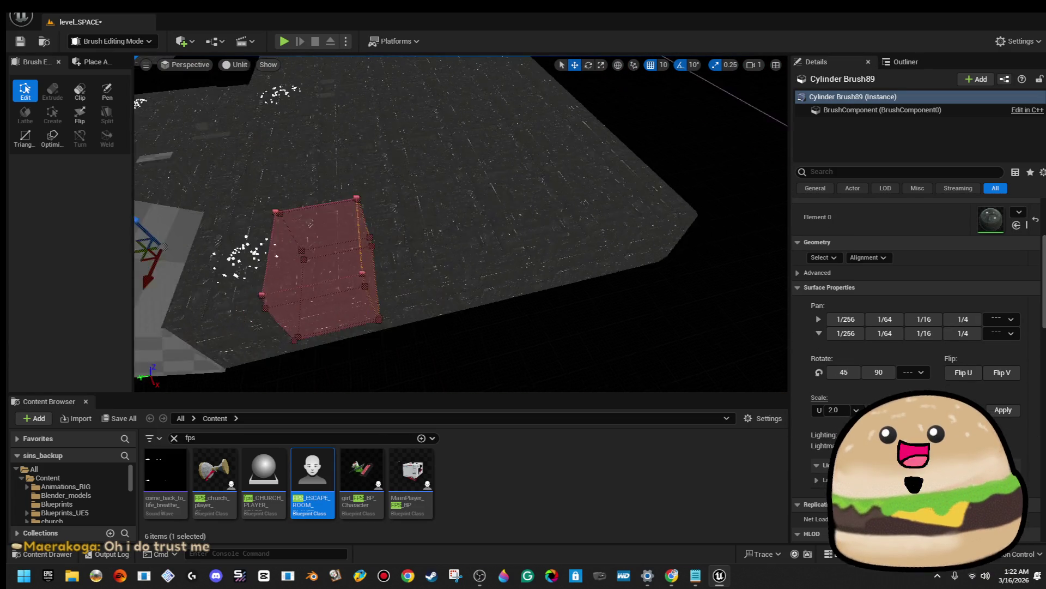
{"action": "mouse_move", "coordinate": [354, 232]}
{"action": "left_mouse_down"}
{"action": "mouse_move", "coordinate": [360, 207]}
{"action": "mouse_move", "coordinate": [354, 232]}
{"action": "left_mouse_up"}
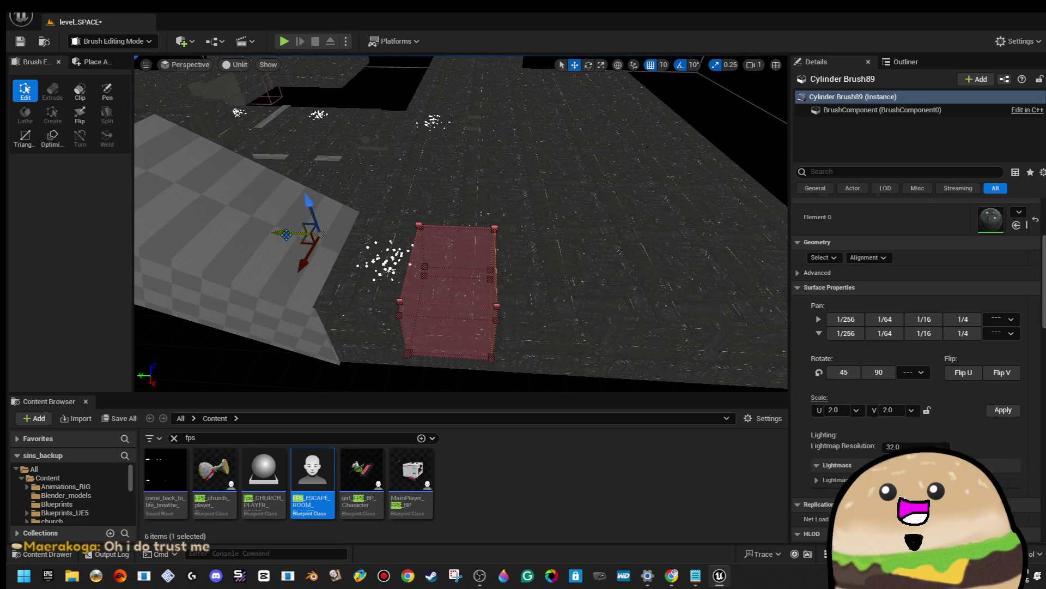
{"action": "mouse_move", "coordinate": [288, 234]}
{"action": "left_mouse_down"}
{"action": "mouse_move", "coordinate": [314, 235]}
{"action": "mouse_move", "coordinate": [326, 221]}
{"action": "mouse_move", "coordinate": [333, 153]}
{"action": "mouse_move", "coordinate": [334, 234]}
{"action": "left_mouse_up"}
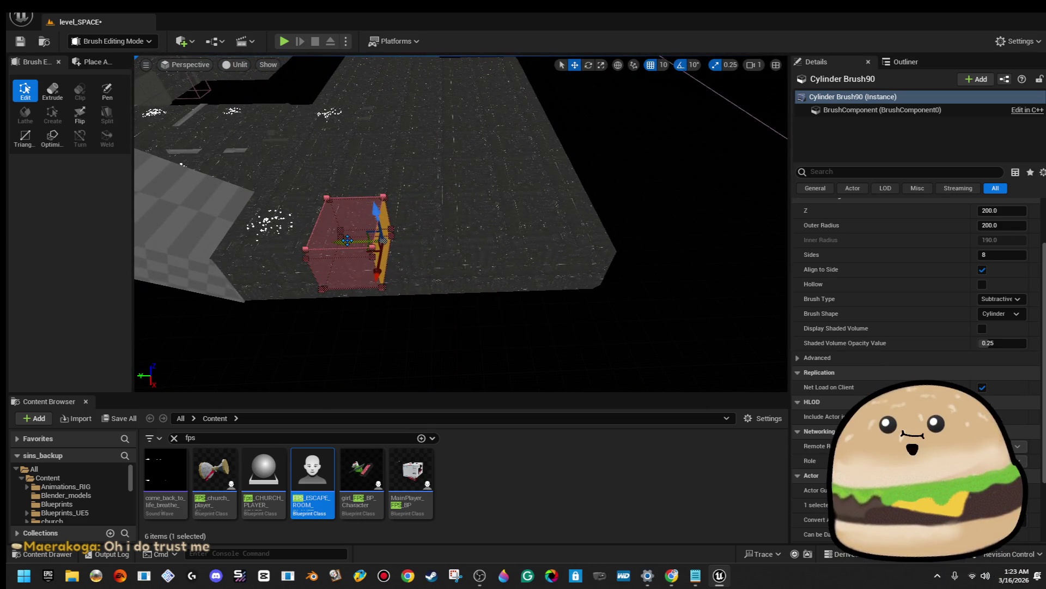
{"action": "left_click_drag", "start_coordinate": [539, 245], "coordinate": [534, 223]}
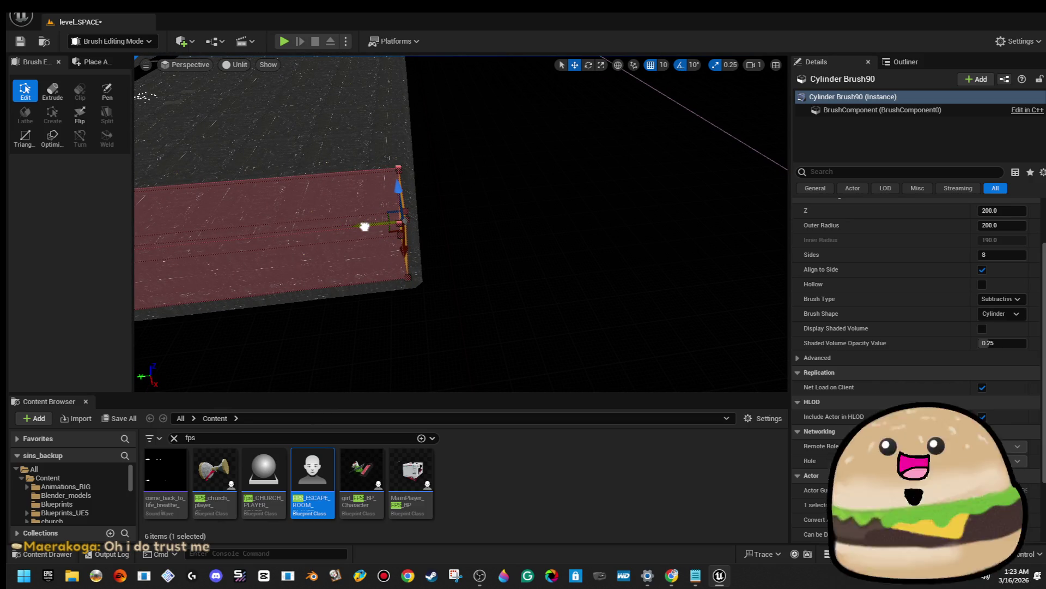
{"action": "left_click_drag", "start_coordinate": [516, 182], "coordinate": [480, 146]}
Select Cylinder Brush90, orbit to its right end, and pick a wall face and Cylinder Brush72's floor face
{"action": "left_click", "coordinate": [431, 221]}
{"action": "left_click_drag", "start_coordinate": [441, 235], "coordinate": [441, 236]}
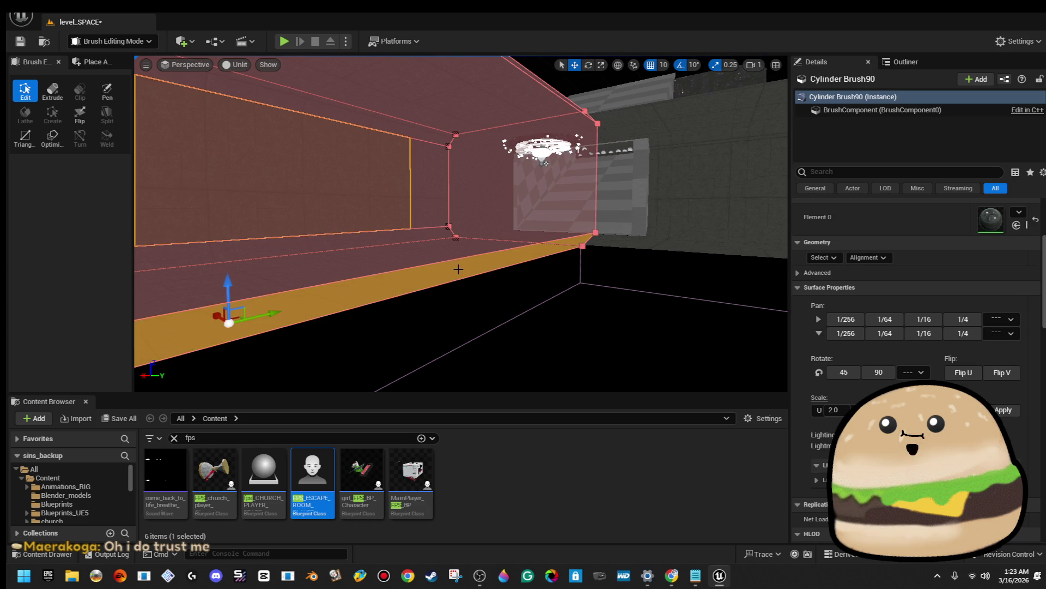
{"action": "mouse_move", "coordinate": [458, 269]}
{"action": "left_mouse_down"}
{"action": "mouse_move", "coordinate": [436, 257]}
{"action": "mouse_move", "coordinate": [479, 275]}
{"action": "mouse_move", "coordinate": [469, 261]}
{"action": "left_mouse_up"}
{"action": "mouse_move", "coordinate": [447, 226]}
{"action": "left_mouse_down"}
{"action": "mouse_move", "coordinate": [491, 245]}
{"action": "mouse_move", "coordinate": [441, 262]}
{"action": "mouse_move", "coordinate": [447, 239]}
{"action": "mouse_move", "coordinate": [458, 248]}
{"action": "mouse_move", "coordinate": [431, 238]}
{"action": "left_mouse_up"}
{"action": "left_click_drag", "start_coordinate": [579, 264], "coordinate": [580, 265]}
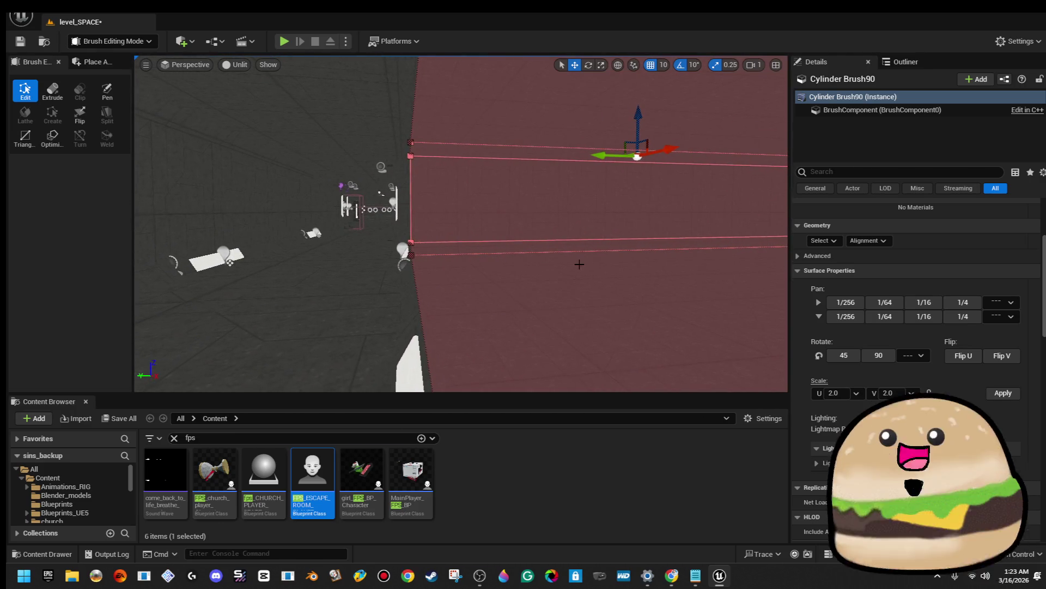
{"action": "left_click", "coordinate": [503, 211]}
{"action": "left_click_drag", "start_coordinate": [503, 211], "coordinate": [414, 221]}
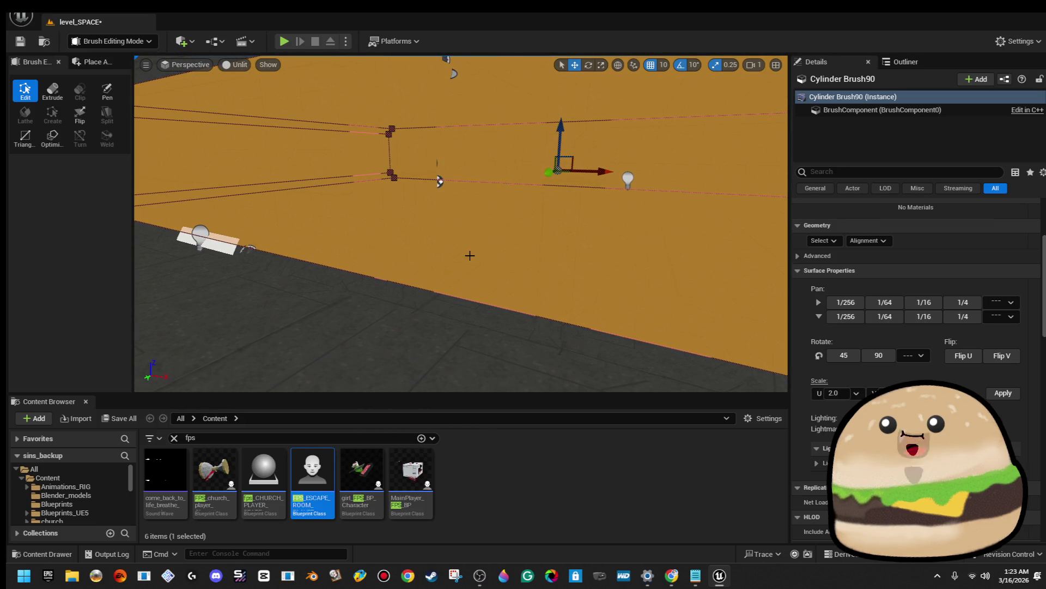
{"action": "left_click", "coordinate": [387, 313]}
{"action": "left_click_drag", "start_coordinate": [460, 146], "coordinate": [460, 146]}
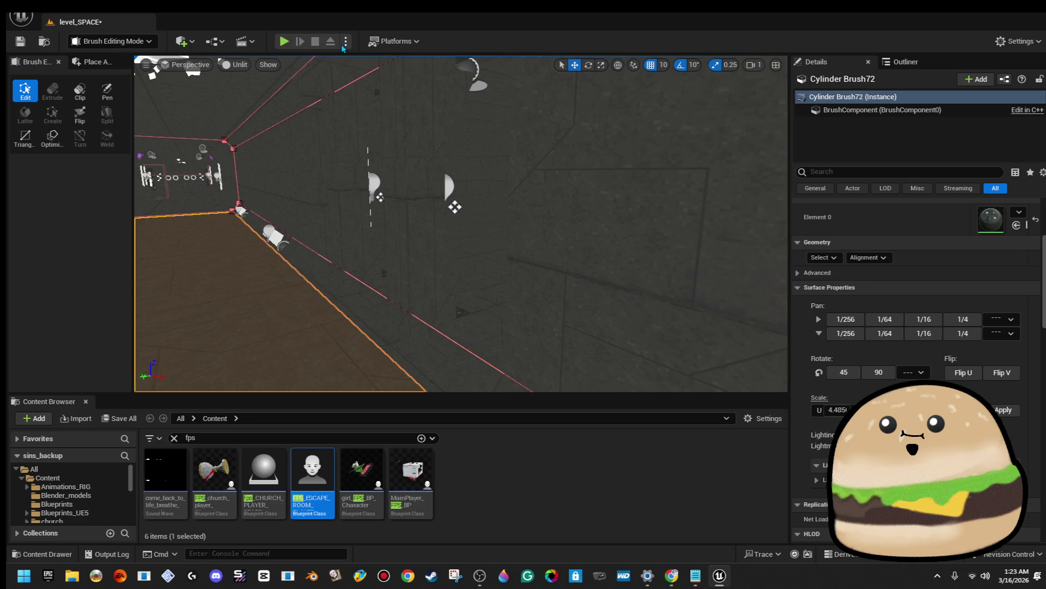
Switch the viewport to Lit, fly down the chandelier corridor, and select the red brush's bottom face
{"action": "left_click", "coordinate": [274, 103]}
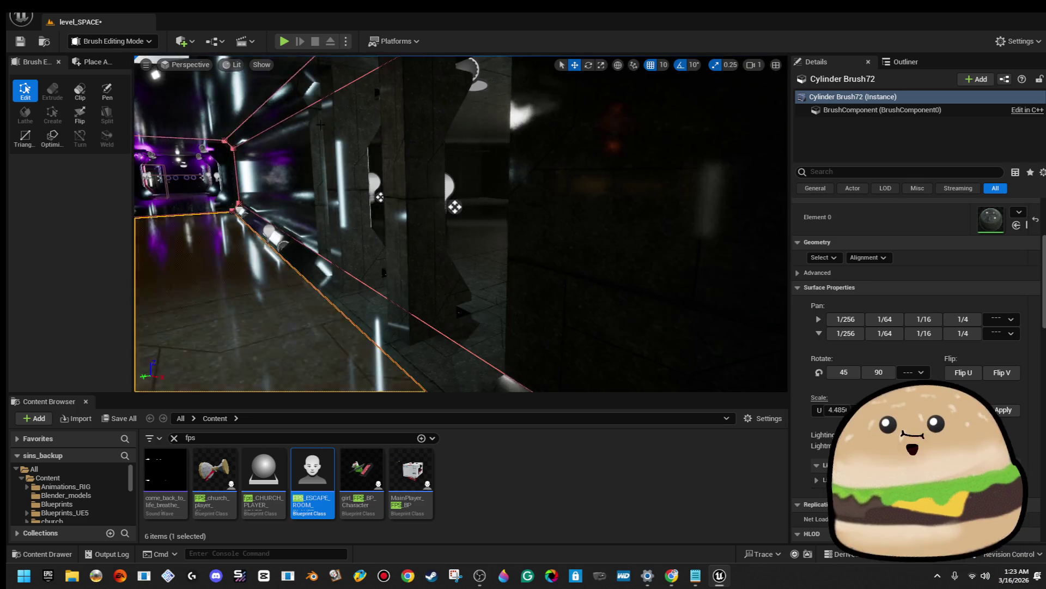
{"action": "left_click_drag", "start_coordinate": [439, 104], "coordinate": [439, 103]}
{"action": "left_click_drag", "start_coordinate": [572, 257], "coordinate": [572, 257]}
{"action": "left_click_drag", "start_coordinate": [235, 144], "coordinate": [236, 143]}
{"action": "left_click_drag", "start_coordinate": [412, 213], "coordinate": [391, 320]}
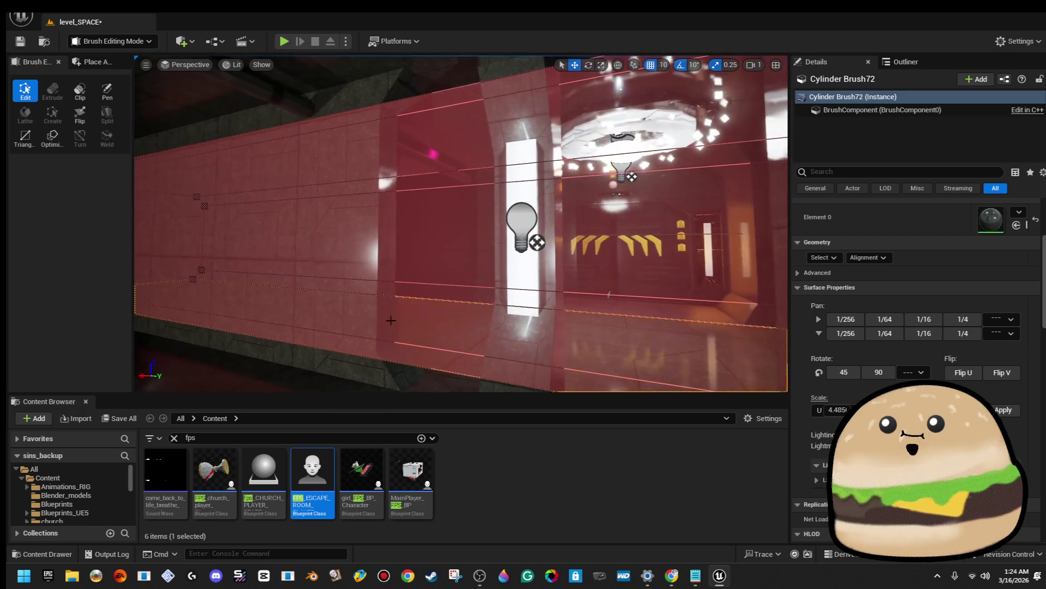
{"action": "left_click", "coordinate": [401, 347]}
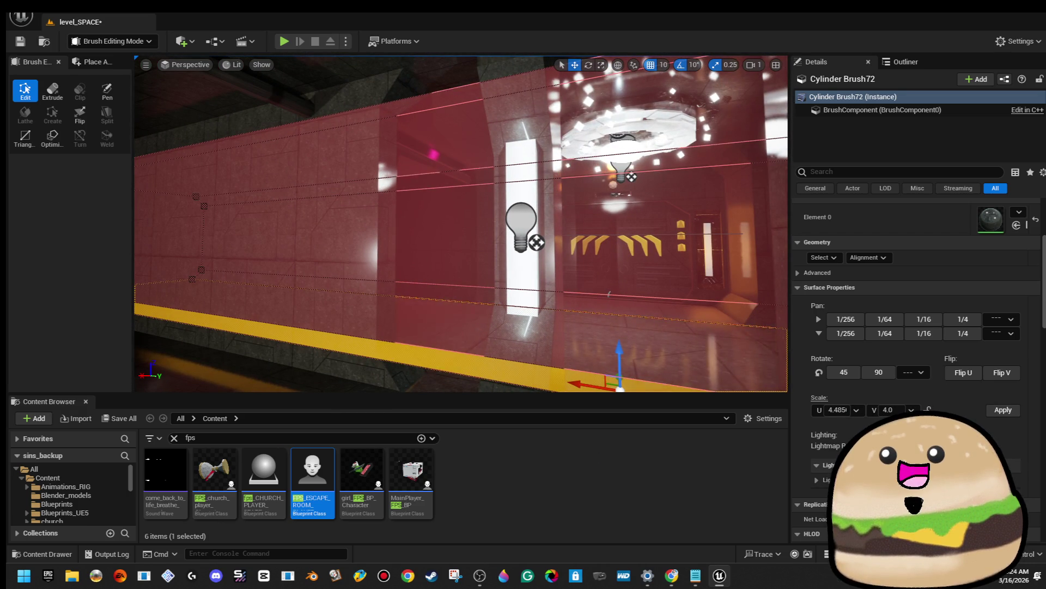
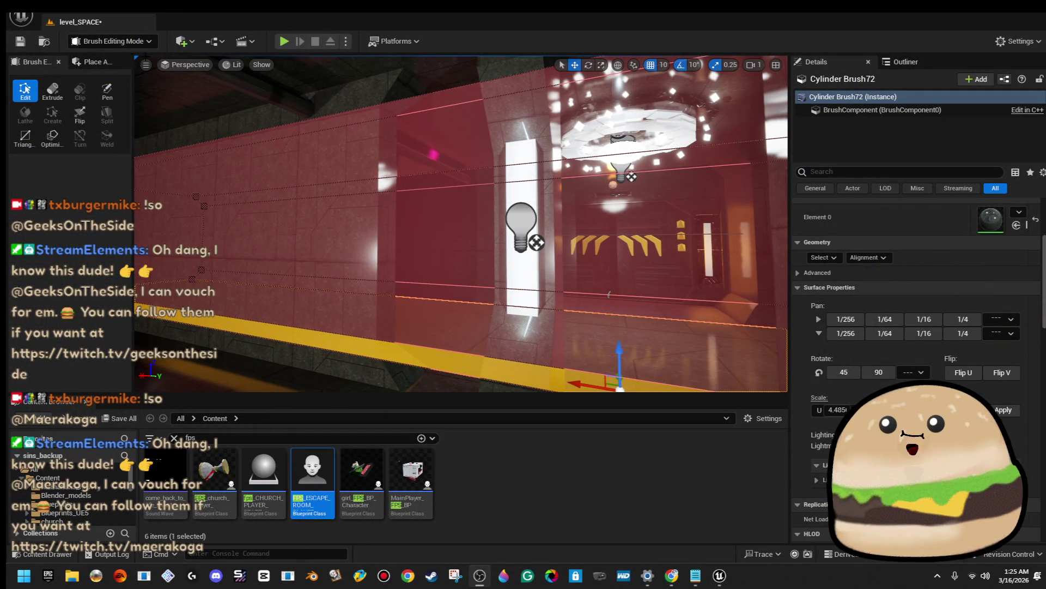
Save level_SPACE and drag PointLight39 to a new spot near the red brush wall
{"action": "left_click", "coordinate": [21, 10]}
{"action": "left_click", "coordinate": [123, 164]}
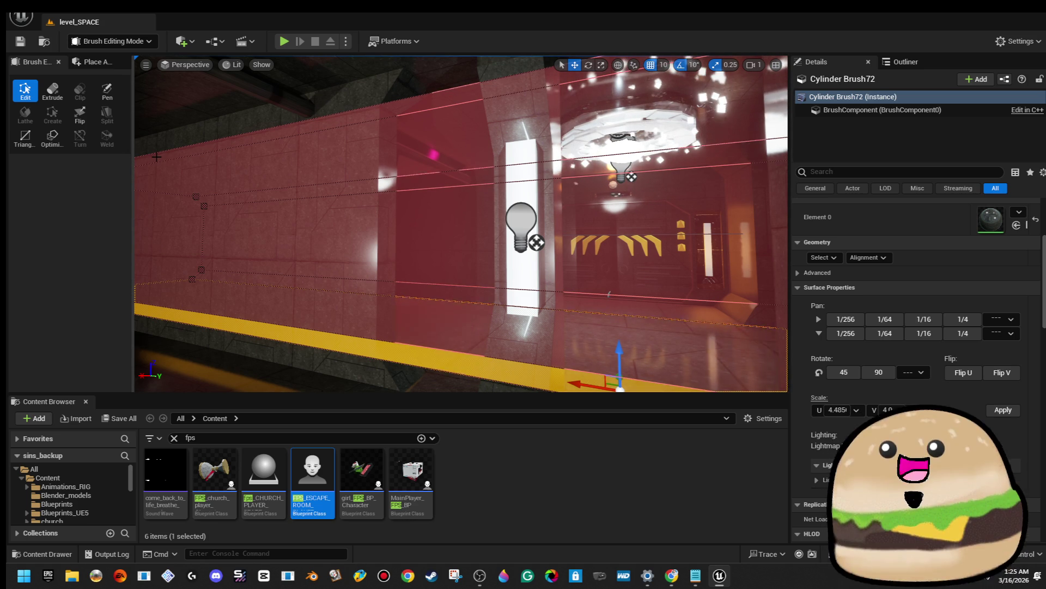
{"action": "mouse_move", "coordinate": [232, 215]}
{"action": "left_mouse_down"}
{"action": "mouse_move", "coordinate": [240, 180]}
{"action": "mouse_move", "coordinate": [232, 216]}
{"action": "mouse_move", "coordinate": [180, 217]}
{"action": "mouse_move", "coordinate": [158, 202]}
{"action": "left_mouse_up"}
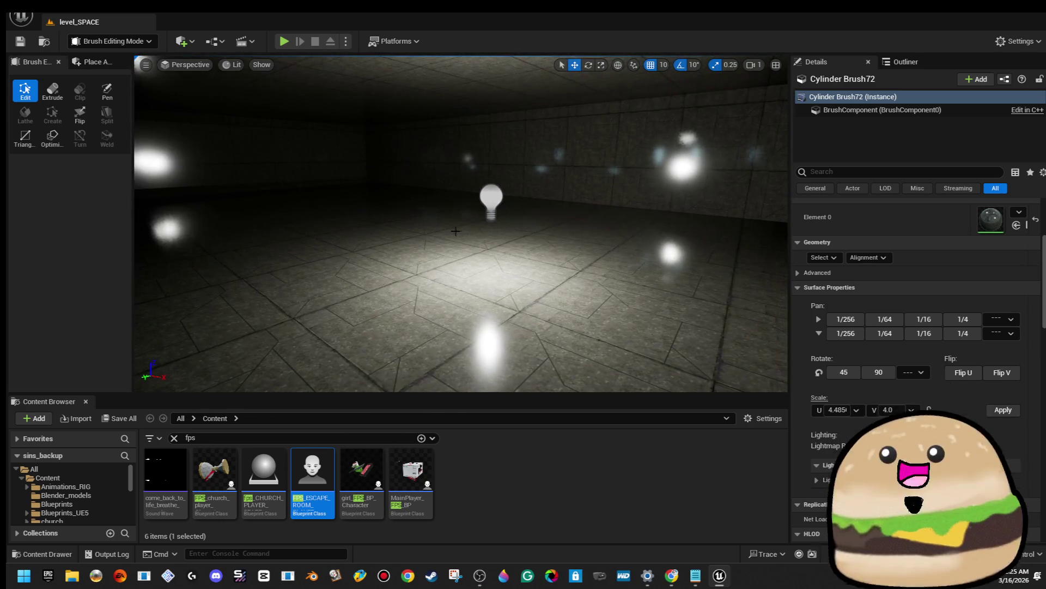
{"action": "left_click", "coordinate": [492, 206]}
{"action": "mouse_move", "coordinate": [527, 207]}
{"action": "left_mouse_down"}
{"action": "mouse_move", "coordinate": [257, 163]}
{"action": "mouse_move", "coordinate": [363, 159]}
{"action": "mouse_move", "coordinate": [323, 318]}
{"action": "mouse_move", "coordinate": [591, 271]}
{"action": "mouse_move", "coordinate": [596, 290]}
{"action": "mouse_move", "coordinate": [624, 270]}
{"action": "mouse_move", "coordinate": [502, 152]}
{"action": "mouse_move", "coordinate": [544, 209]}
{"action": "mouse_move", "coordinate": [725, 286]}
{"action": "mouse_move", "coordinate": [491, 229]}
{"action": "mouse_move", "coordinate": [264, 224]}
{"action": "mouse_move", "coordinate": [307, 236]}
{"action": "left_mouse_up"}
{"action": "mouse_move", "coordinate": [408, 201]}
{"action": "left_mouse_down"}
{"action": "mouse_move", "coordinate": [339, 244]}
{"action": "mouse_move", "coordinate": [477, 210]}
{"action": "mouse_move", "coordinate": [258, 189]}
{"action": "left_mouse_up"}
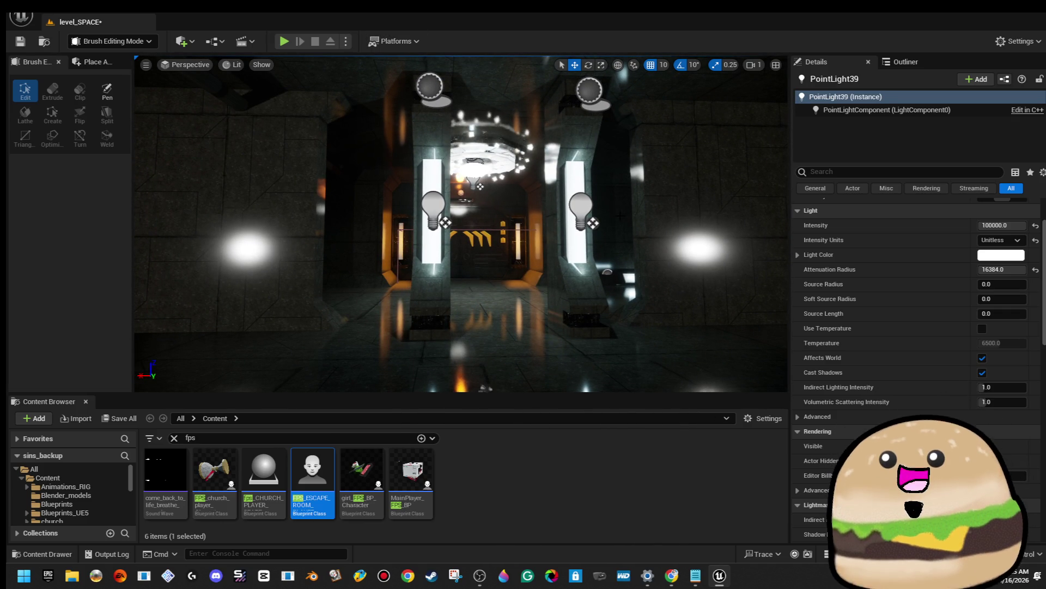
{"action": "left_click", "coordinate": [604, 258]}
{"action": "mouse_move", "coordinate": [603, 258]}
{"action": "left_mouse_down"}
{"action": "mouse_move", "coordinate": [632, 289]}
{"action": "mouse_move", "coordinate": [603, 258]}
{"action": "mouse_move", "coordinate": [654, 258]}
{"action": "left_mouse_up"}
{"action": "mouse_move", "coordinate": [470, 160]}
{"action": "left_mouse_down"}
{"action": "mouse_move", "coordinate": [349, 160]}
{"action": "mouse_move", "coordinate": [529, 128]}
{"action": "mouse_move", "coordinate": [469, 167]}
{"action": "mouse_move", "coordinate": [305, 159]}
{"action": "mouse_move", "coordinate": [524, 206]}
{"action": "left_mouse_up"}
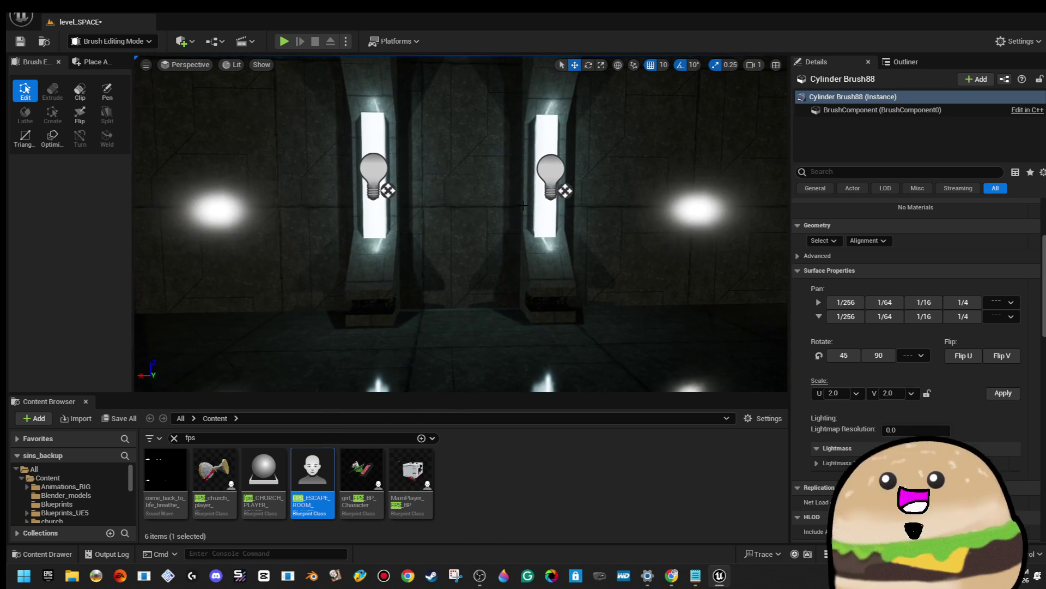
{"action": "left_click", "coordinate": [525, 206]}
{"action": "mouse_move", "coordinate": [418, 235]}
{"action": "left_mouse_down"}
{"action": "mouse_move", "coordinate": [491, 238]}
{"action": "mouse_move", "coordinate": [510, 310]}
{"action": "mouse_move", "coordinate": [375, 311]}
{"action": "mouse_move", "coordinate": [428, 258]}
{"action": "mouse_move", "coordinate": [458, 251]}
{"action": "left_mouse_up"}
{"action": "mouse_move", "coordinate": [266, 218]}
{"action": "left_mouse_down"}
{"action": "mouse_move", "coordinate": [392, 343]}
{"action": "mouse_move", "coordinate": [233, 269]}
{"action": "mouse_move", "coordinate": [264, 320]}
{"action": "mouse_move", "coordinate": [593, 300]}
{"action": "mouse_move", "coordinate": [441, 273]}
{"action": "mouse_move", "coordinate": [402, 157]}
{"action": "mouse_move", "coordinate": [432, 222]}
{"action": "mouse_move", "coordinate": [243, 198]}
{"action": "mouse_move", "coordinate": [413, 75]}
{"action": "left_mouse_up"}
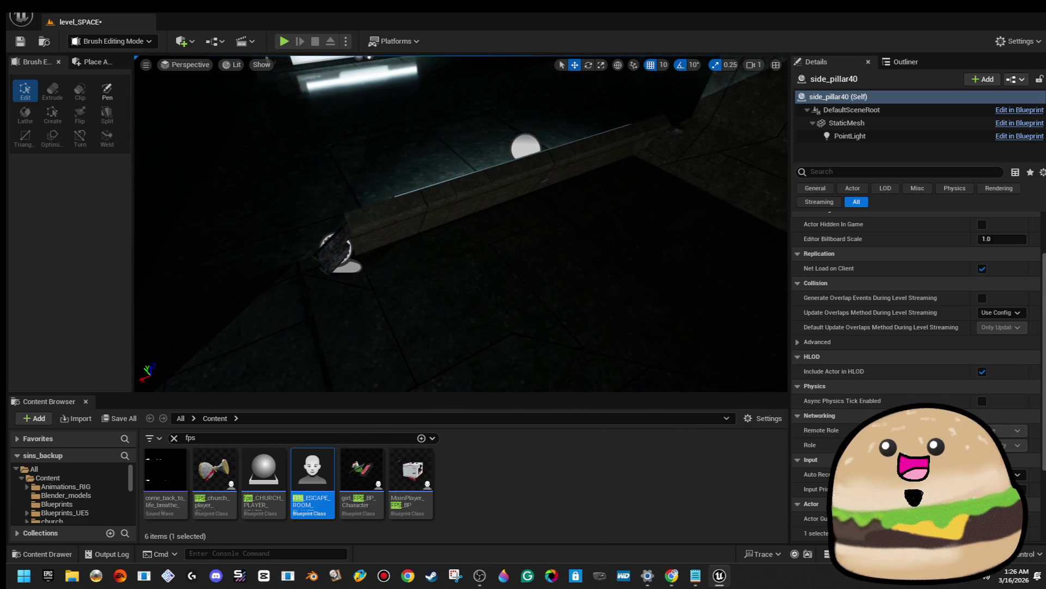
{"action": "left_click", "coordinate": [491, 299]}
Delete the floor brush Cylinder Brush88
{"action": "left_click_drag", "start_coordinate": [491, 300], "coordinate": [436, 288]}
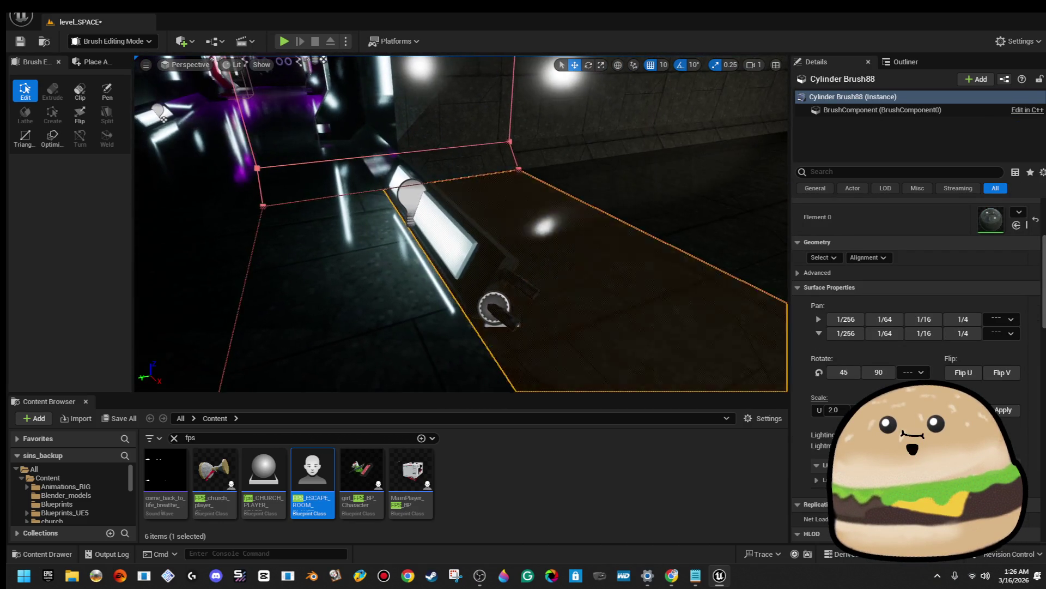
{"action": "key", "text": "Delete"}
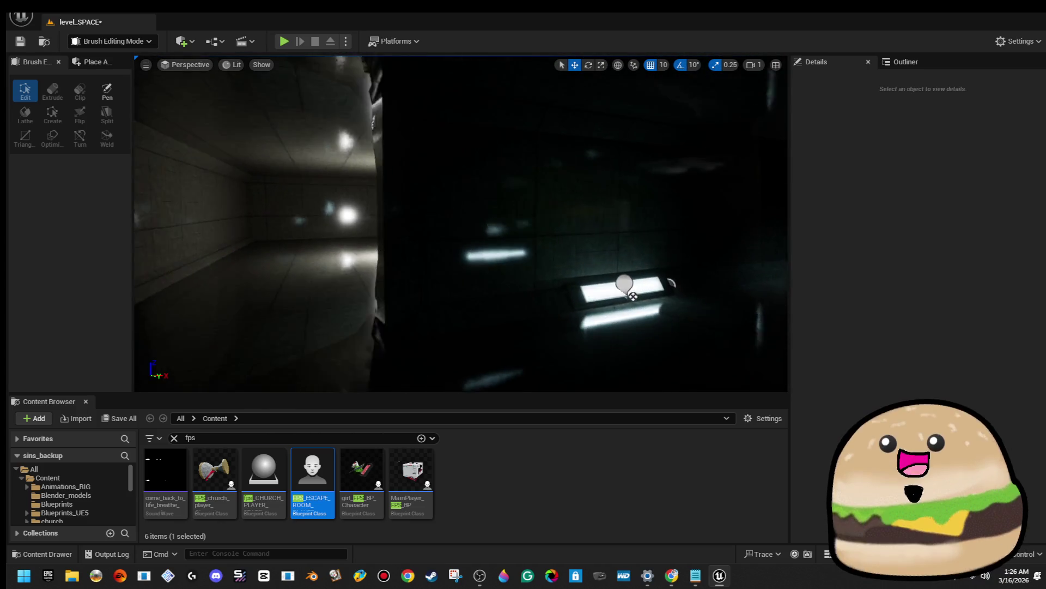
{"action": "left_click_drag", "start_coordinate": [464, 246], "coordinate": [463, 278]}
Frame the light strip Space_light23 and Alt-drag a duplicate of it up and to the right
{"action": "left_click", "coordinate": [462, 241]}
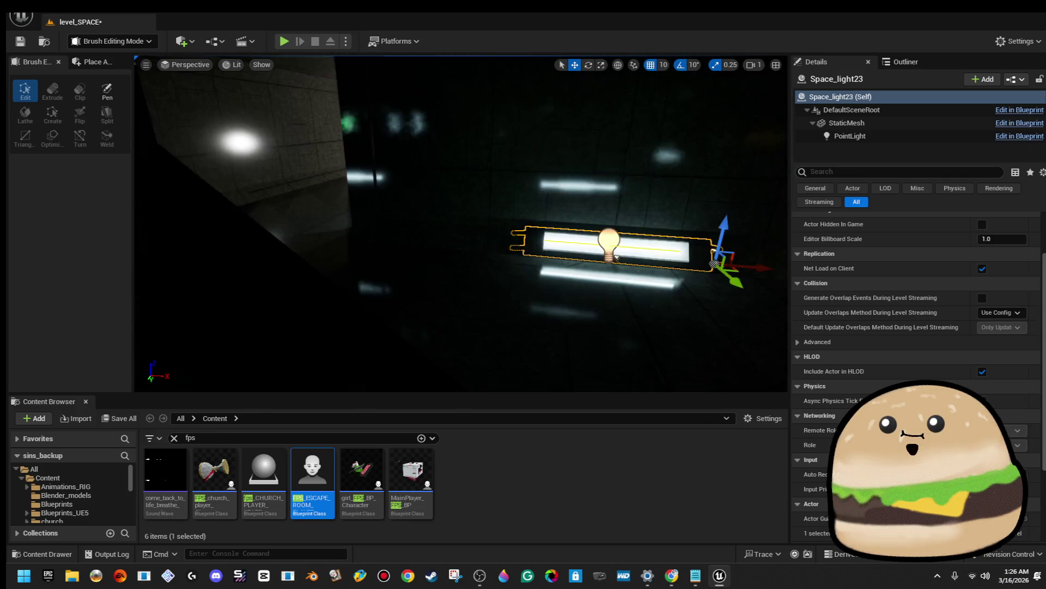
{"action": "left_click_drag", "start_coordinate": [463, 245], "coordinate": [463, 218]}
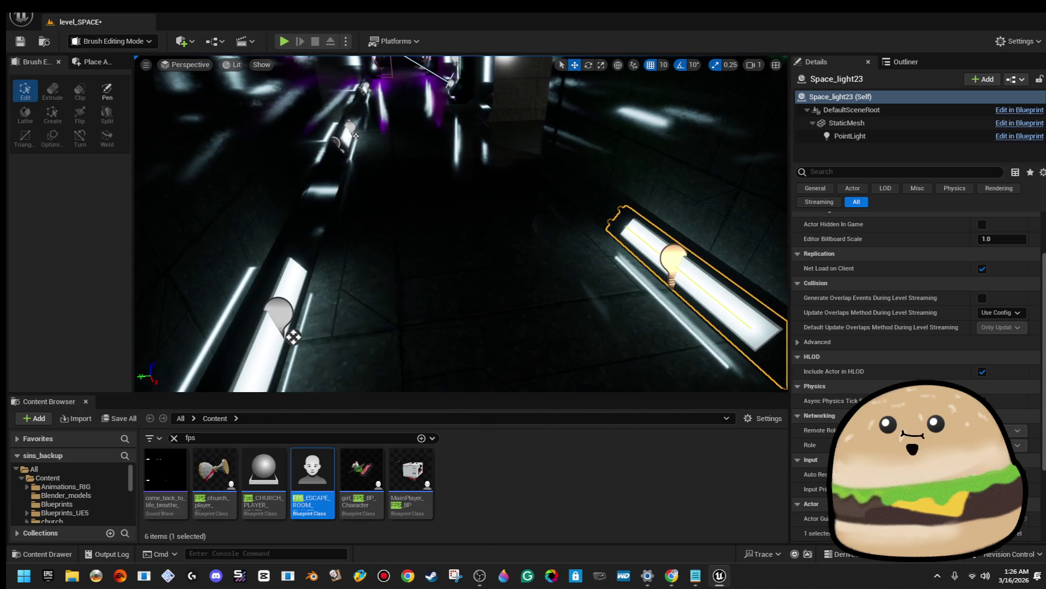
{"action": "left_click", "coordinate": [281, 321], "text": "ctrl"}
{"action": "left_click_drag", "start_coordinate": [295, 333], "coordinate": [485, 254]}
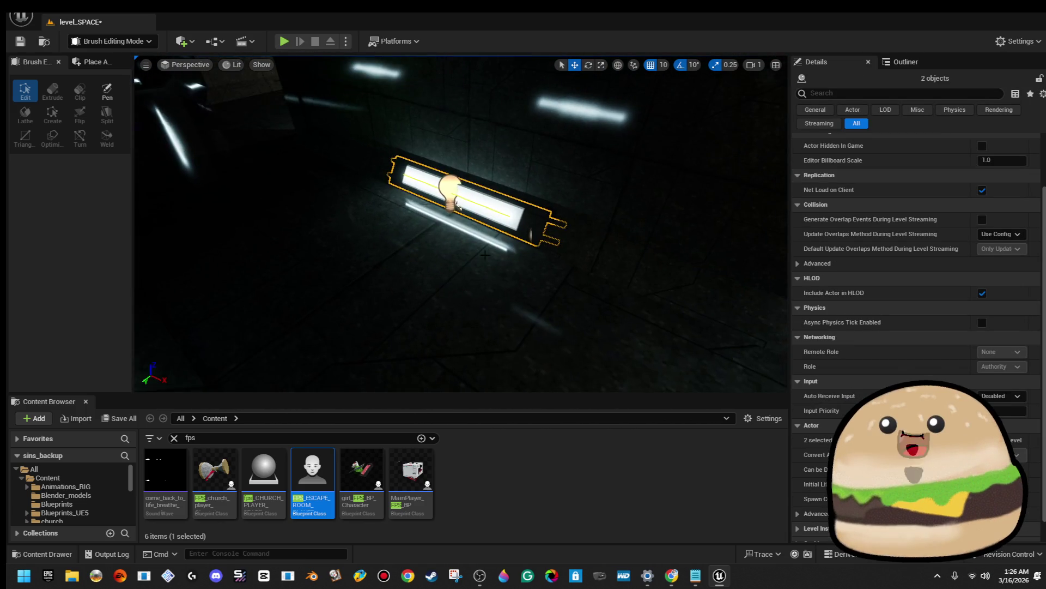
{"action": "mouse_move", "coordinate": [415, 284]}
{"action": "left_mouse_down"}
{"action": "mouse_move", "coordinate": [369, 245]}
{"action": "mouse_move", "coordinate": [381, 229]}
{"action": "mouse_move", "coordinate": [376, 256]}
{"action": "mouse_move", "coordinate": [371, 246]}
{"action": "mouse_move", "coordinate": [416, 236]}
{"action": "mouse_move", "coordinate": [381, 245]}
{"action": "mouse_move", "coordinate": [371, 224]}
{"action": "left_mouse_up"}
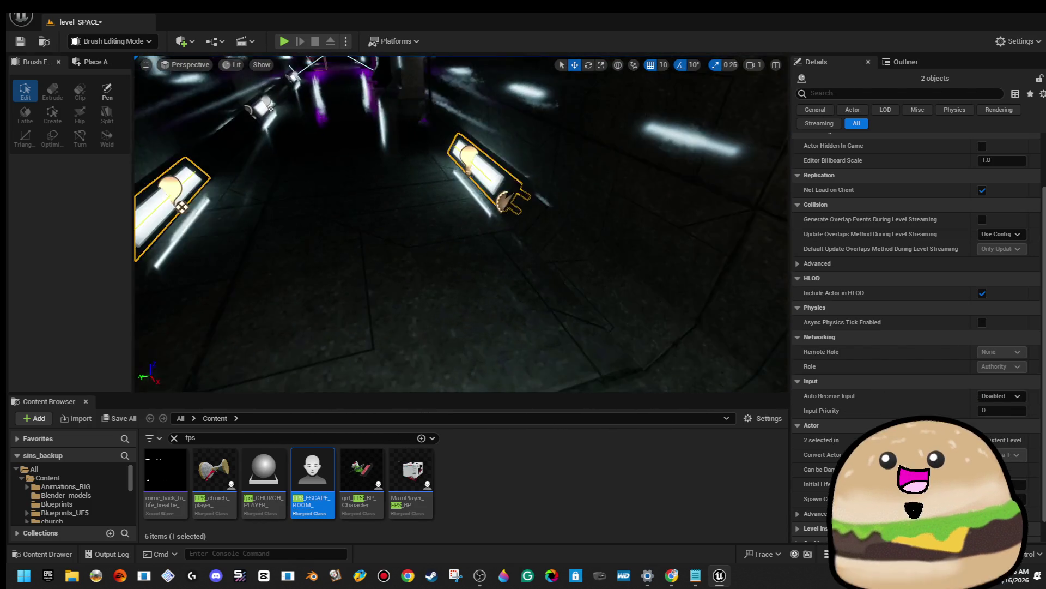
{"action": "left_click", "coordinate": [458, 203]}
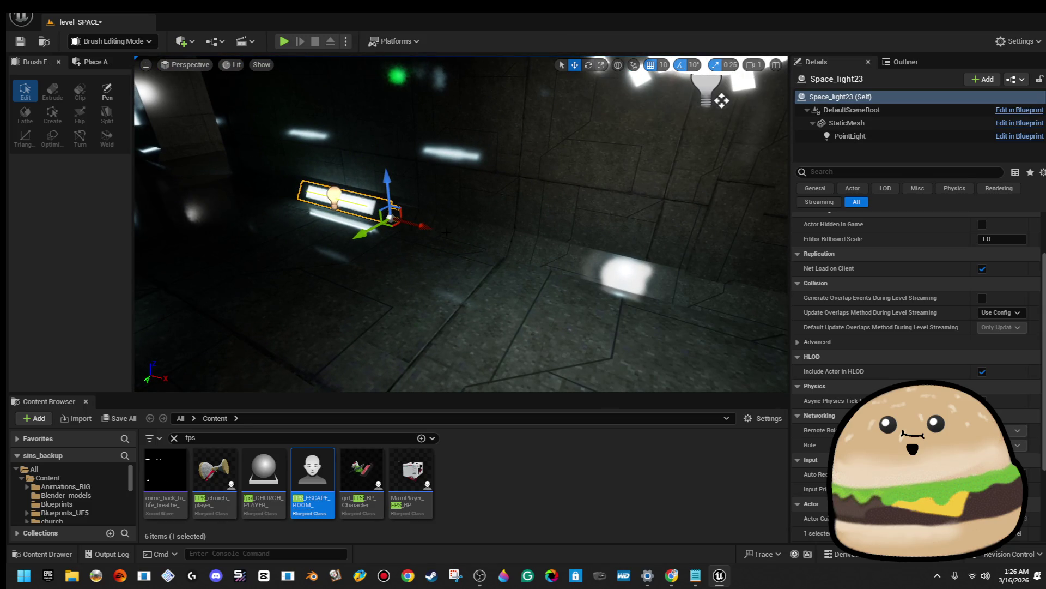
{"action": "mouse_move", "coordinate": [624, 266]}
{"action": "left_mouse_down"}
{"action": "mouse_move", "coordinate": [709, 229]}
{"action": "mouse_move", "coordinate": [676, 196]}
{"action": "left_mouse_up"}
{"action": "key", "text": "f"}
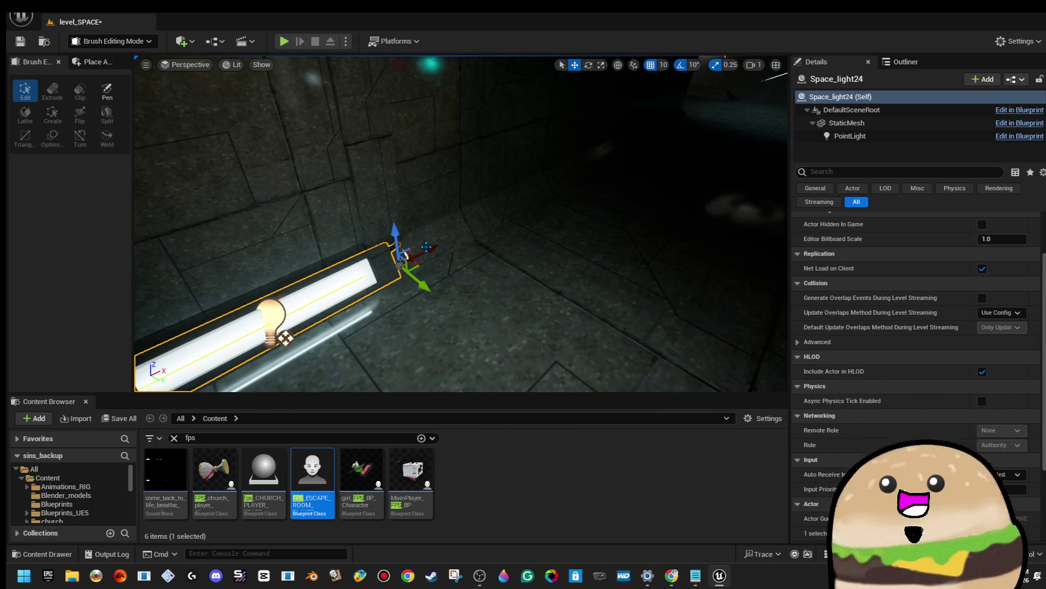
{"action": "mouse_move", "coordinate": [428, 249]}
{"action": "left_mouse_down"}
{"action": "mouse_move", "coordinate": [599, 175]}
{"action": "mouse_move", "coordinate": [556, 222]}
{"action": "mouse_move", "coordinate": [506, 218]}
{"action": "mouse_move", "coordinate": [327, 251]}
{"action": "mouse_move", "coordinate": [508, 250]}
{"action": "left_mouse_up"}
Select the light Space_light20 and look along the corridor toward the wall
{"action": "left_click_drag", "start_coordinate": [578, 214], "coordinate": [453, 222]}
{"action": "left_click", "coordinate": [577, 215]}
{"action": "left_click_drag", "start_coordinate": [577, 214], "coordinate": [523, 217]}
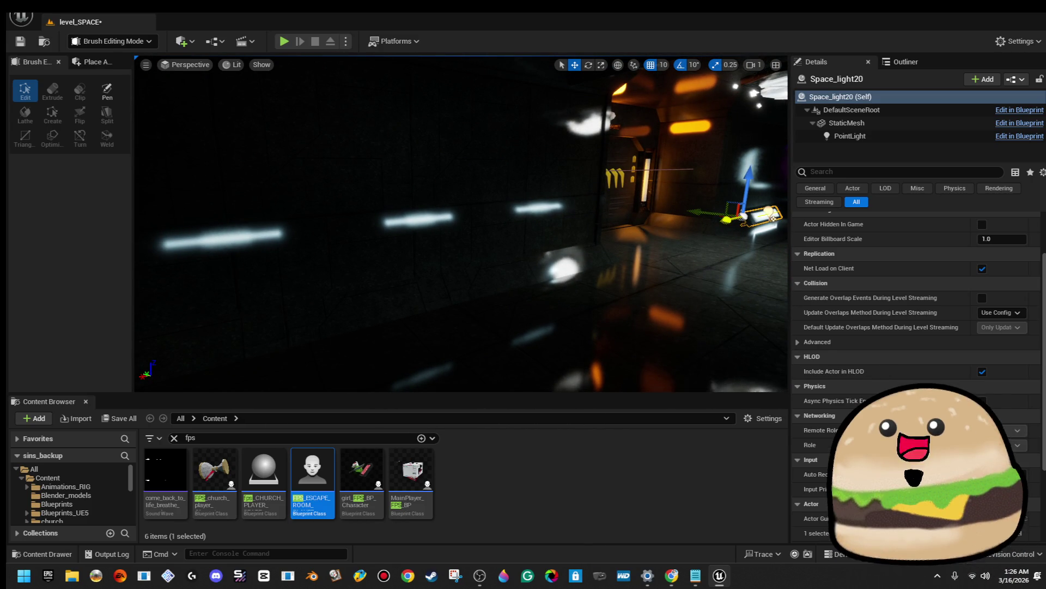
{"action": "mouse_move", "coordinate": [523, 218]}
{"action": "left_mouse_down"}
{"action": "mouse_move", "coordinate": [463, 220]}
{"action": "mouse_move", "coordinate": [496, 215]}
{"action": "mouse_move", "coordinate": [541, 251]}
{"action": "mouse_move", "coordinate": [409, 163]}
{"action": "mouse_move", "coordinate": [299, 109]}
{"action": "mouse_move", "coordinate": [156, 61]}
{"action": "mouse_move", "coordinate": [305, 112]}
{"action": "left_mouse_up"}
Alt-drag a copy of side_pillar42 and its light to the left along the wall
{"action": "left_click_drag", "start_coordinate": [589, 221], "coordinate": [498, 189]}
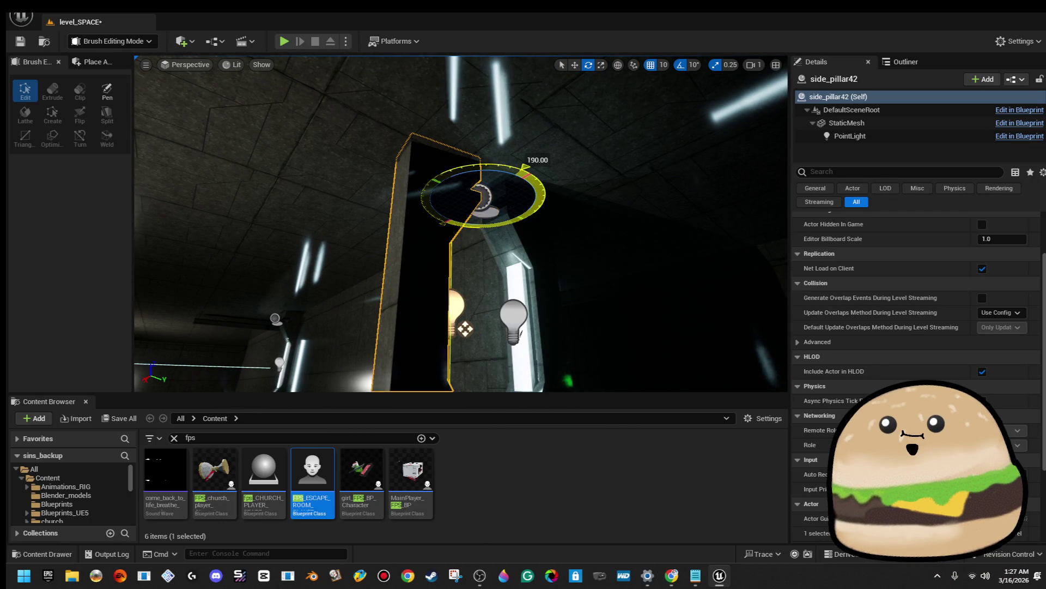
{"action": "left_click_drag", "start_coordinate": [461, 224], "coordinate": [538, 223]}
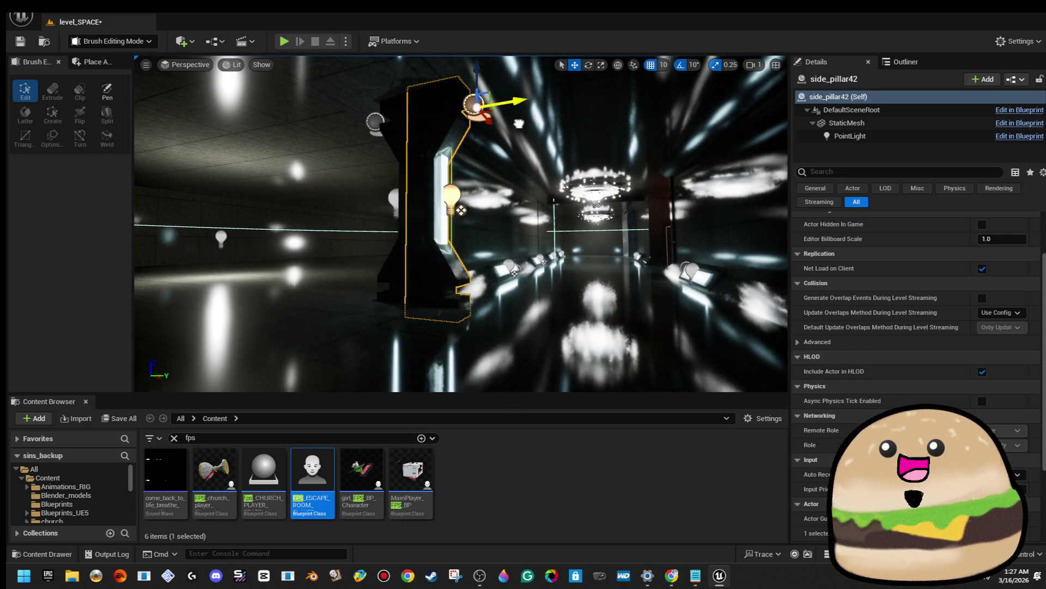
{"action": "mouse_move", "coordinate": [538, 224]}
{"action": "left_mouse_down"}
{"action": "mouse_move", "coordinate": [463, 229]}
{"action": "mouse_move", "coordinate": [681, 217]}
{"action": "left_mouse_up"}
{"action": "left_click_drag", "start_coordinate": [620, 124], "coordinate": [353, 140]}
Select the centre pillar and the small object beside it, then frame the pillar
{"action": "left_click_drag", "start_coordinate": [408, 159], "coordinate": [363, 158]}
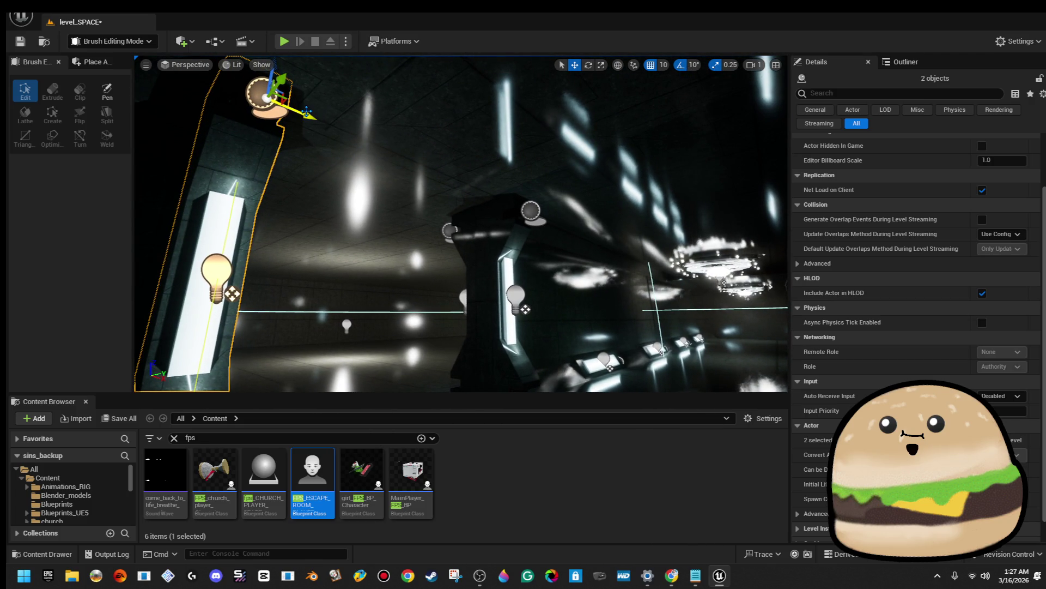
{"action": "left_click", "coordinate": [436, 229]}
{"action": "left_click", "coordinate": [744, 311]}
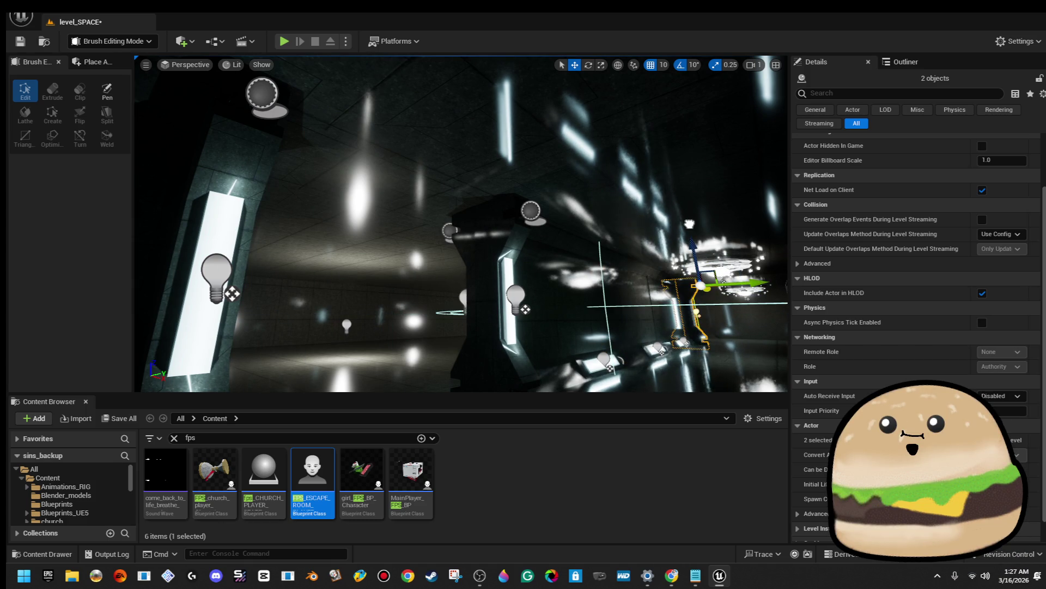
{"action": "key", "text": "f"}
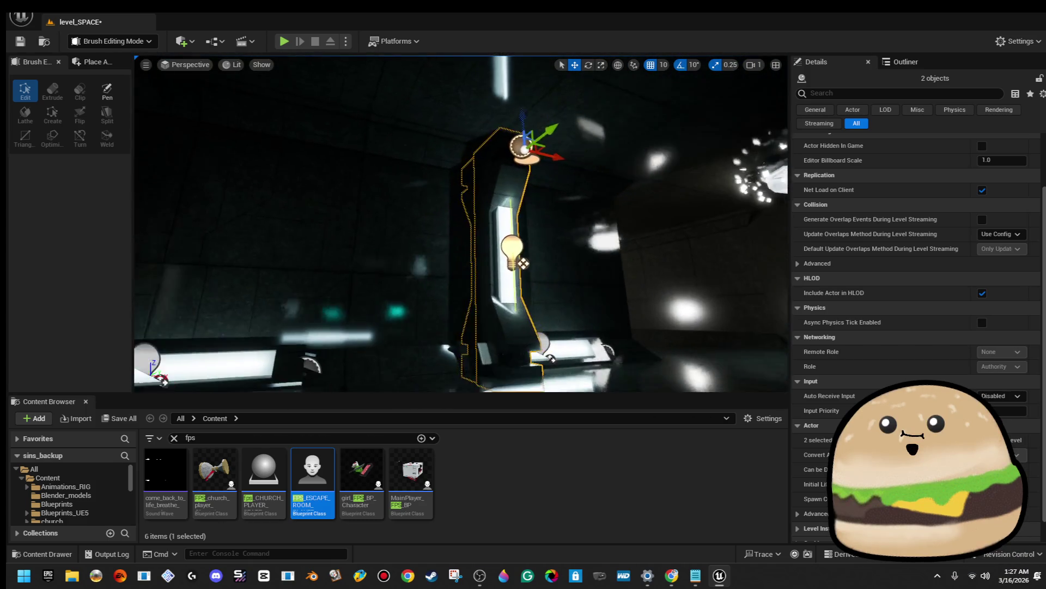
Look around toward the ceiling lights and select the tube Space_tube_actor3
{"action": "left_click_drag", "start_coordinate": [461, 223], "coordinate": [534, 199]}
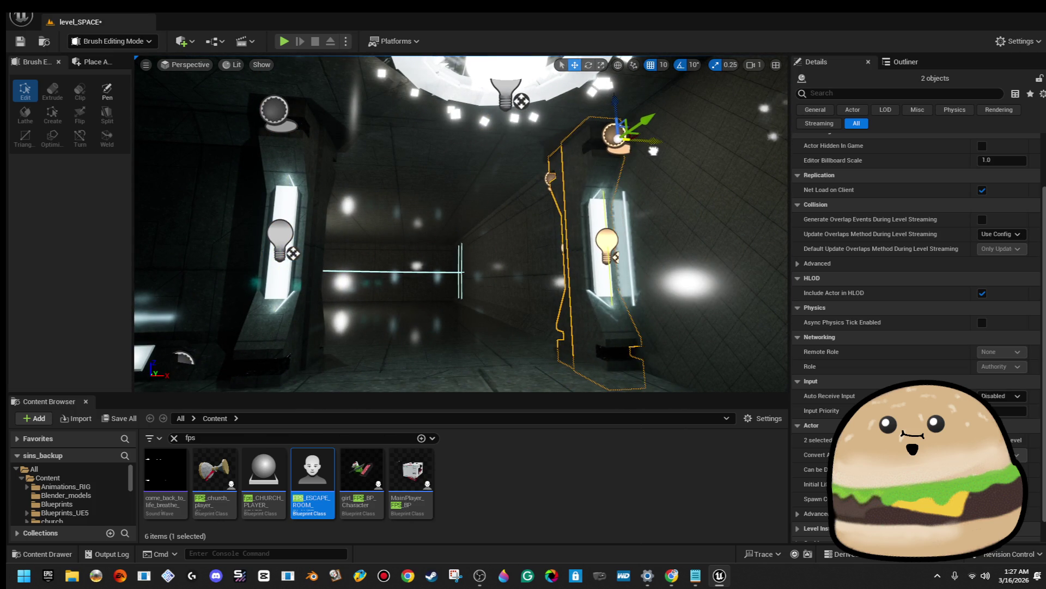
{"action": "mouse_move", "coordinate": [534, 198]}
{"action": "left_mouse_down"}
{"action": "mouse_move", "coordinate": [643, 190]}
{"action": "mouse_move", "coordinate": [643, 213]}
{"action": "mouse_move", "coordinate": [687, 212]}
{"action": "mouse_move", "coordinate": [627, 212]}
{"action": "mouse_move", "coordinate": [627, 147]}
{"action": "left_mouse_up"}
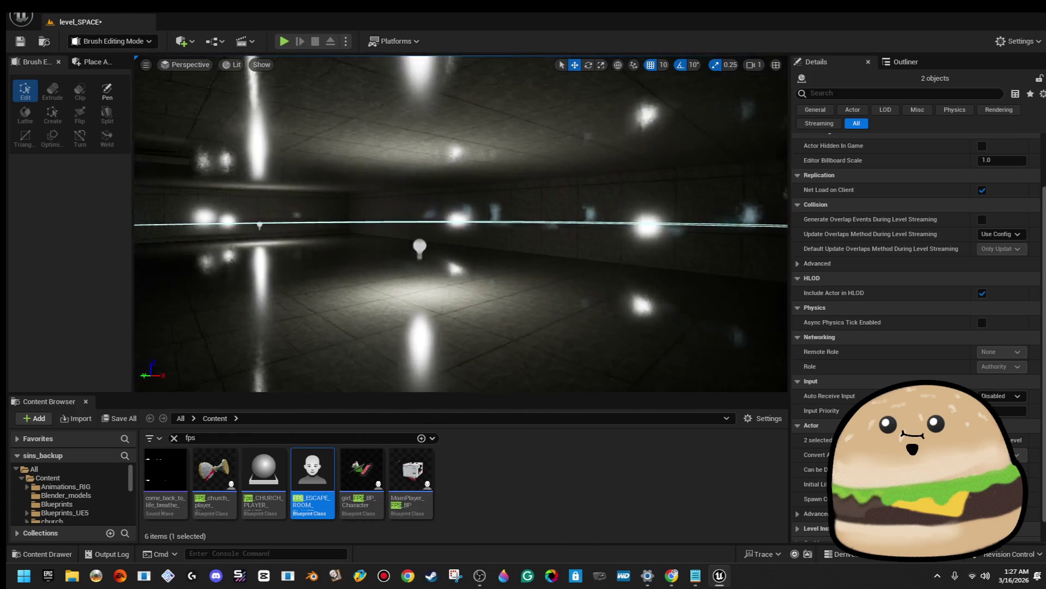
{"action": "mouse_move", "coordinate": [626, 147]}
{"action": "left_mouse_down"}
{"action": "mouse_move", "coordinate": [589, 147]}
{"action": "mouse_move", "coordinate": [600, 109]}
{"action": "mouse_move", "coordinate": [550, 118]}
{"action": "mouse_move", "coordinate": [583, 249]}
{"action": "mouse_move", "coordinate": [523, 267]}
{"action": "mouse_move", "coordinate": [491, 245]}
{"action": "left_mouse_up"}
{"action": "left_click", "coordinate": [550, 257]}
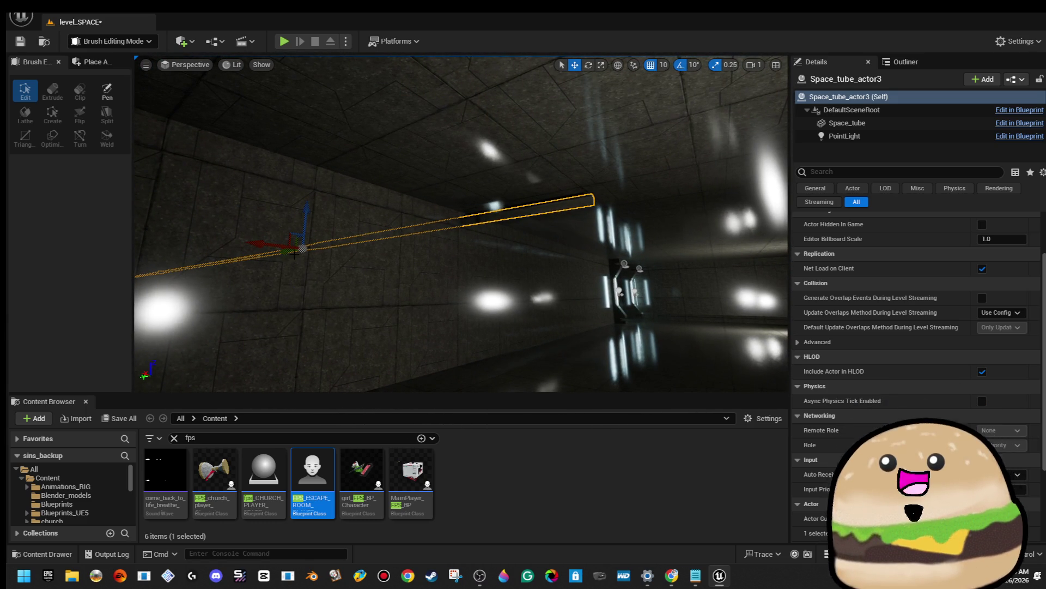
Slide Space_tube_actor3 to the right along its Y axis, then clear the selection
{"action": "left_click_drag", "start_coordinate": [384, 322], "coordinate": [267, 242]}
{"action": "key", "text": "r"}
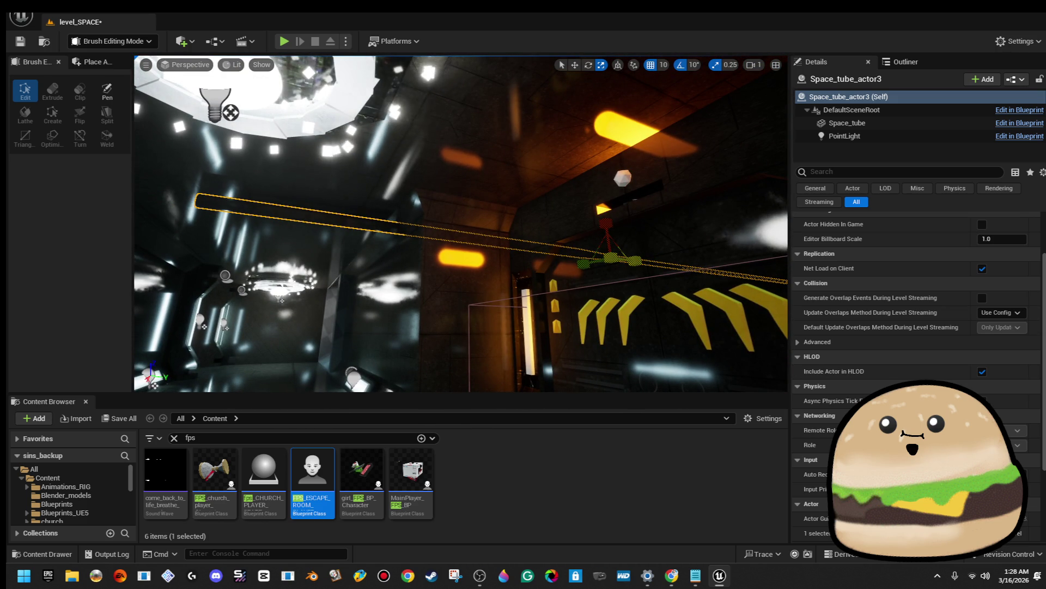
{"action": "key", "text": "w"}
{"action": "mouse_move", "coordinate": [632, 265]}
{"action": "left_mouse_down"}
{"action": "mouse_move", "coordinate": [709, 277]}
{"action": "mouse_move", "coordinate": [578, 212]}
{"action": "left_mouse_up"}
{"action": "key", "text": "r"}
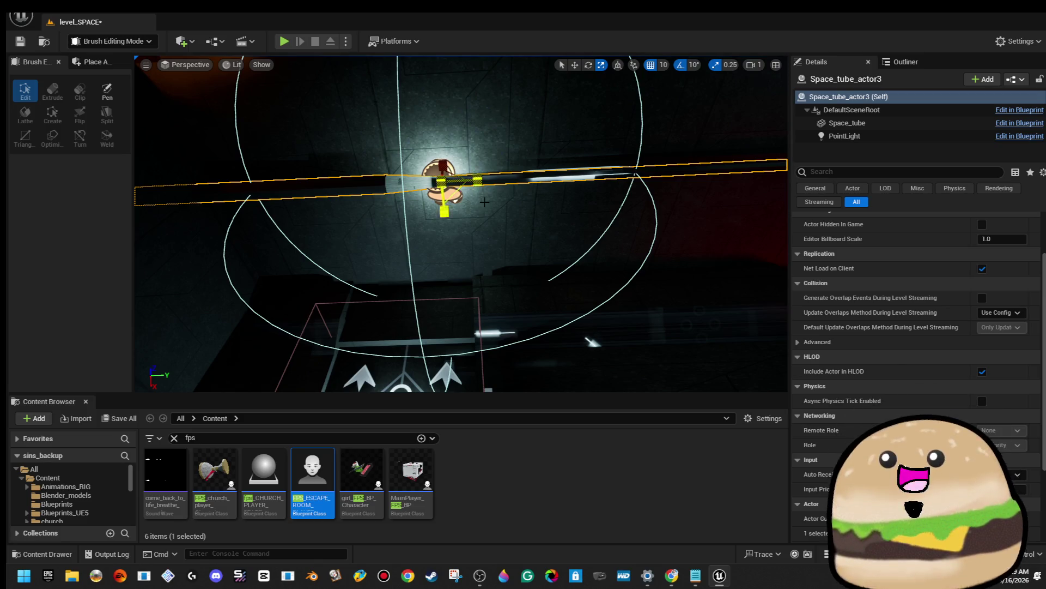
{"action": "left_click_drag", "start_coordinate": [452, 211], "coordinate": [368, 213]}
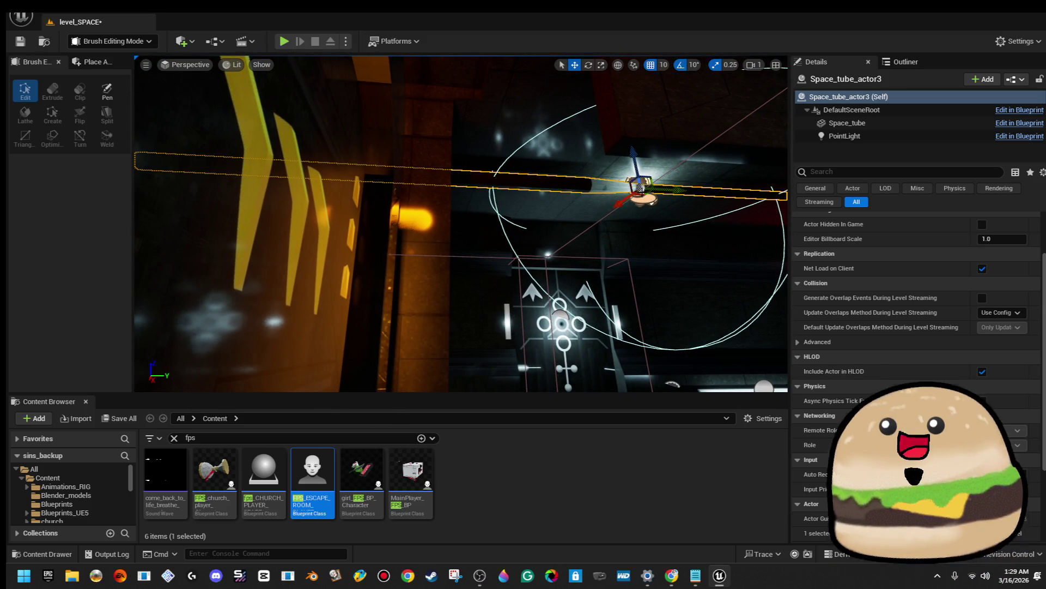
{"action": "left_click_drag", "start_coordinate": [673, 189], "coordinate": [780, 194]}
{"action": "left_click_drag", "start_coordinate": [653, 204], "coordinate": [567, 215]}
{"action": "left_click_drag", "start_coordinate": [460, 224], "coordinate": [436, 215]}
{"action": "key", "text": "Escape"}
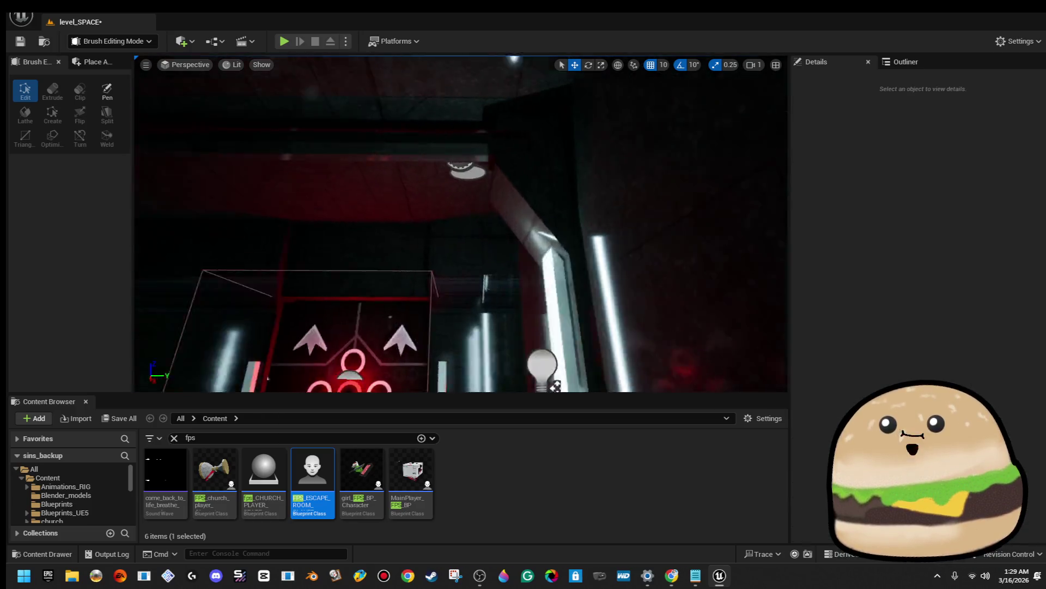
Save the level and inspect the wall light Space_light22 along the display-case corridor
{"action": "left_click_drag", "start_coordinate": [496, 376], "coordinate": [468, 366]}
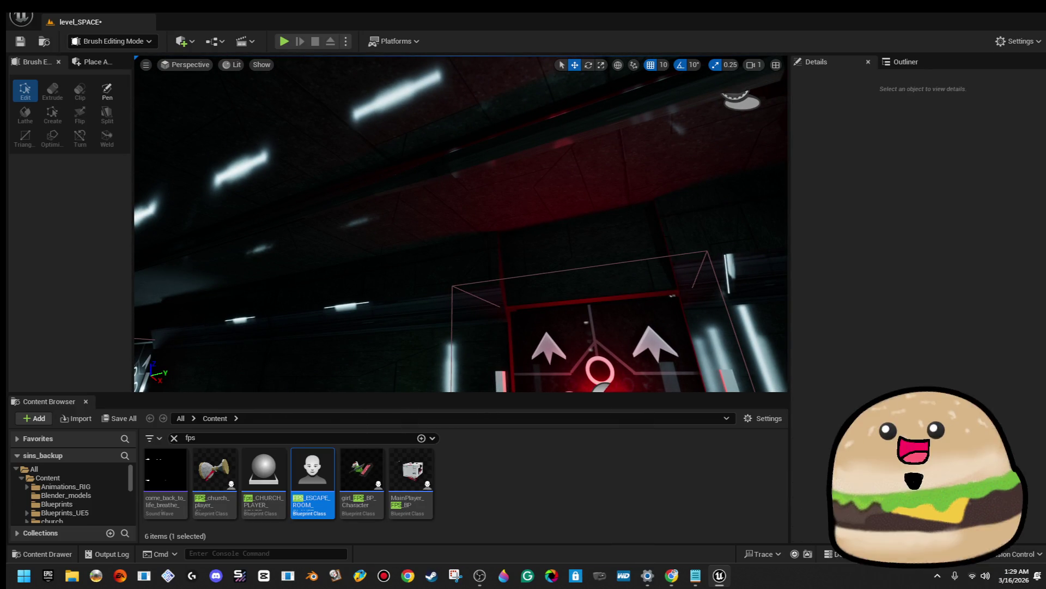
{"action": "left_click", "coordinate": [21, 40]}
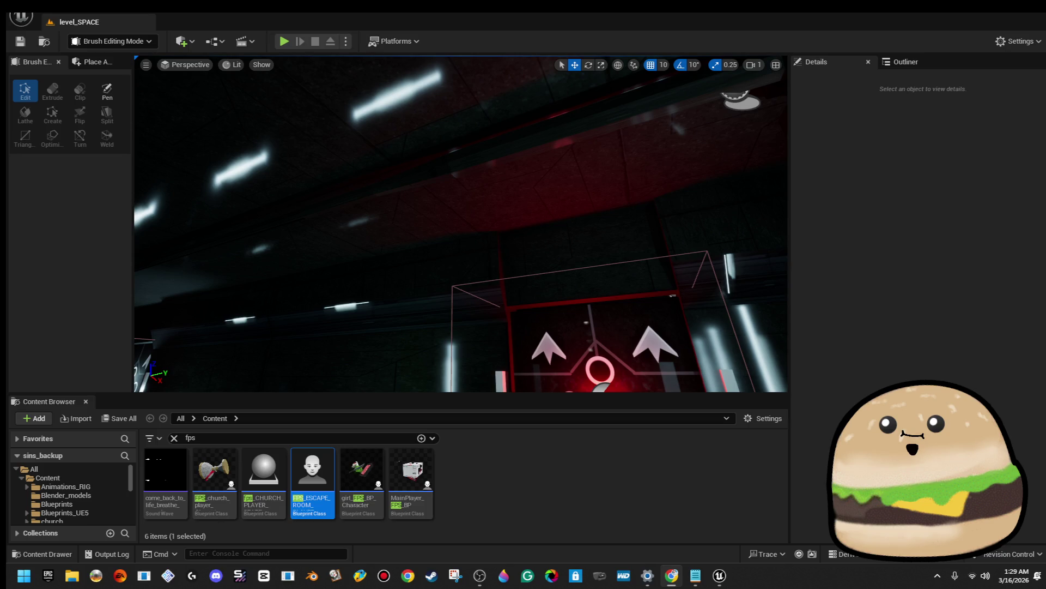
{"action": "mouse_move", "coordinate": [461, 223]}
{"action": "left_mouse_down"}
{"action": "mouse_move", "coordinate": [414, 239]}
{"action": "mouse_move", "coordinate": [425, 238]}
{"action": "mouse_move", "coordinate": [403, 231]}
{"action": "mouse_move", "coordinate": [499, 299]}
{"action": "left_mouse_up"}
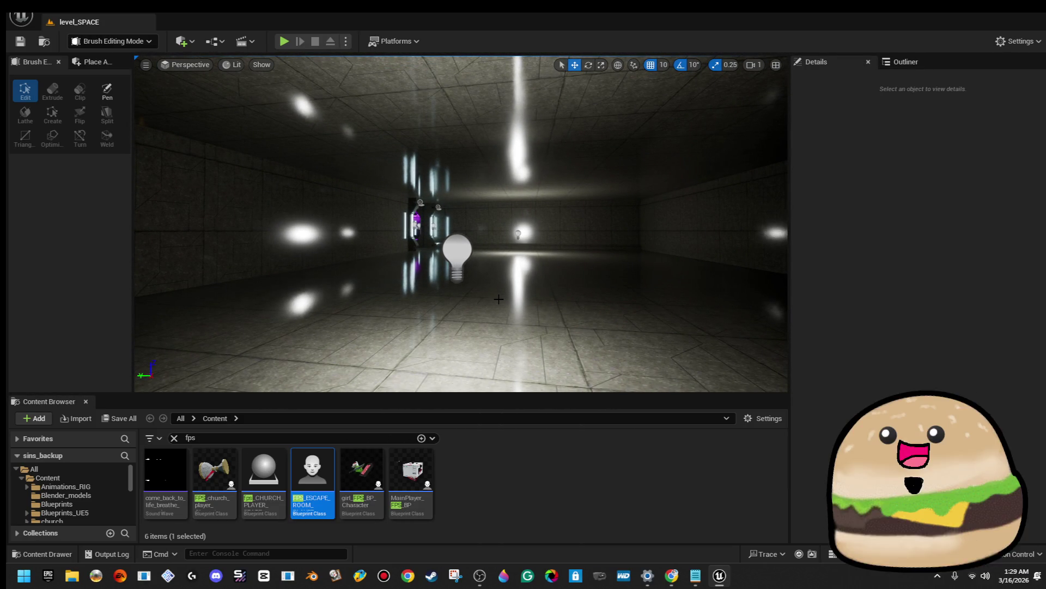
{"action": "left_click_drag", "start_coordinate": [508, 299], "coordinate": [482, 271]}
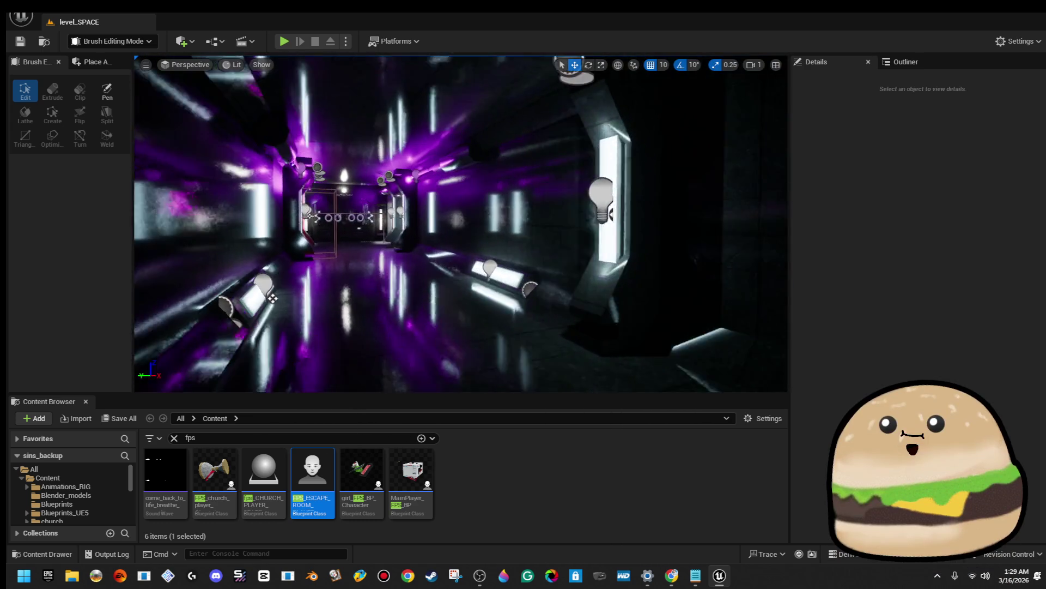
{"action": "mouse_move", "coordinate": [526, 321]}
{"action": "left_mouse_down"}
{"action": "mouse_move", "coordinate": [506, 338]}
{"action": "mouse_move", "coordinate": [526, 321]}
{"action": "mouse_move", "coordinate": [349, 317]}
{"action": "left_mouse_up"}
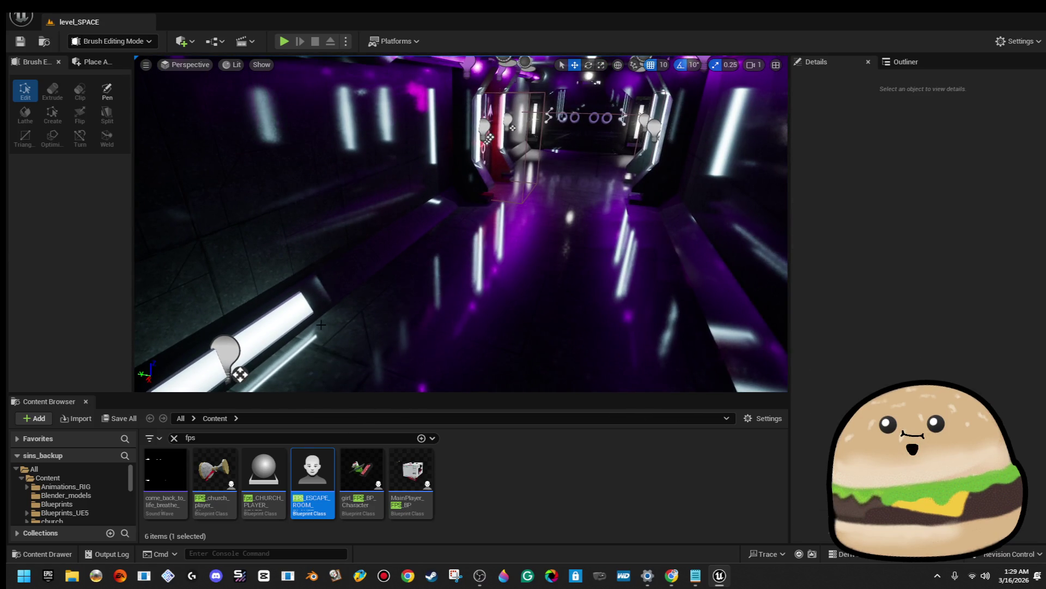
{"action": "left_click", "coordinate": [321, 325]}
{"action": "left_click", "coordinate": [299, 322]}
{"action": "left_click_drag", "start_coordinate": [237, 351], "coordinate": [242, 333]}
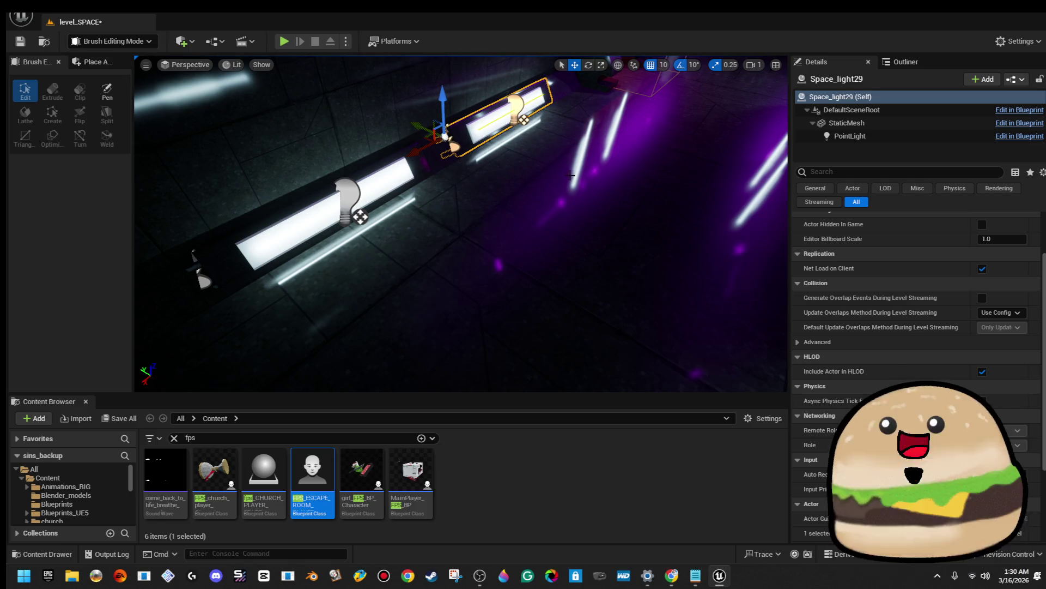
{"action": "key", "text": "Escape"}
Fly down the purple-lit corridor and select the ceiling light PointLight34 and the ceiling tube
{"action": "key", "text": "w"}
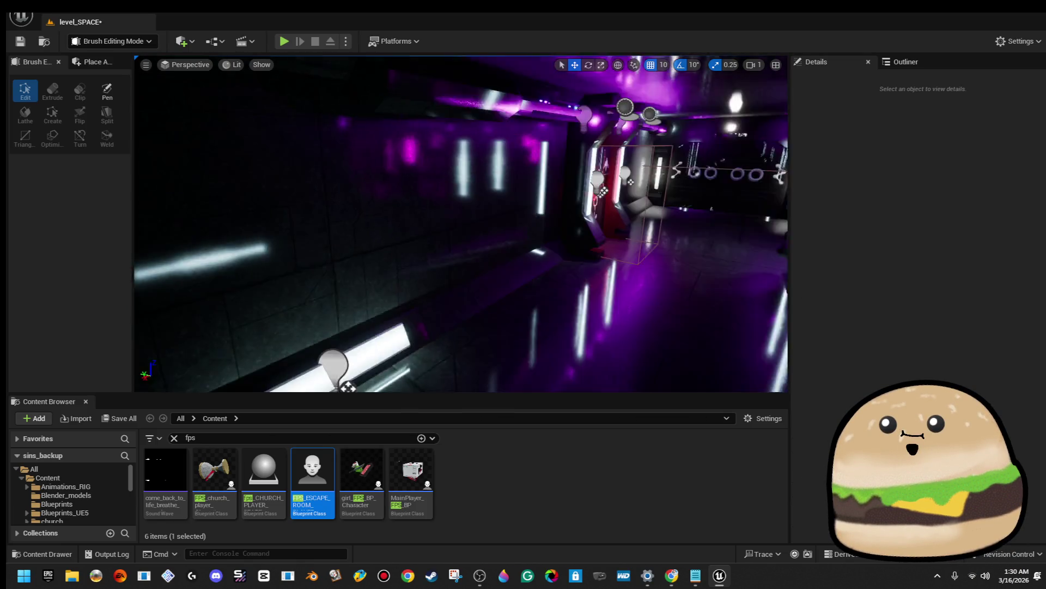
{"action": "key", "text": "w"}
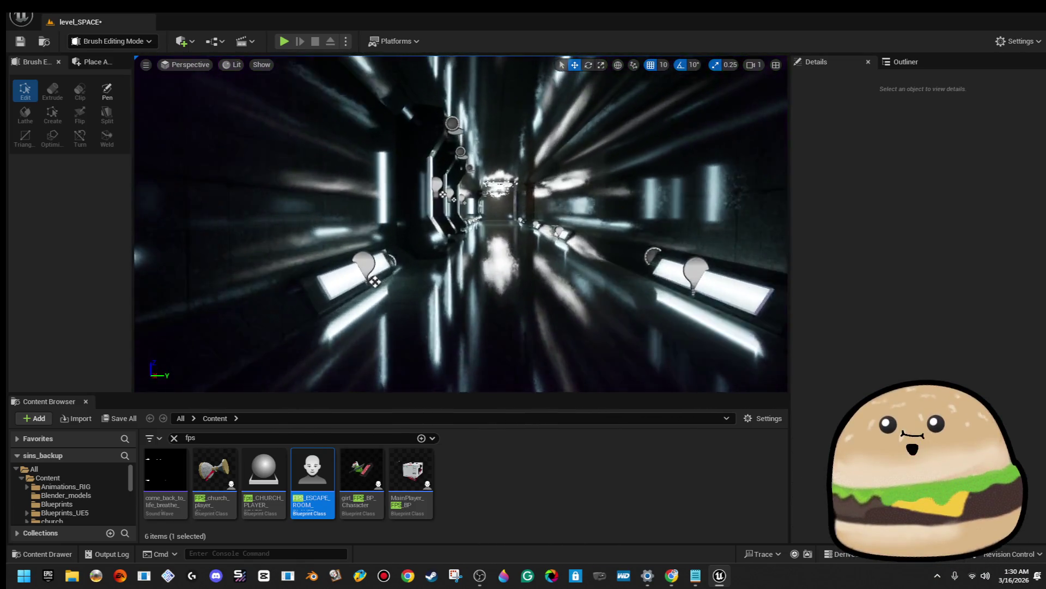
{"action": "key", "text": "w"}
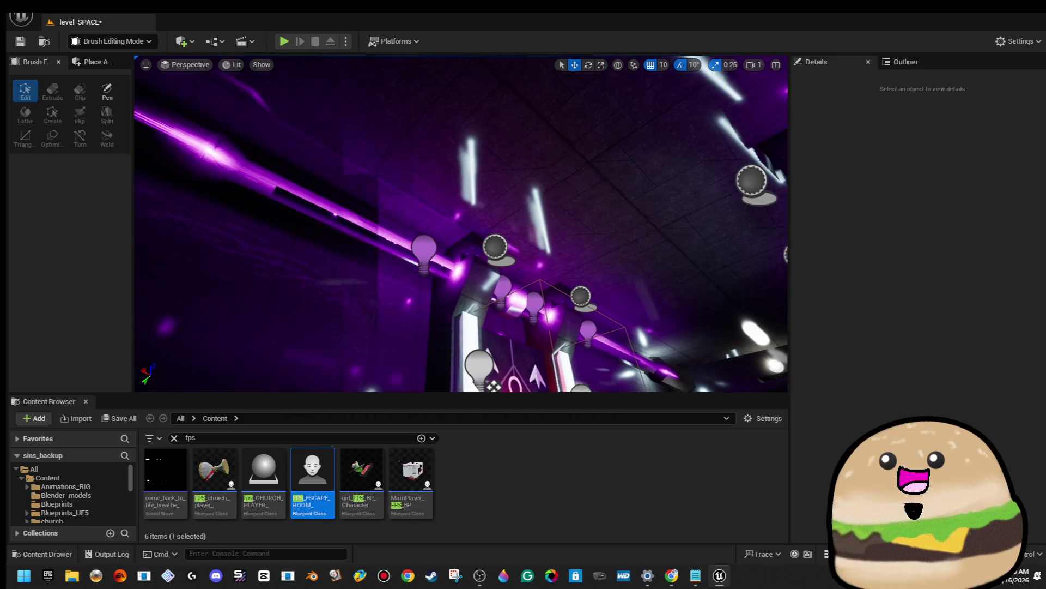
{"action": "key", "text": "w"}
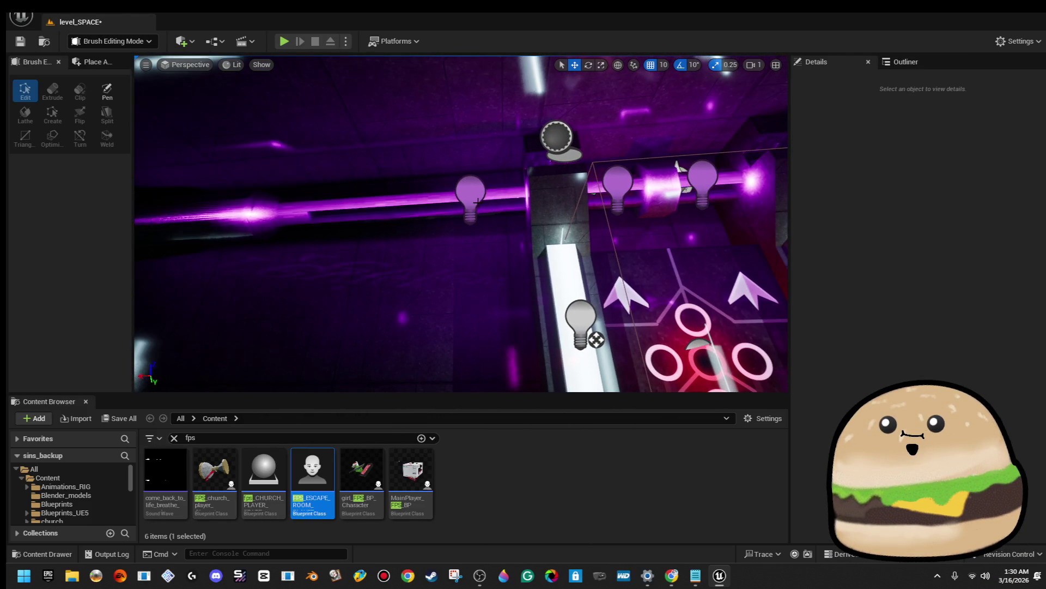
{"action": "left_click", "coordinate": [467, 185]}
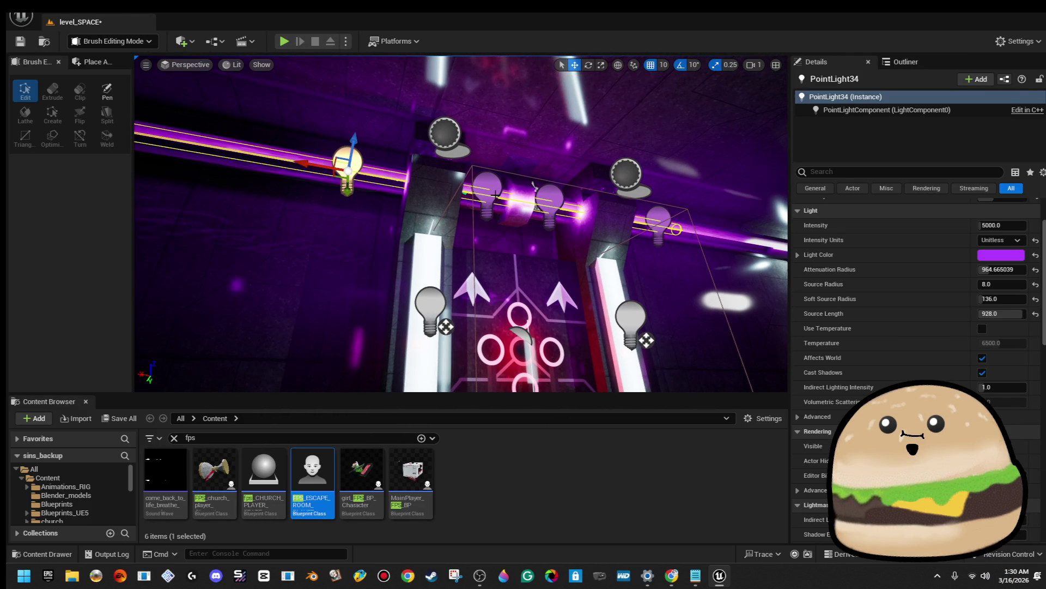
{"action": "left_click", "coordinate": [495, 194], "text": "ctrl"}
{"action": "left_click", "coordinate": [548, 199]}
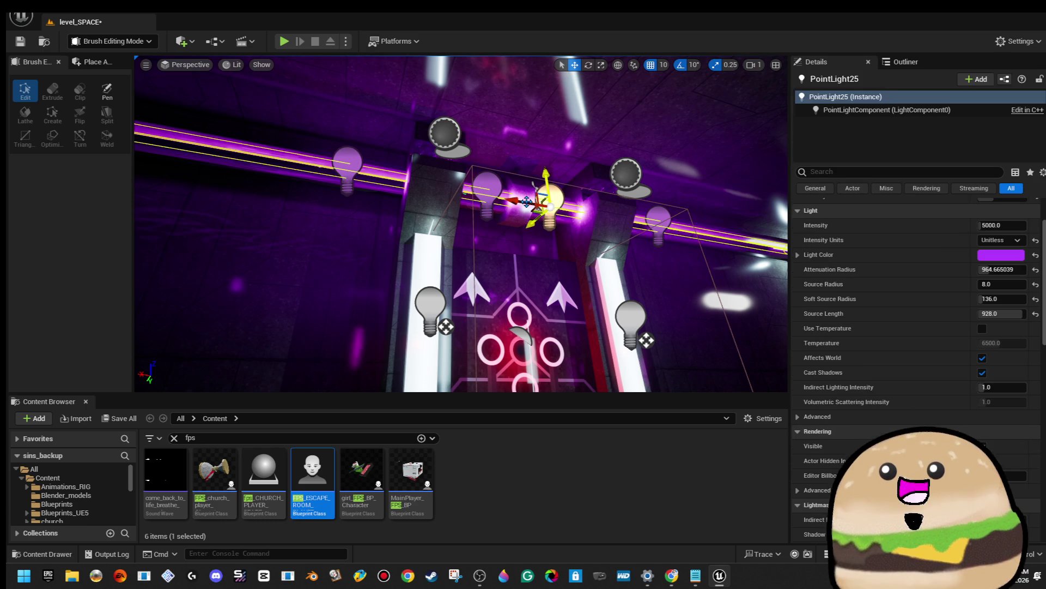
{"action": "left_click", "coordinate": [341, 168]}
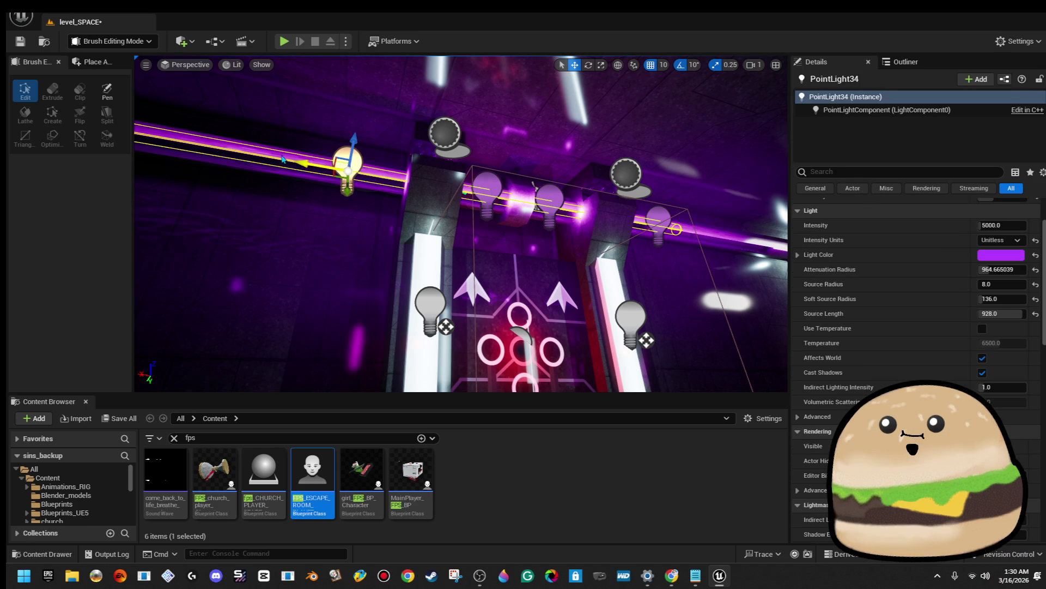
{"action": "left_click", "coordinate": [283, 158], "text": "ctrl"}
Move close to the tube and frame the point light PointLight43
{"action": "mouse_move", "coordinate": [327, 163]}
{"action": "left_mouse_down"}
{"action": "mouse_move", "coordinate": [289, 103]}
{"action": "mouse_move", "coordinate": [381, 143]}
{"action": "mouse_move", "coordinate": [376, 134]}
{"action": "left_mouse_up"}
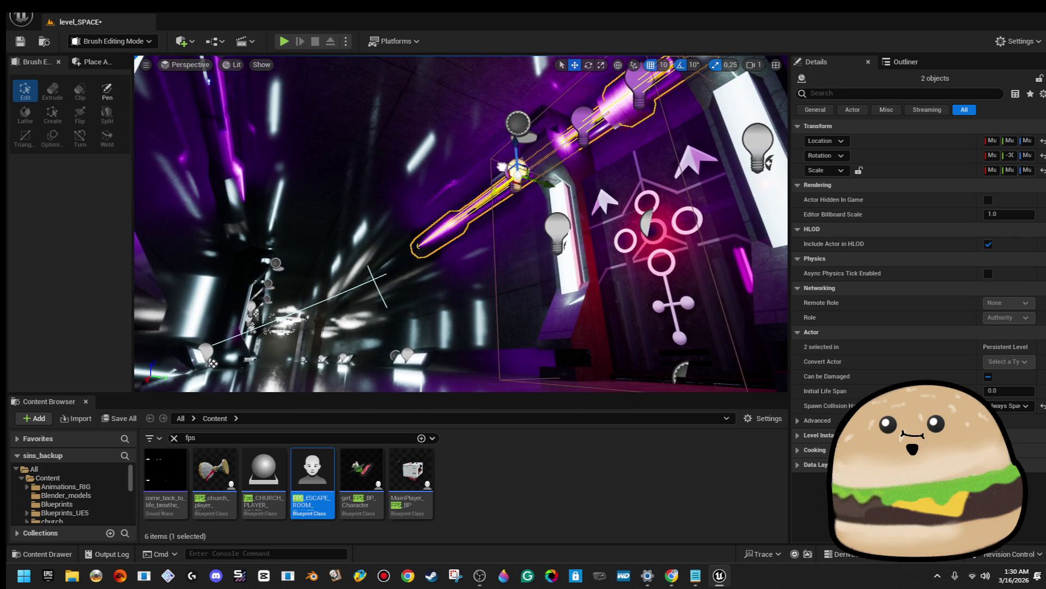
{"action": "mouse_move", "coordinate": [376, 133]}
{"action": "left_mouse_down"}
{"action": "mouse_move", "coordinate": [354, 147]}
{"action": "mouse_move", "coordinate": [376, 136]}
{"action": "mouse_move", "coordinate": [358, 266]}
{"action": "left_mouse_up"}
{"action": "left_click", "coordinate": [318, 202]}
{"action": "left_click_drag", "start_coordinate": [318, 202], "coordinate": [376, 229]}
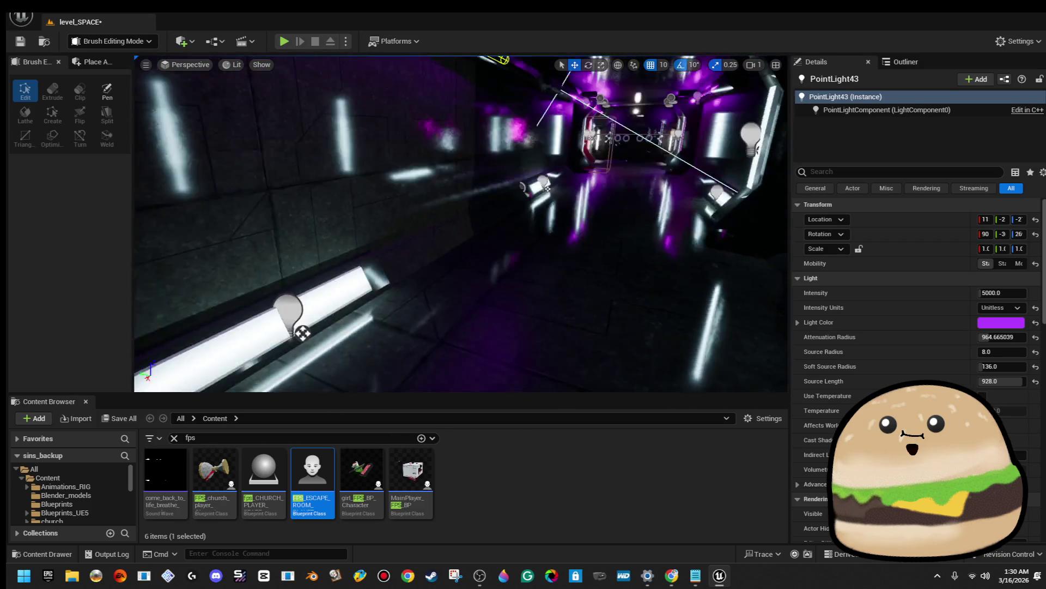
{"action": "key", "text": "f"}
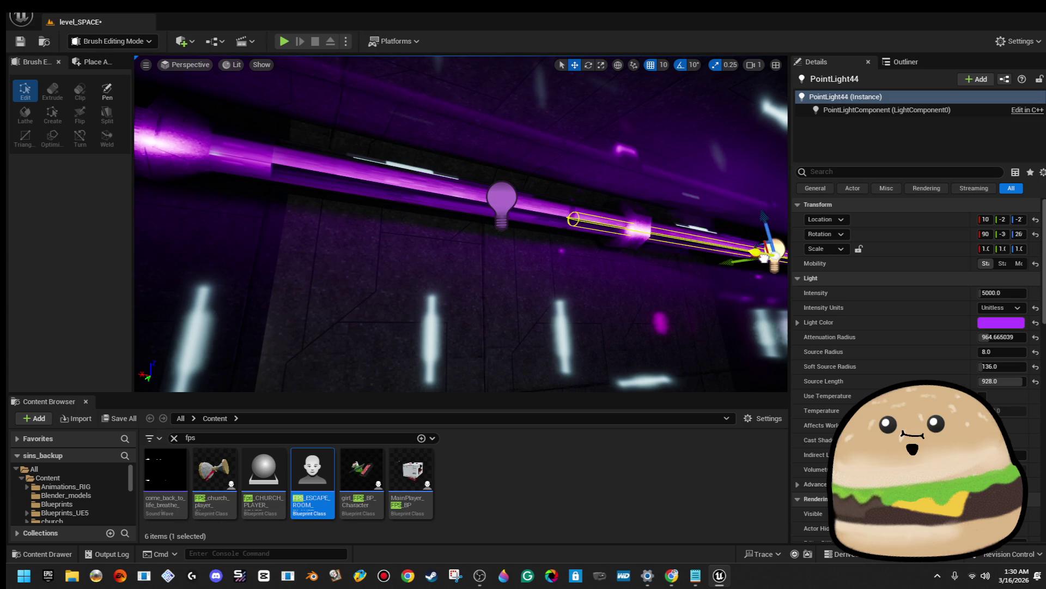
{"action": "left_click_drag", "start_coordinate": [461, 224], "coordinate": [572, 218]}
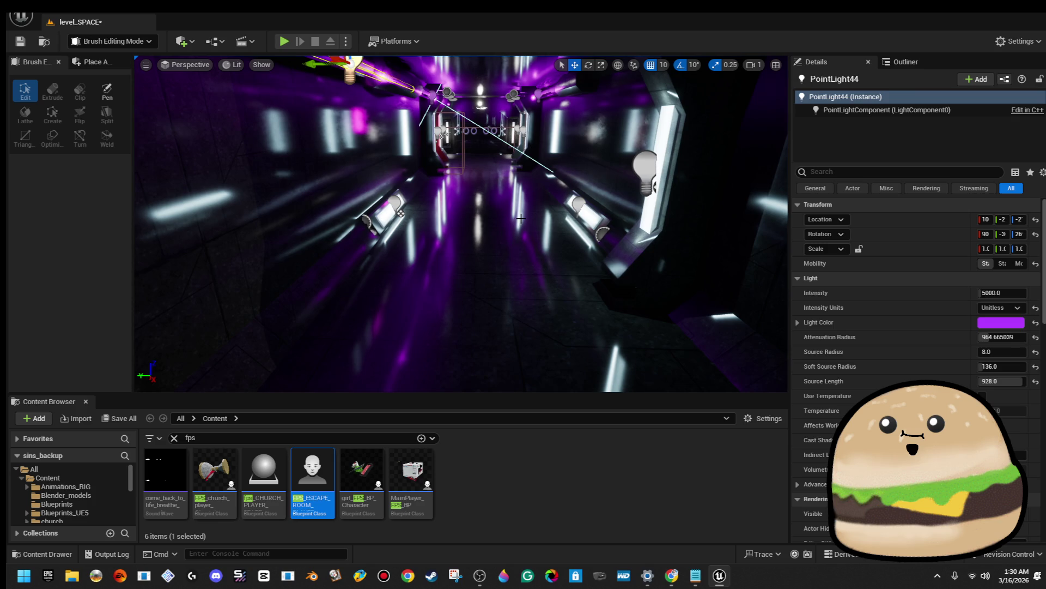
Start a Play From Here session from the viewport
{"action": "right_click", "coordinate": [521, 218]}
{"action": "mouse_move", "coordinate": [586, 513]}
{"action": "left_click", "coordinate": [589, 552]}
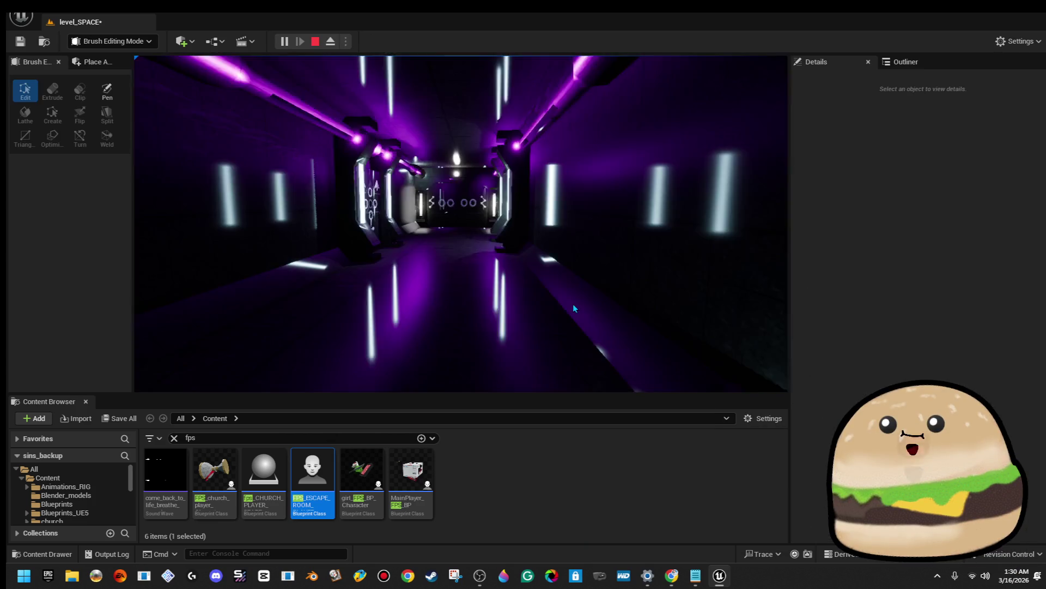
Play the level fullscreen, stop the session with Esc, then restore the editor layout with F11
{"action": "key", "text": "F11"}
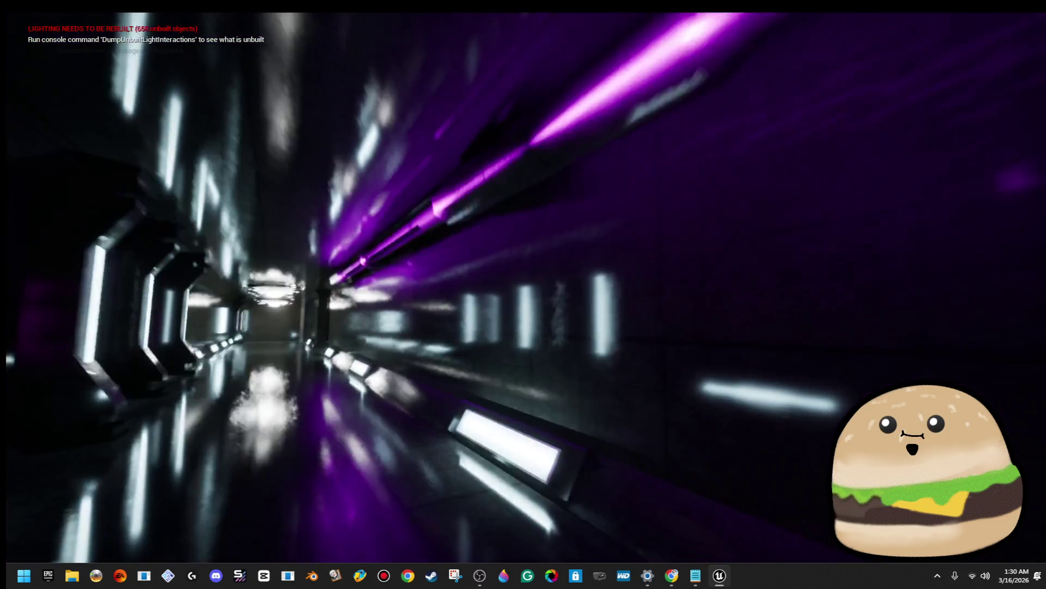
{"action": "key", "text": "Escape"}
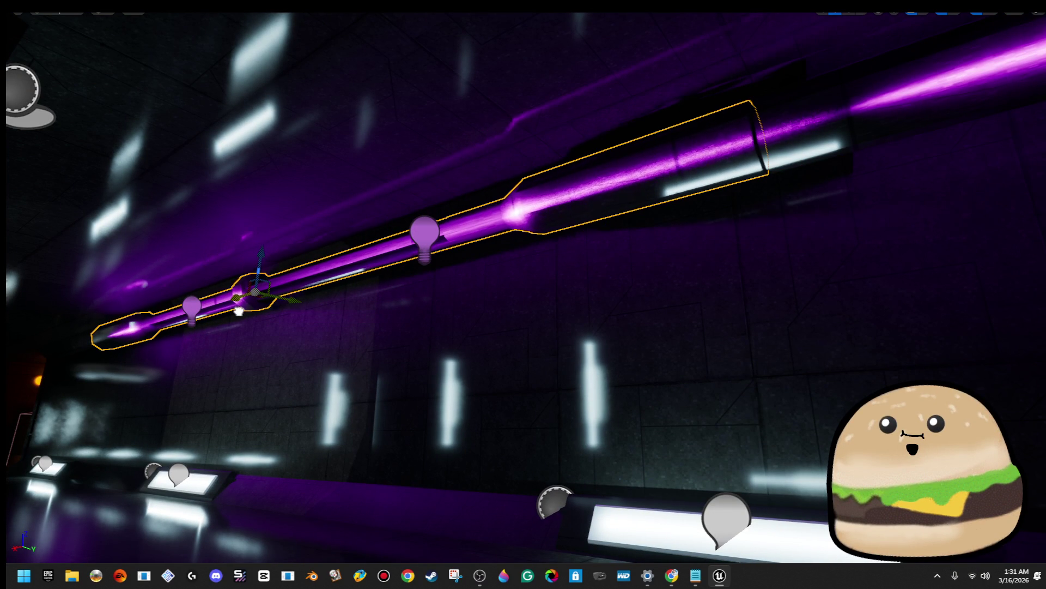
{"action": "key", "text": "f"}
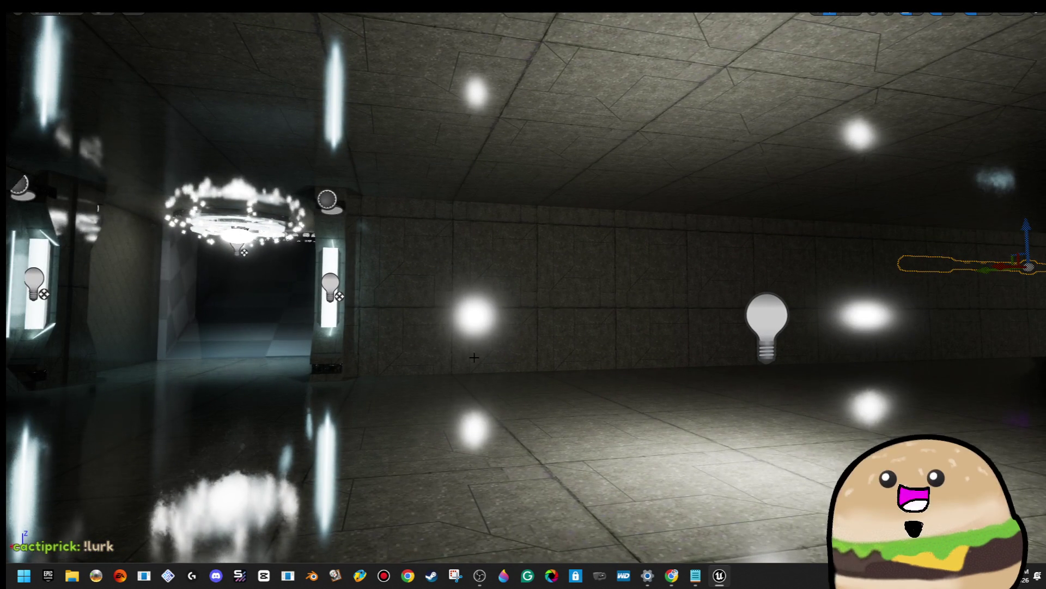
{"action": "key", "text": "F11"}
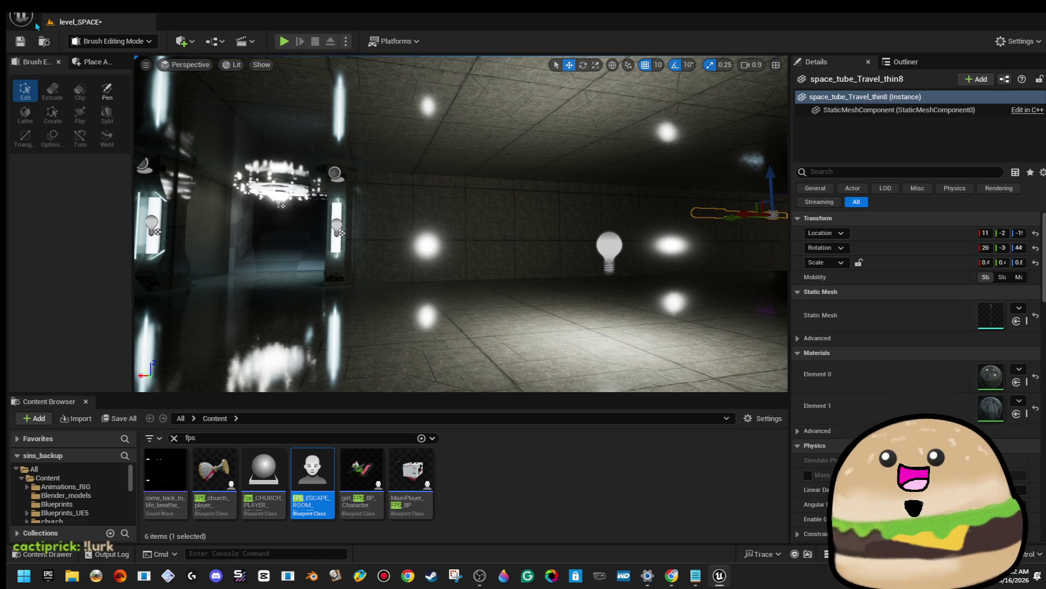
Save level_SPACE and turn to a new angle of the room
{"action": "left_click", "coordinate": [21, 41]}
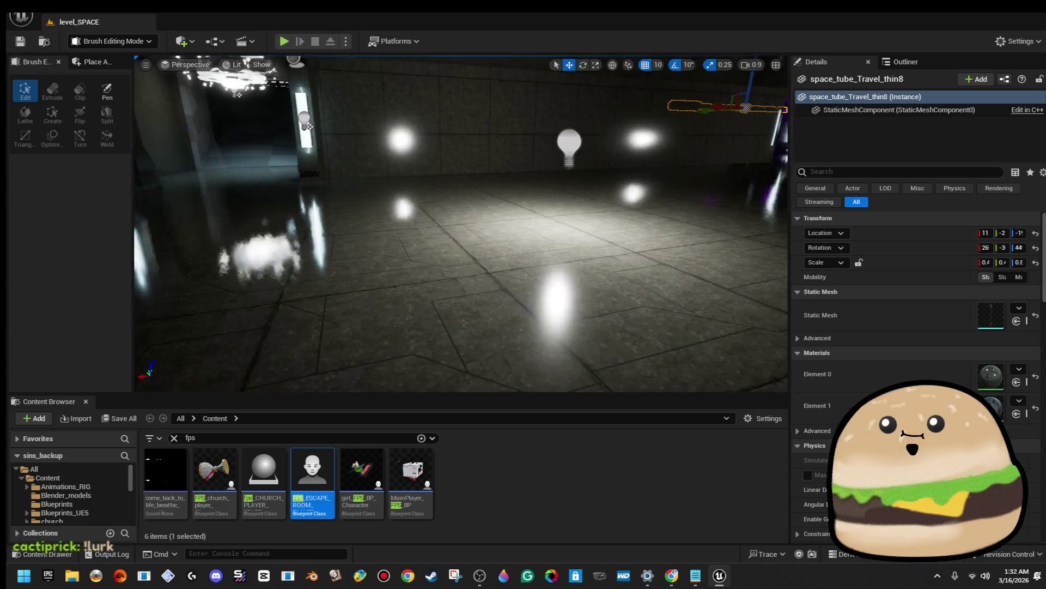
{"action": "key", "text": "a"}
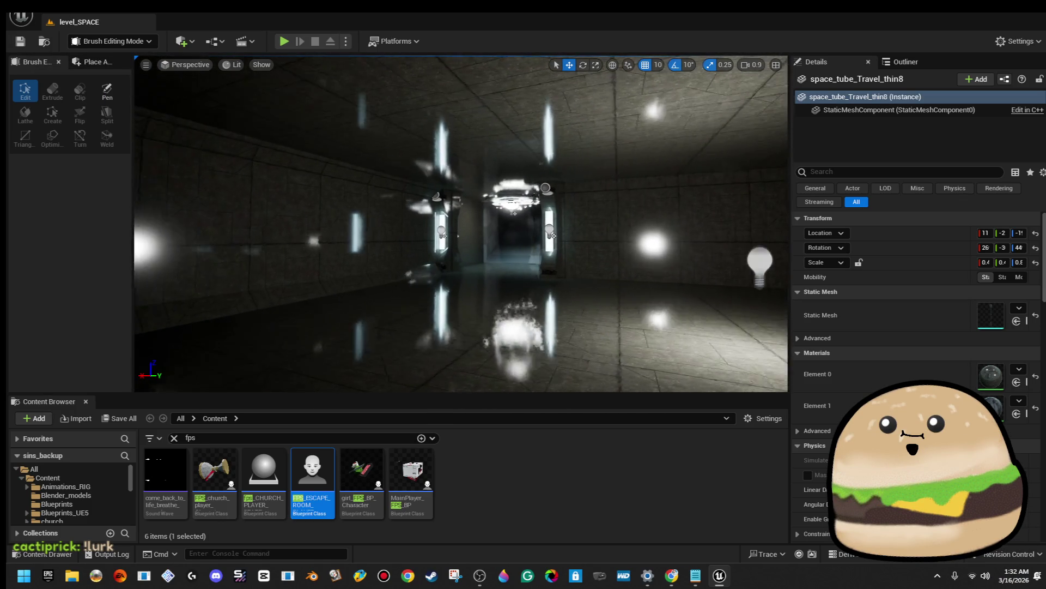
{"action": "left_click_drag", "start_coordinate": [480, 261], "coordinate": [480, 262]}
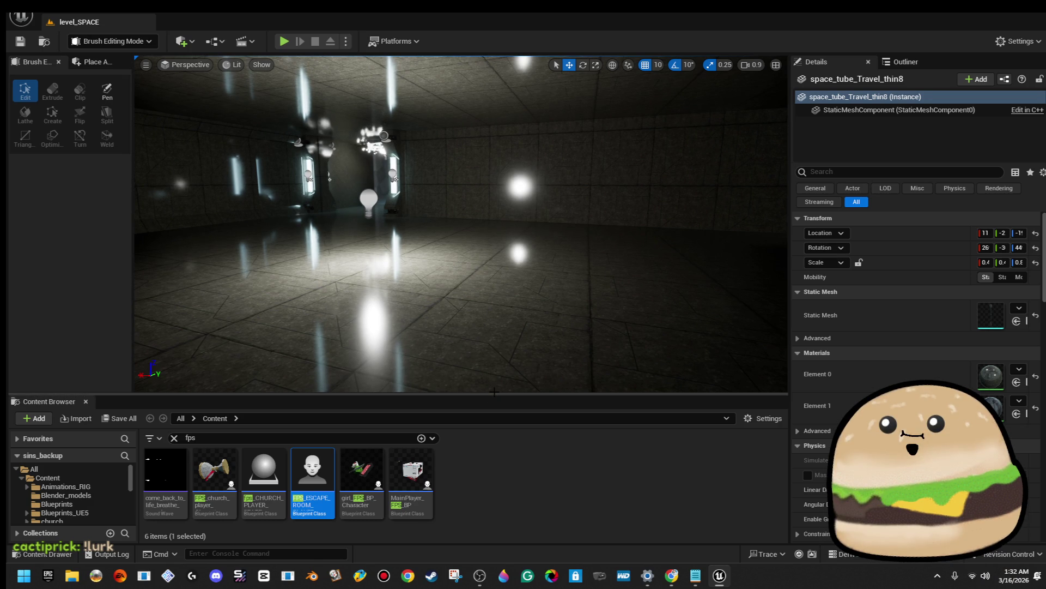
Enlarge the viewport over the asset browser and clear the fps search filter
{"action": "left_click_drag", "start_coordinate": [494, 394], "coordinate": [494, 413]}
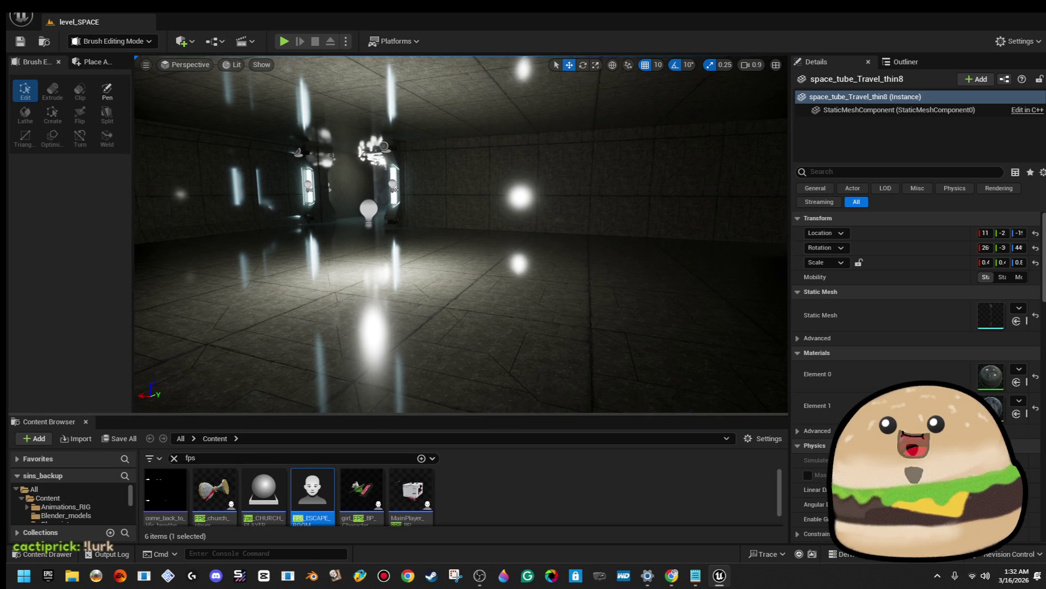
{"action": "left_click_drag", "start_coordinate": [489, 355], "coordinate": [489, 355]}
{"action": "left_click_drag", "start_coordinate": [500, 316], "coordinate": [500, 296]}
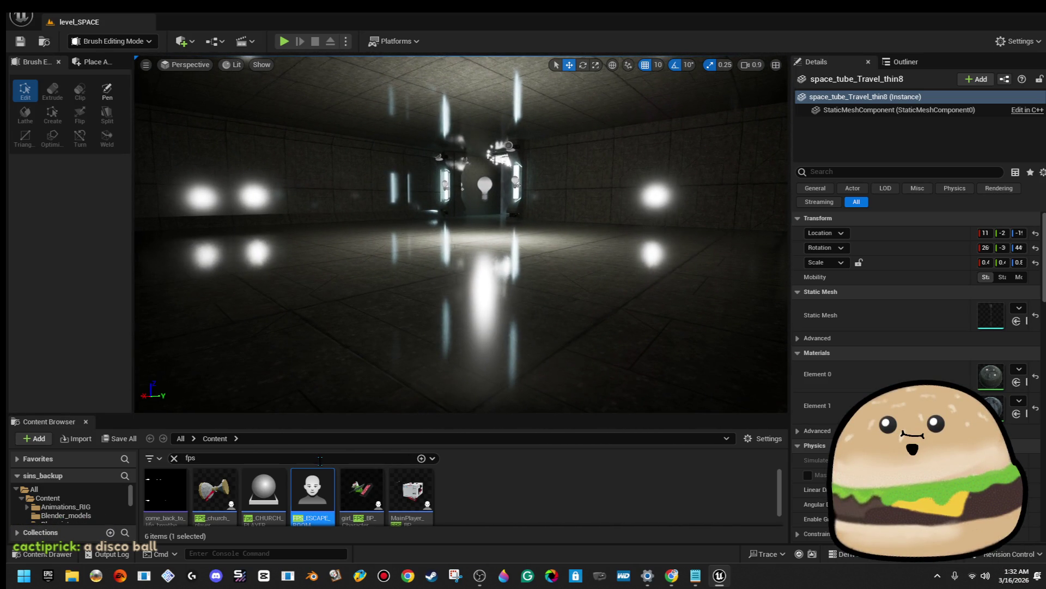
{"action": "key", "text": "BackSpace"}
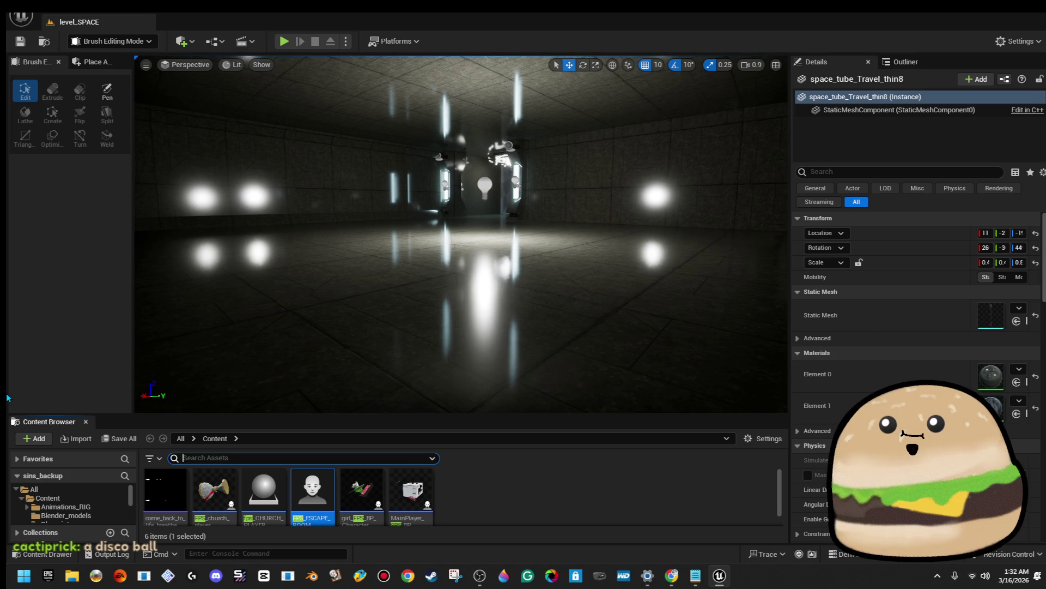
Search the Content Browser for 'part' and scroll through the particle systems
{"action": "type", "text": "part"}
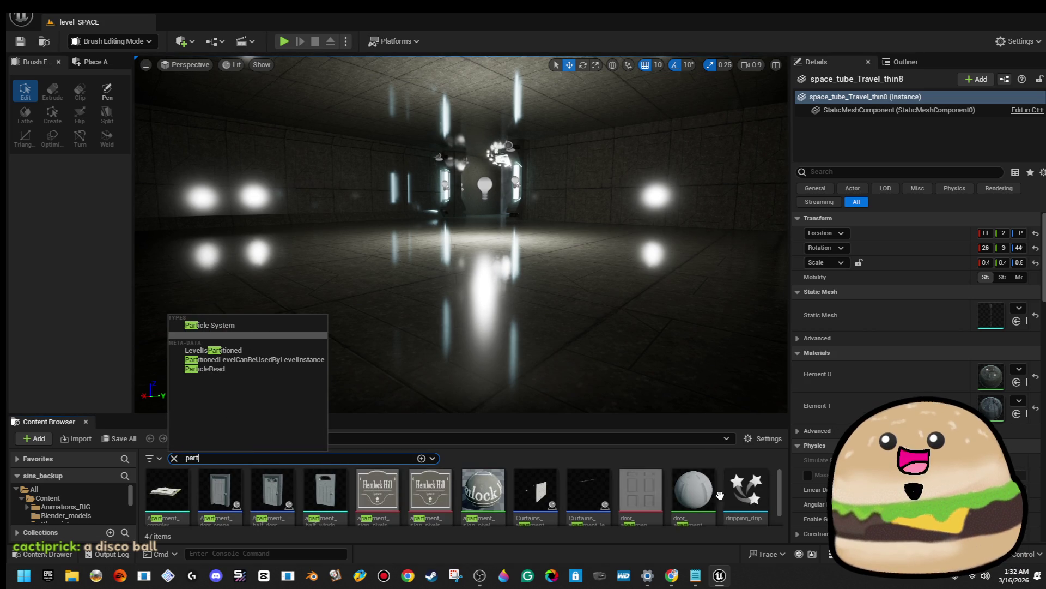
{"action": "scroll", "coordinate": [724, 491], "scroll_direction": "down", "scroll_amount": 2}
{"action": "scroll", "coordinate": [726, 489], "scroll_direction": "down", "scroll_amount": 2}
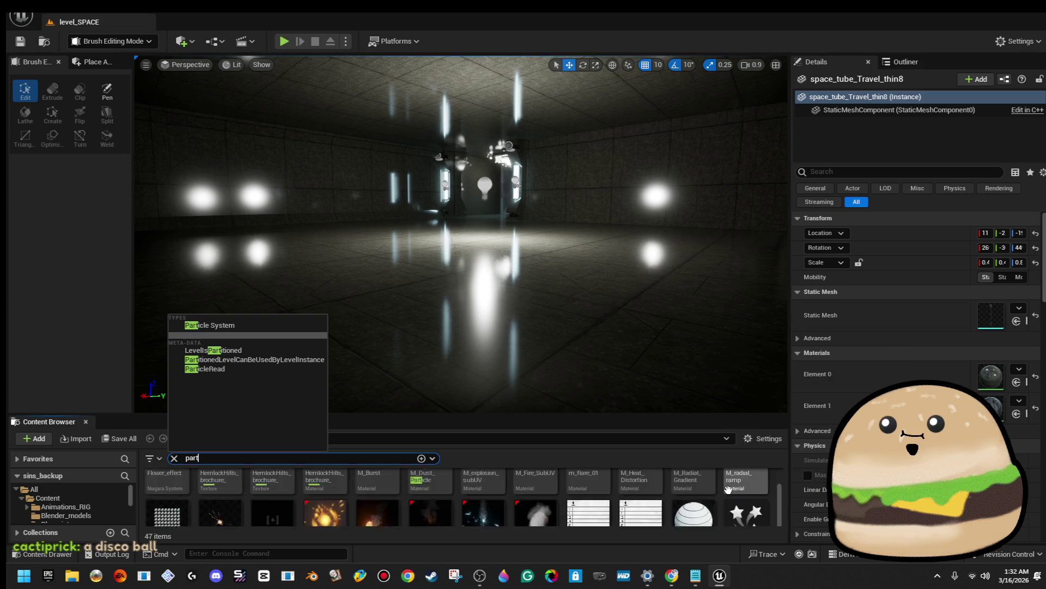
{"action": "scroll", "coordinate": [725, 491], "scroll_direction": "down", "scroll_amount": 3}
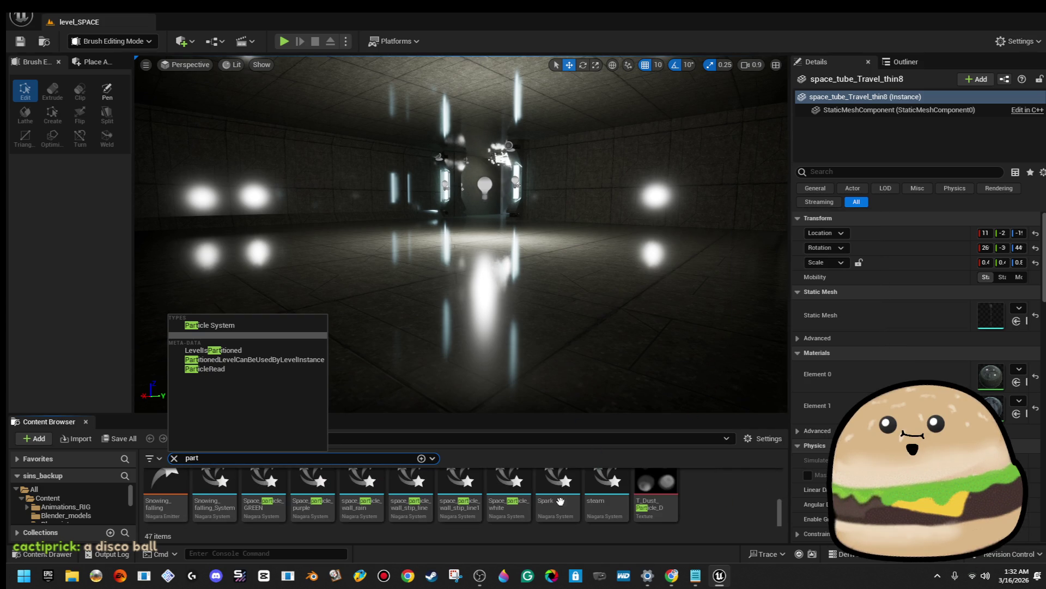
Select keycard_space_SPINNING_Yellow and frame it close up with the door behind
{"action": "key", "text": "f"}
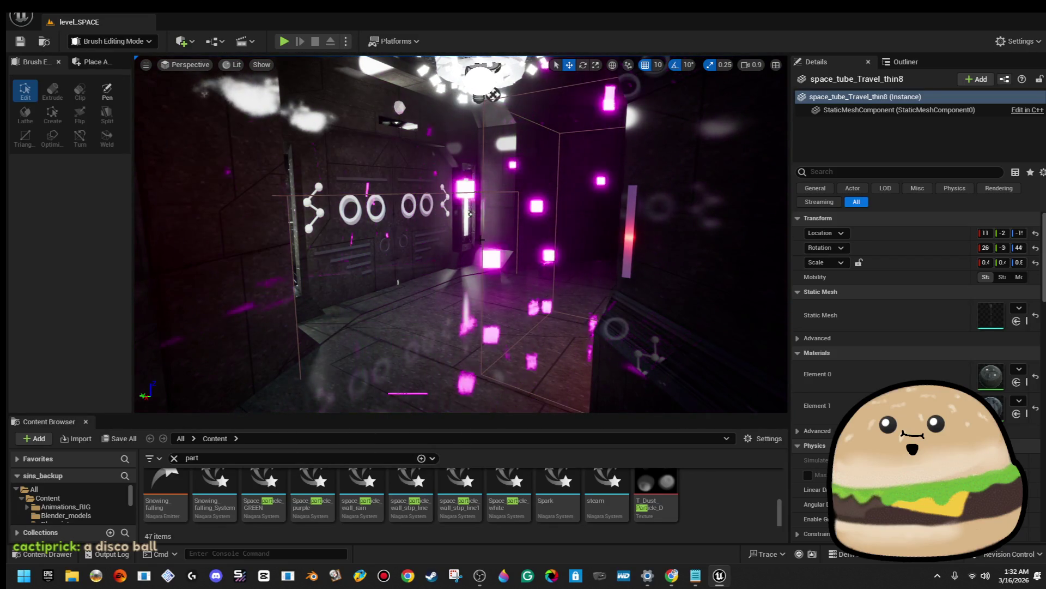
{"action": "left_click", "coordinate": [470, 215]}
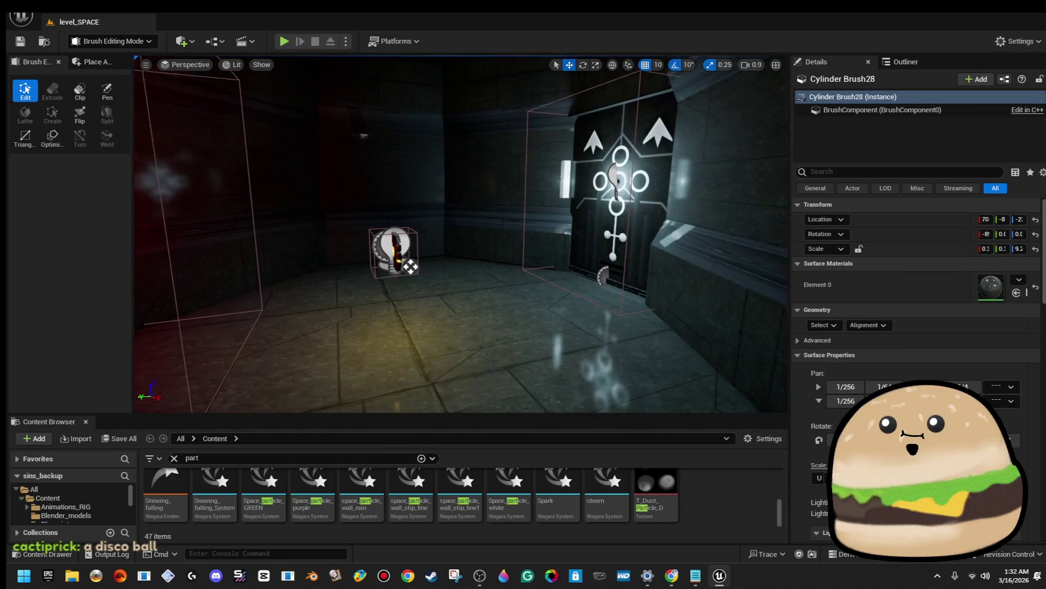
{"action": "left_click", "coordinate": [439, 239]}
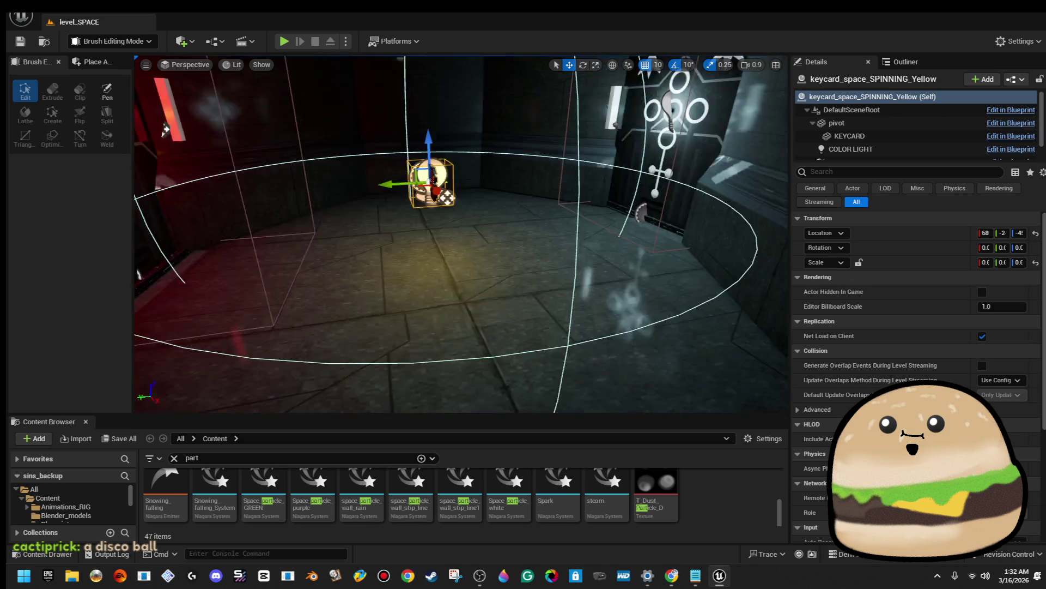
{"action": "key", "text": "f"}
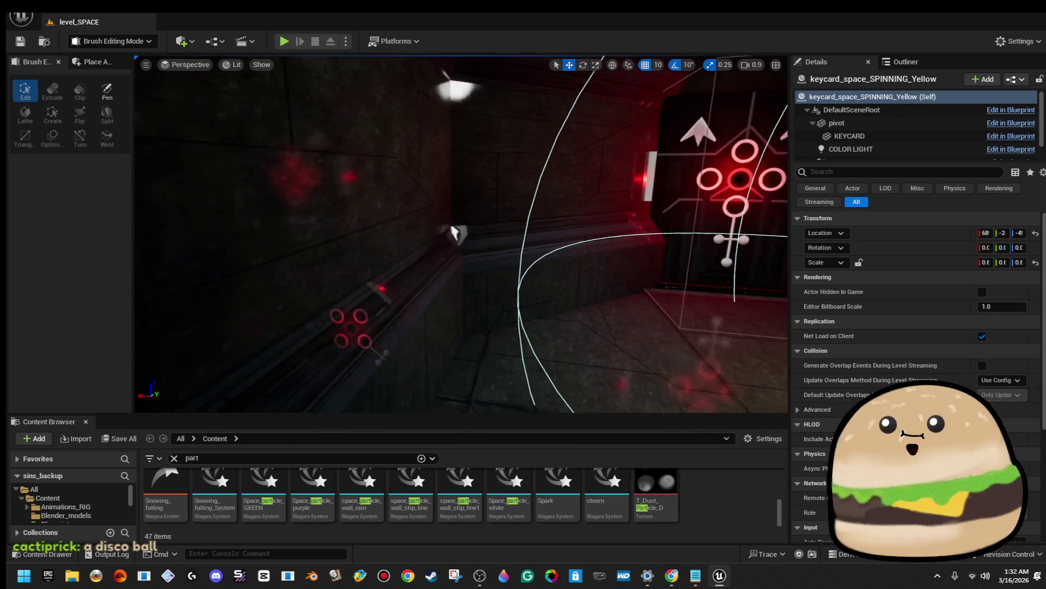
{"action": "key", "text": "f"}
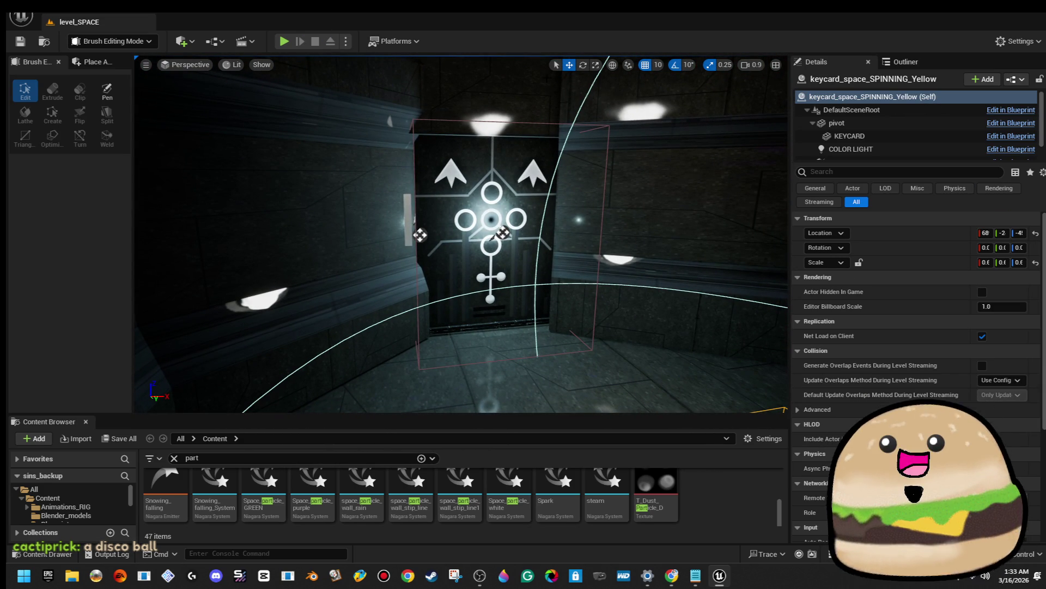
{"action": "left_click", "coordinate": [261, 64]}
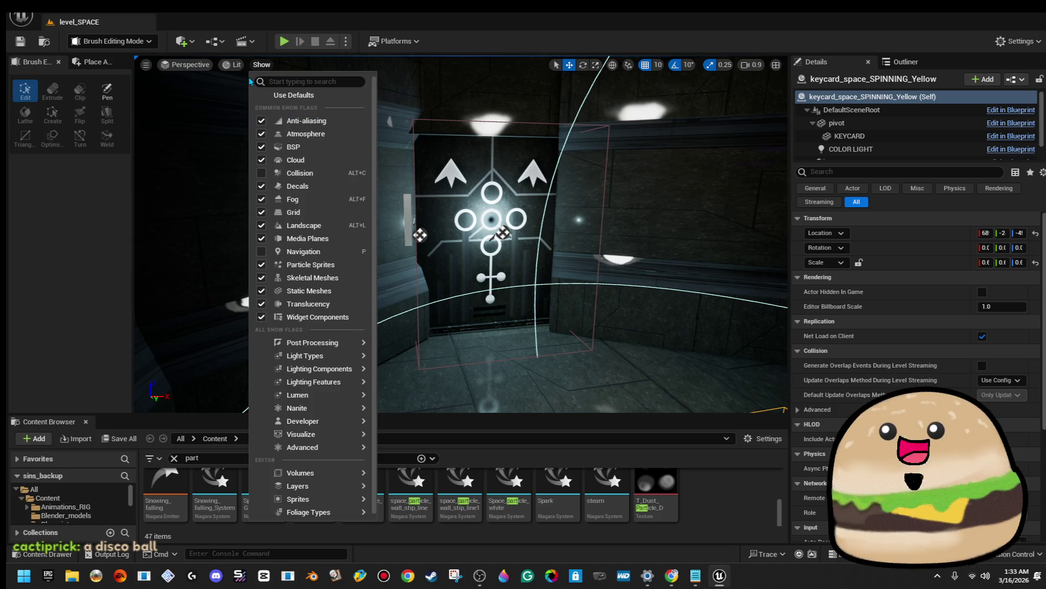
Switch the viewport to Wireframe, select Space_particle_purple2 and widen the Details panel
{"action": "left_click", "coordinate": [234, 65]}
{"action": "left_click", "coordinate": [280, 133]}
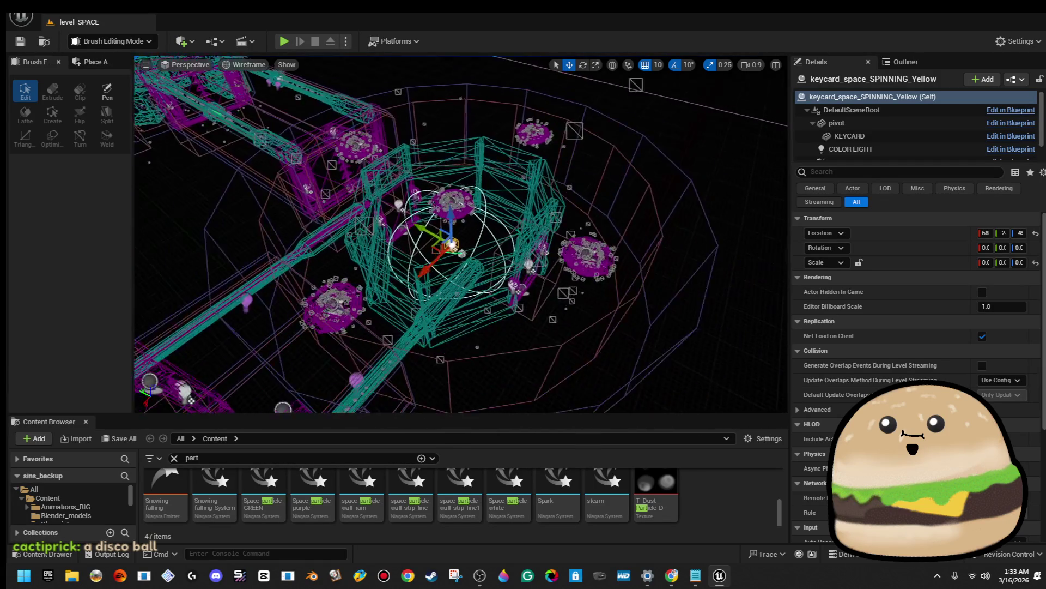
{"action": "scroll", "coordinate": [463, 207], "scroll_direction": "up", "scroll_amount": 10}
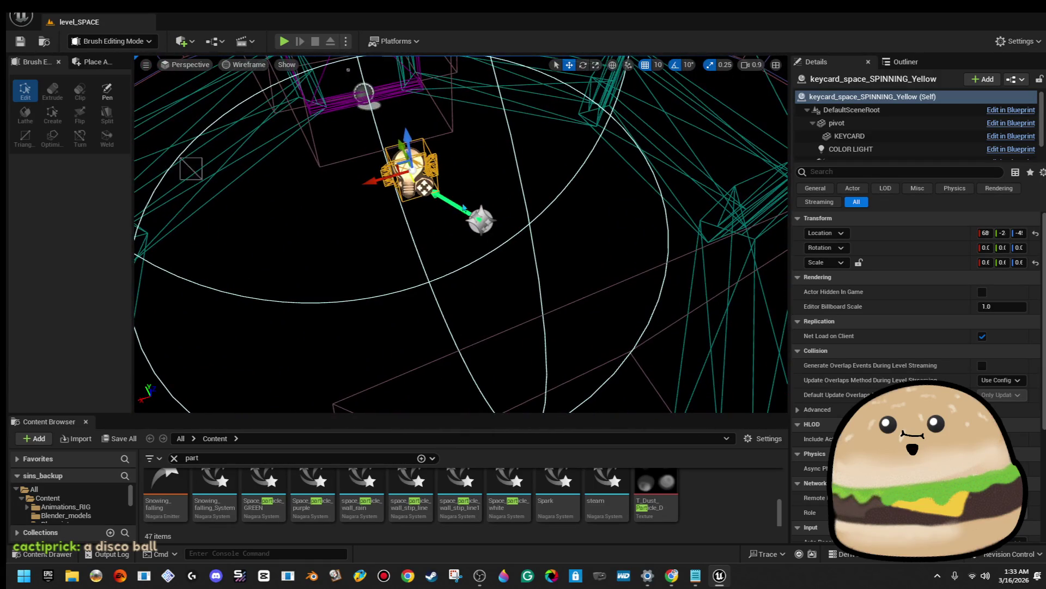
{"action": "scroll", "coordinate": [464, 207], "scroll_direction": "down", "scroll_amount": 5}
{"action": "left_click", "coordinate": [465, 175]}
{"action": "scroll", "coordinate": [465, 175], "scroll_direction": "down", "scroll_amount": 5}
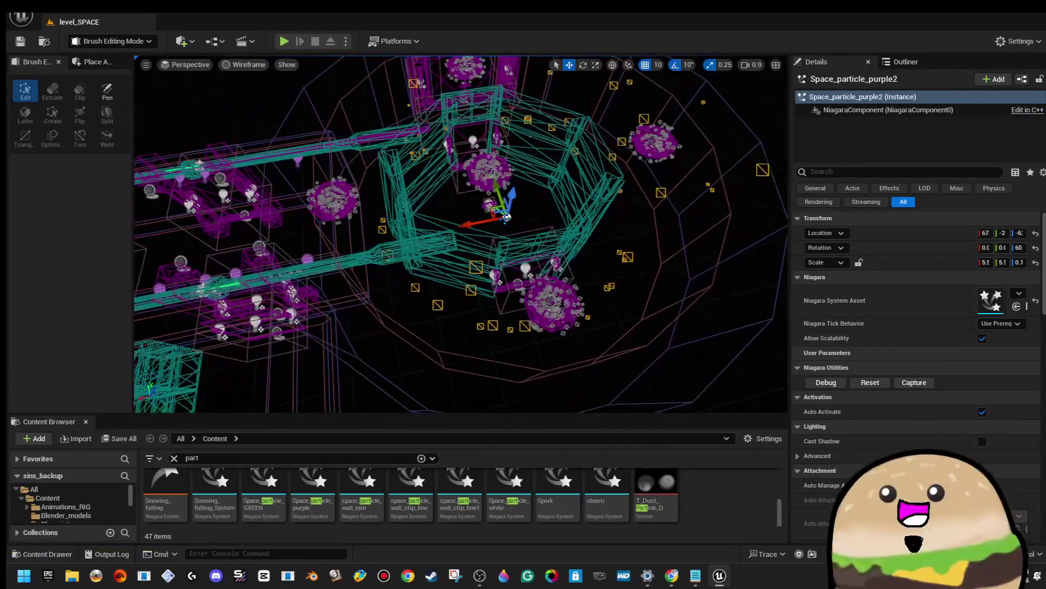
{"action": "mouse_move", "coordinate": [788, 294]}
{"action": "left_mouse_down"}
{"action": "mouse_move", "coordinate": [430, 305]}
{"action": "mouse_move", "coordinate": [843, 305]}
{"action": "left_mouse_up"}
{"action": "scroll", "coordinate": [384, 493], "scroll_direction": "down", "scroll_amount": 1}
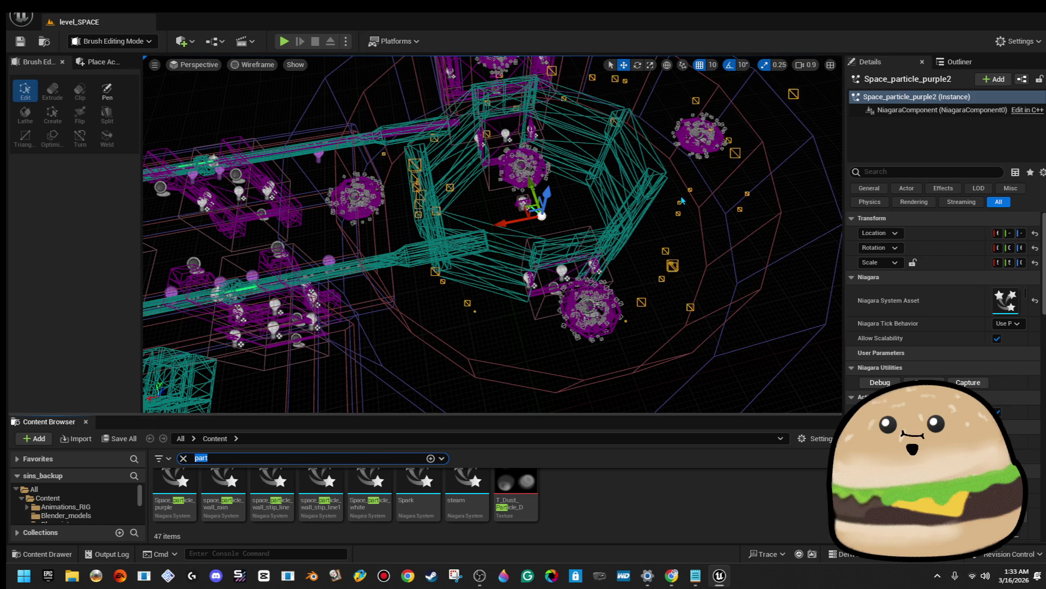
Search the Content Browser for 'space pa' and select Space_particle_purple
{"action": "key", "text": "BackSpace"}
{"action": "key", "text": "BackSpace"}
{"action": "key", "text": "BackSpace"}
{"action": "type", "text": "pace pa"}
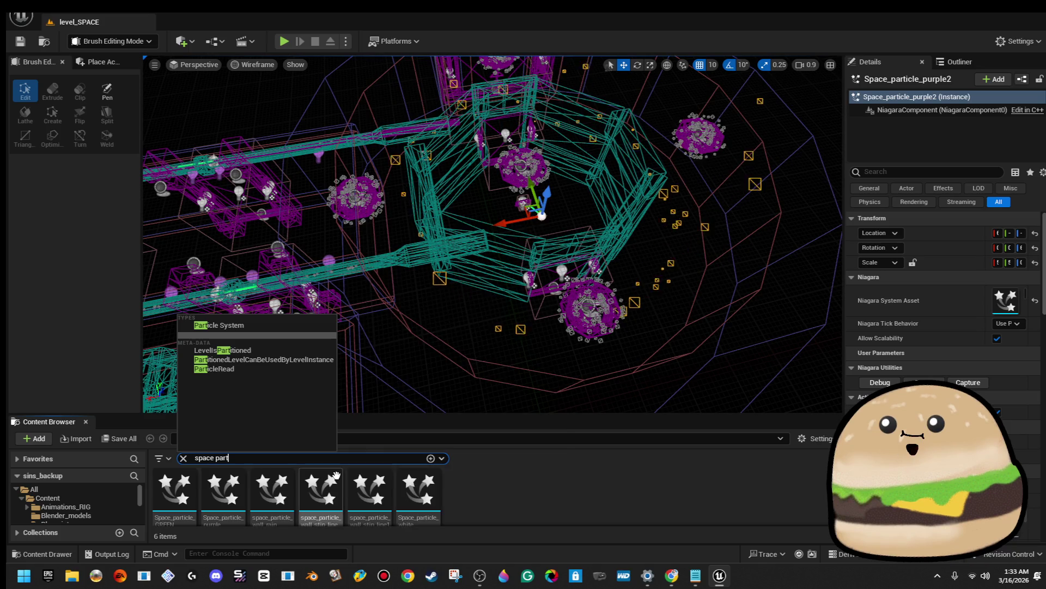
{"action": "scroll", "coordinate": [322, 494], "scroll_direction": "down", "scroll_amount": 1}
{"action": "left_click", "coordinate": [528, 502]}
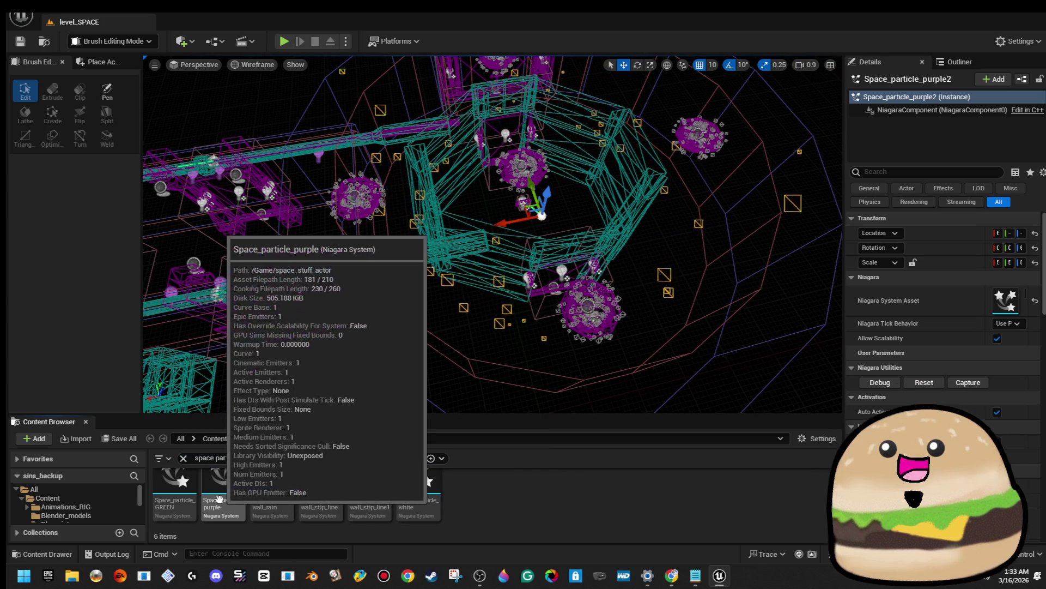
{"action": "left_click", "coordinate": [224, 499]}
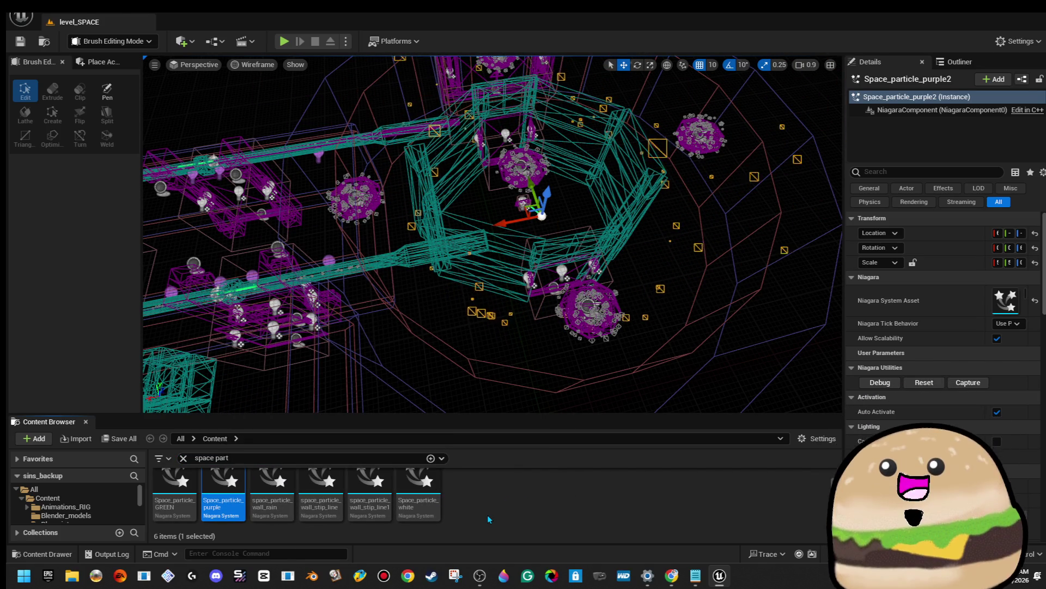
Rename the duplicate to Space_particle_blue and drag it into an empty corridor stretch
{"action": "left_click", "coordinate": [486, 513]}
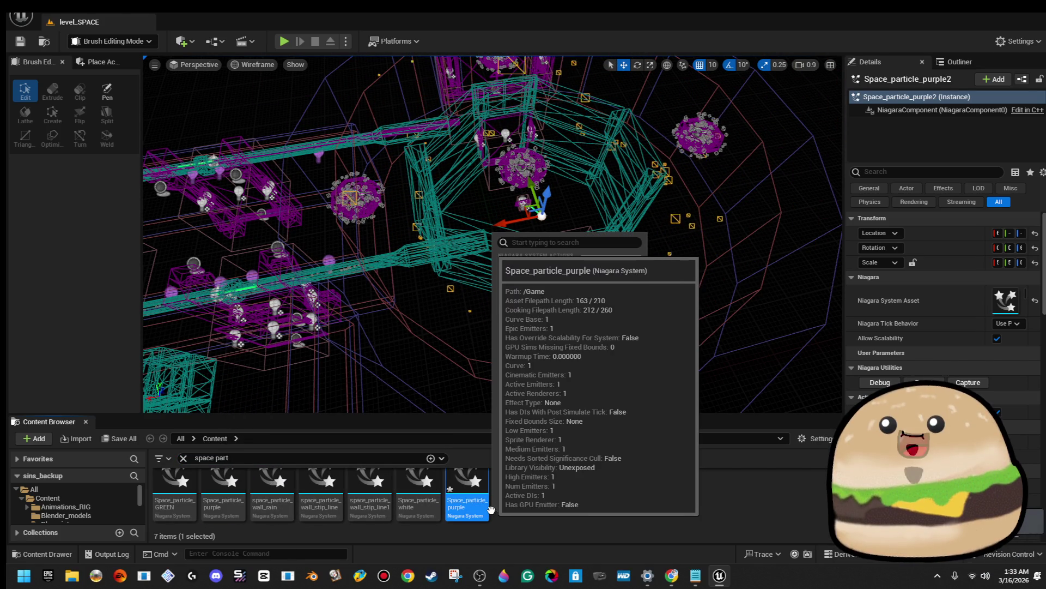
{"action": "right_click", "coordinate": [486, 513]}
{"action": "left_click", "coordinate": [524, 302]}
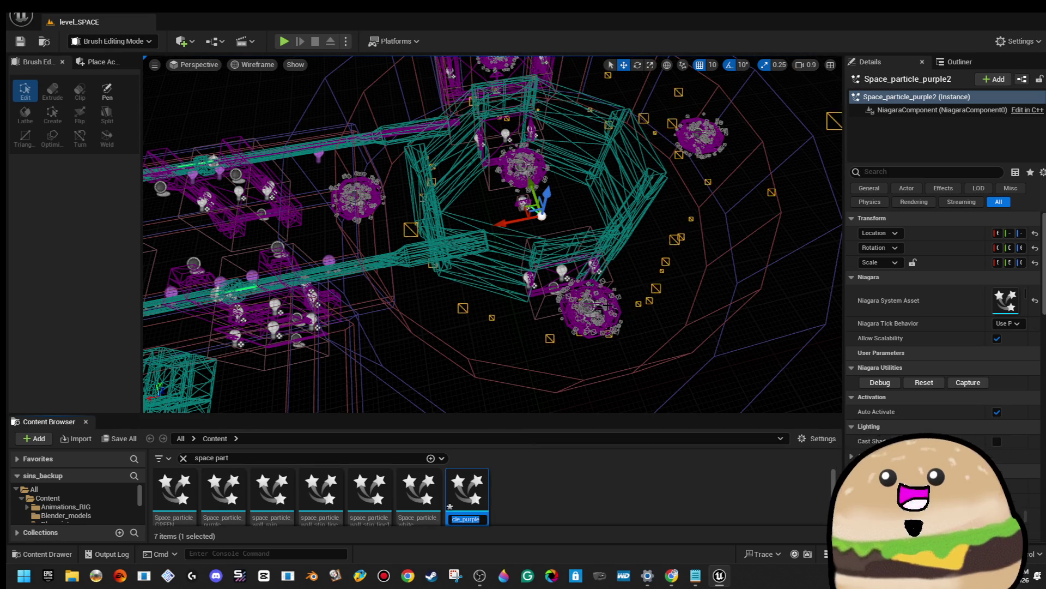
{"action": "type", "text": "Space_particle_purpl"}
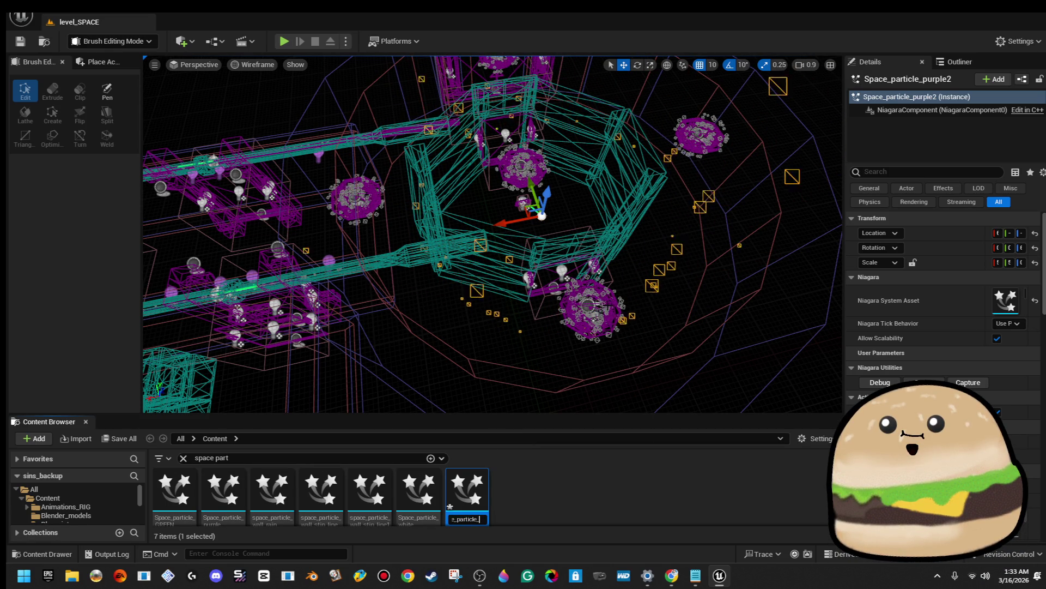
{"action": "type", "text": "e"}
{"action": "key", "text": "Return"}
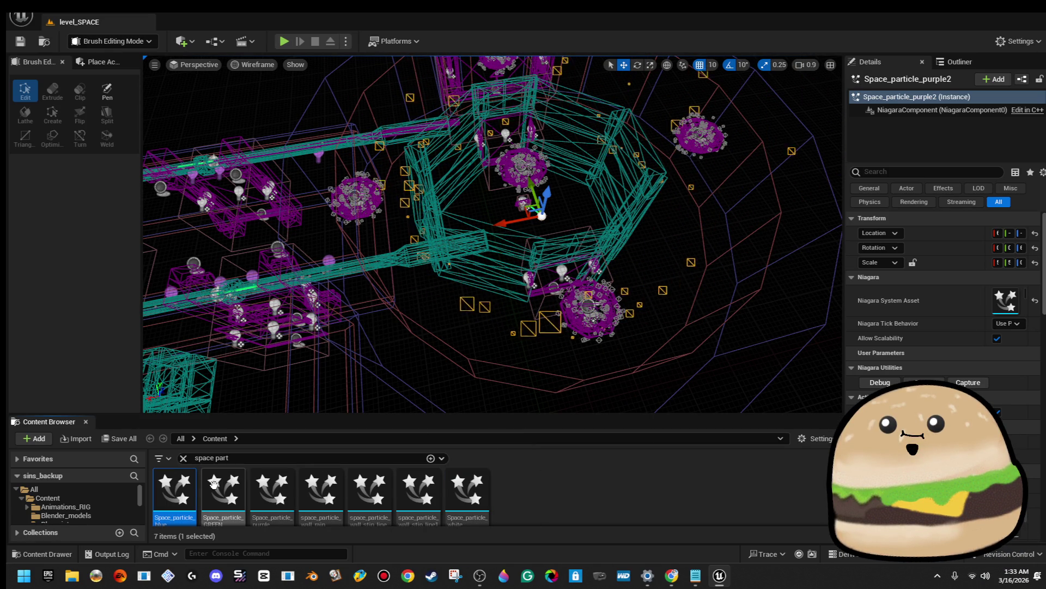
{"action": "left_click_drag", "start_coordinate": [491, 234], "coordinate": [414, 241]}
{"action": "mouse_move", "coordinate": [175, 493]}
{"action": "left_mouse_down"}
{"action": "mouse_move", "coordinate": [409, 309]}
{"action": "mouse_move", "coordinate": [438, 265]}
{"action": "mouse_move", "coordinate": [458, 258]}
{"action": "left_mouse_up"}
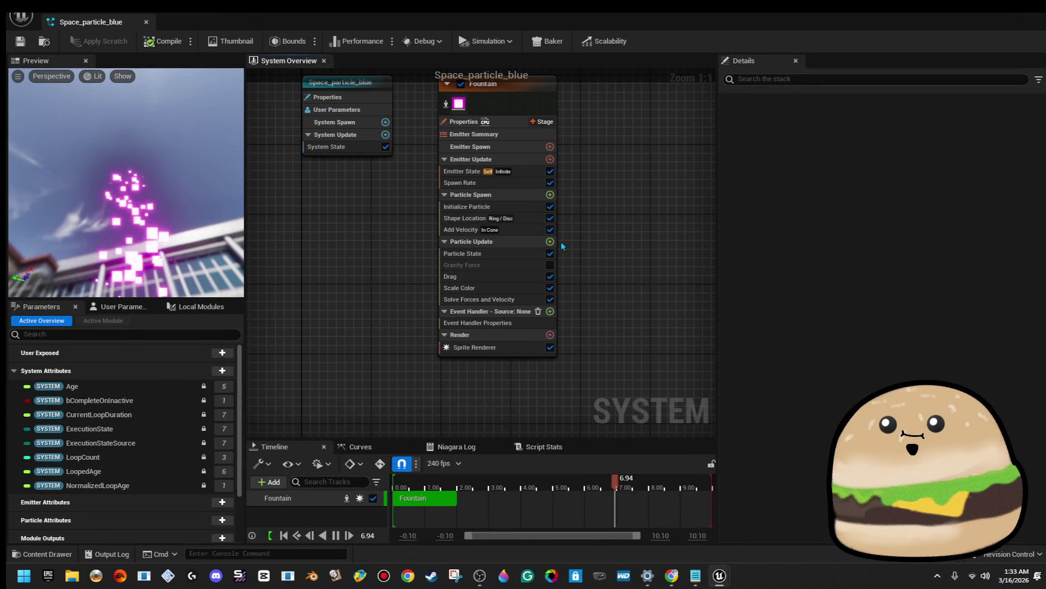
Search the Particle Update module list for 'force', then close it without adding anything
{"action": "left_click", "coordinate": [550, 241]}
{"action": "type", "text": "forc"}
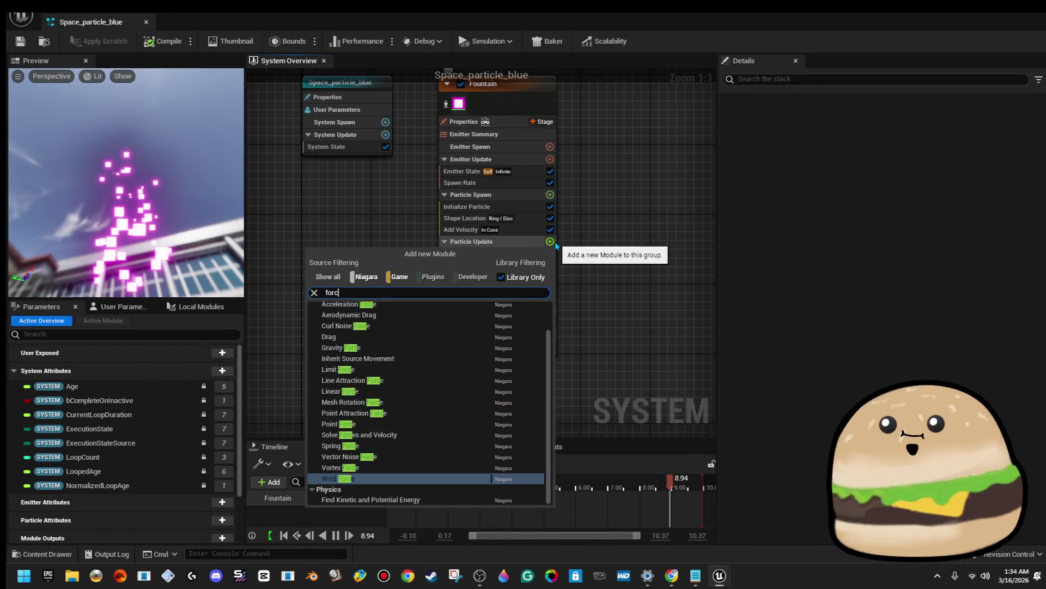
{"action": "type", "text": "e"}
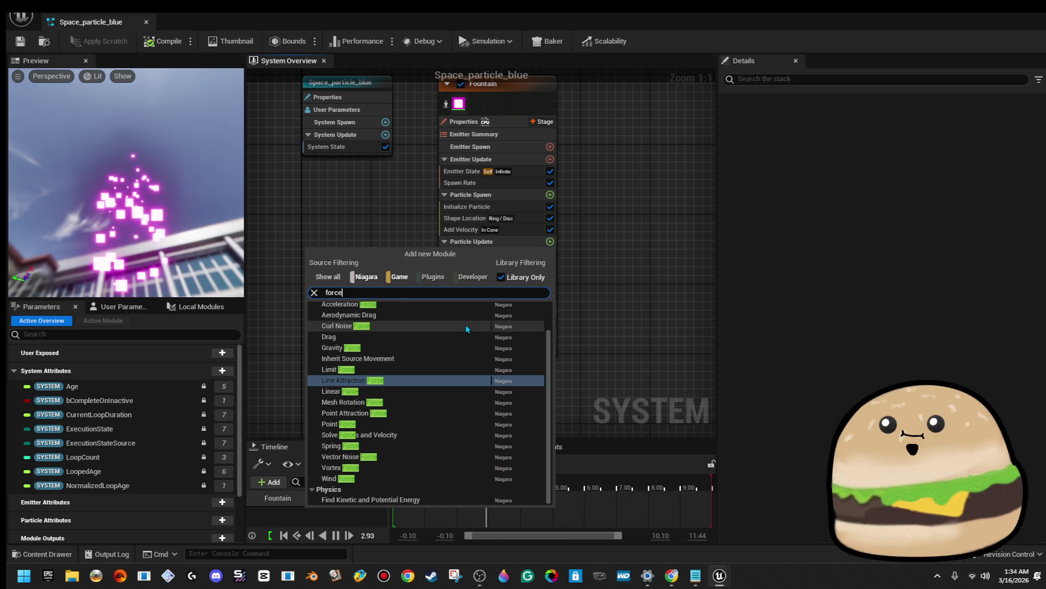
{"action": "left_click", "coordinate": [619, 275]}
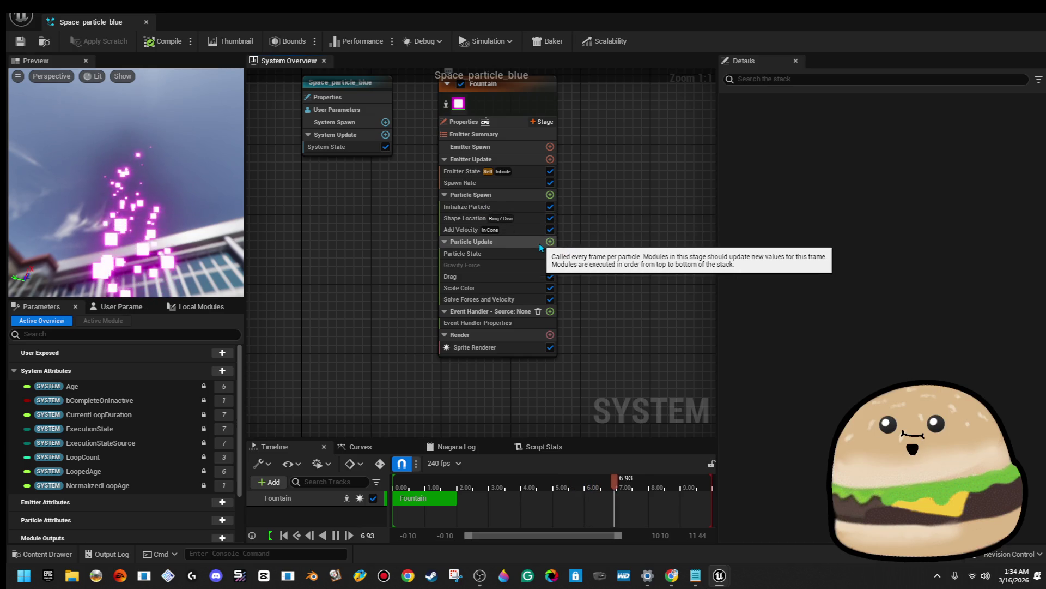
Set Add Velocity to Linear mode with a velocity of 0, 0, 50
{"action": "left_click", "coordinate": [523, 230]}
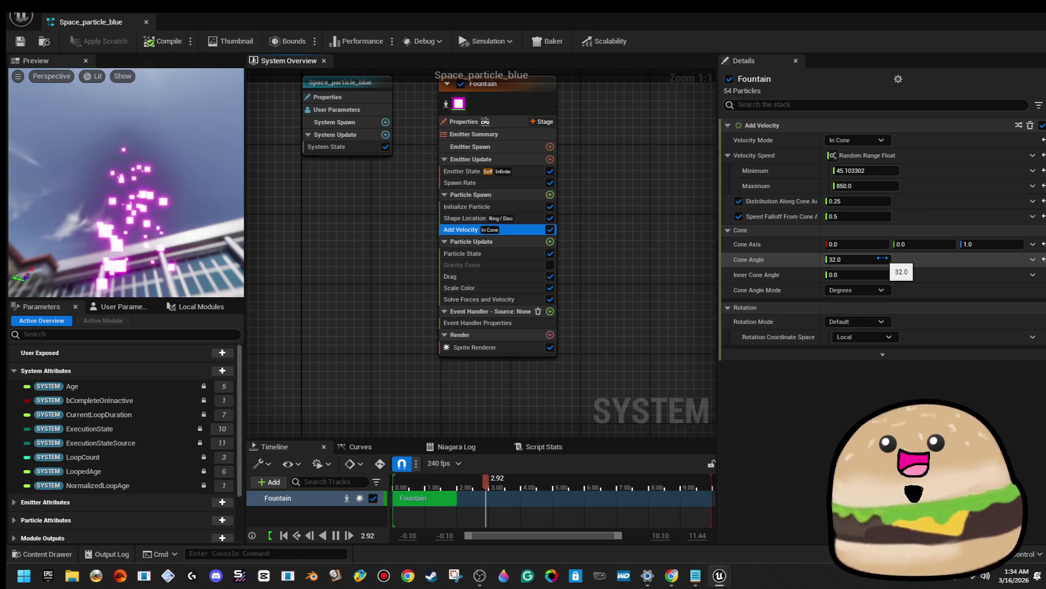
{"action": "left_click", "coordinate": [877, 143]}
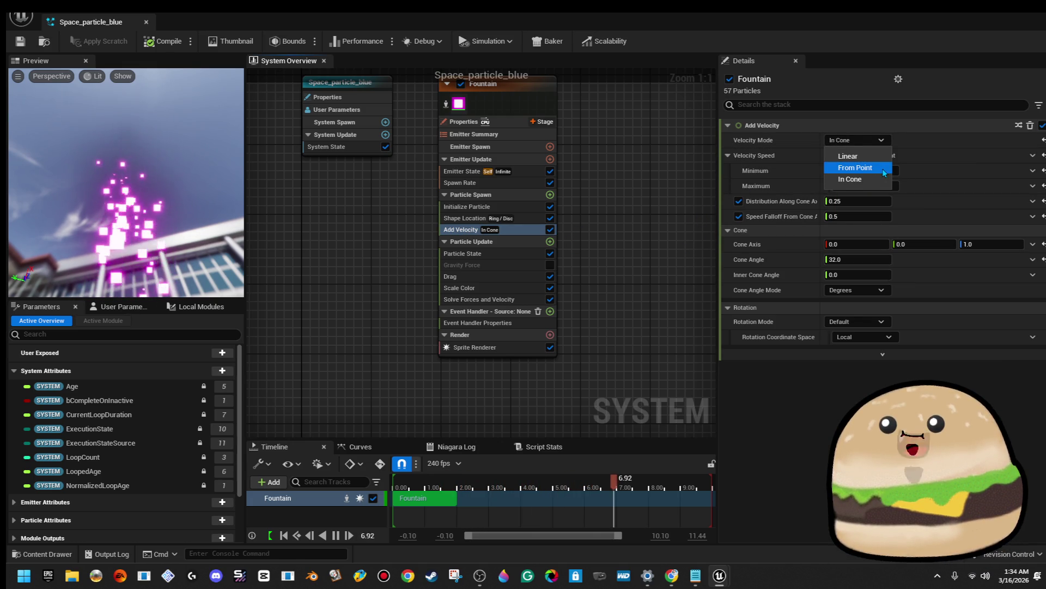
{"action": "left_click", "coordinate": [848, 156]}
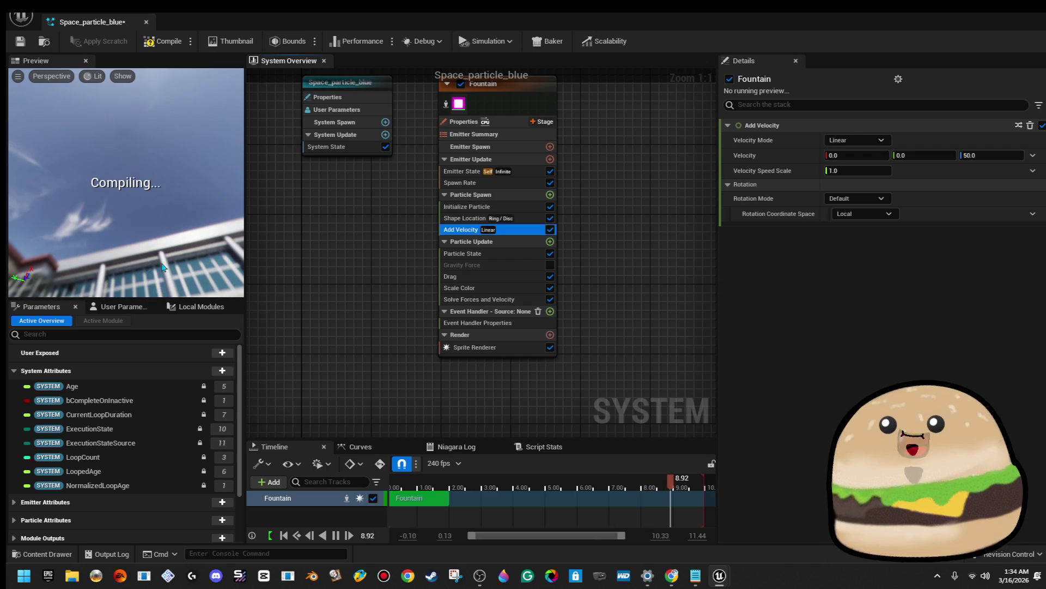
{"action": "left_click_drag", "start_coordinate": [182, 154], "coordinate": [159, 215]}
{"action": "left_click", "coordinate": [995, 152]}
{"action": "type", "text": "500"}
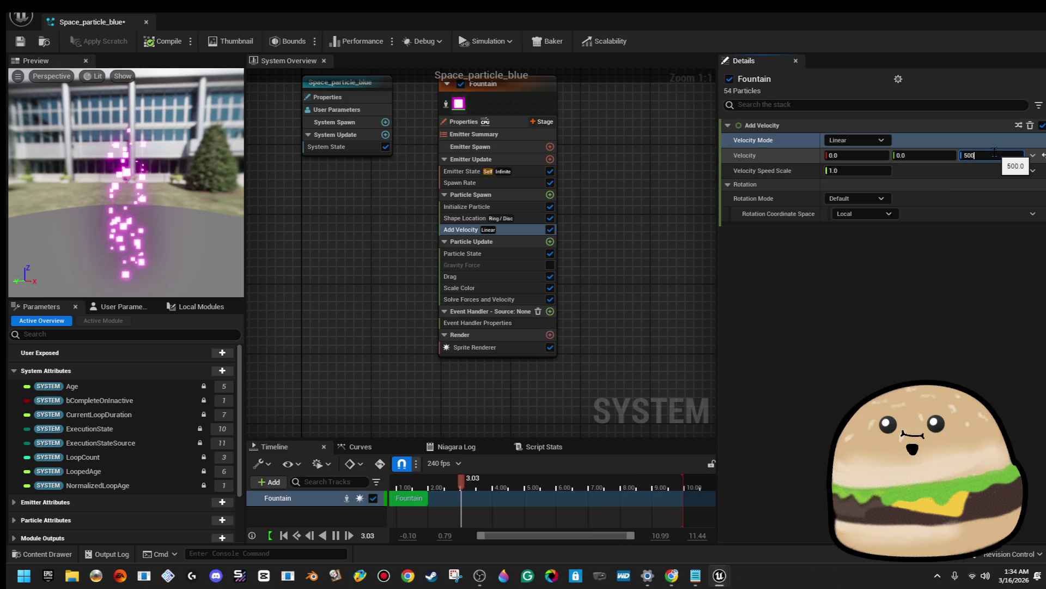
{"action": "type", "text": "2"}
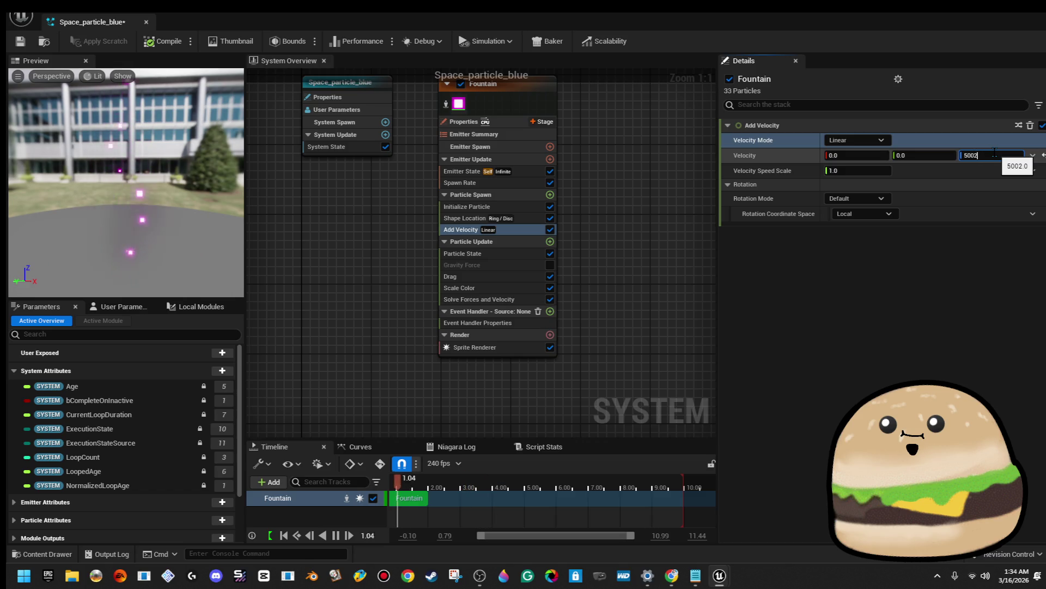
{"action": "key", "text": "BackSpace"}
{"action": "key", "text": "BackSpace"}
{"action": "key", "text": "BackSpace"}
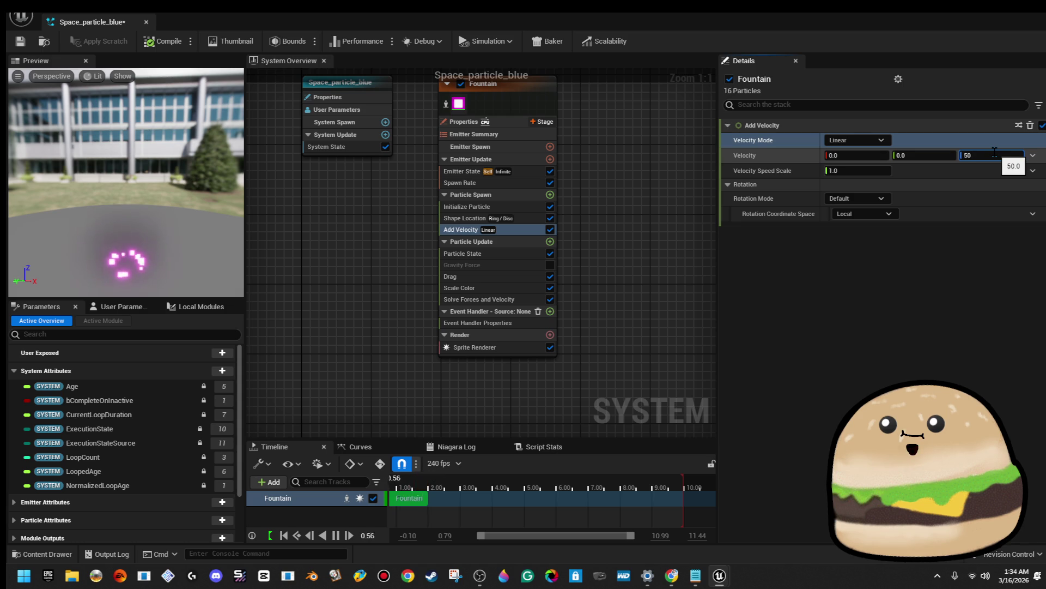
{"action": "left_click", "coordinate": [866, 155]}
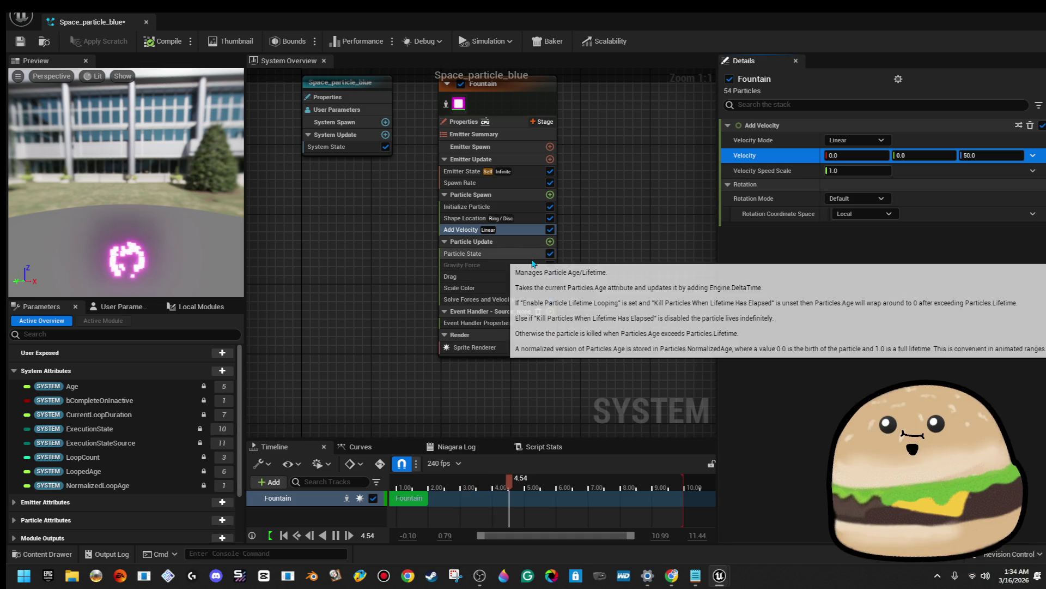
Review Solve Forces and Velocity, then show the Drag module's settings (drag about 0.96)
{"action": "left_click", "coordinate": [541, 301]}
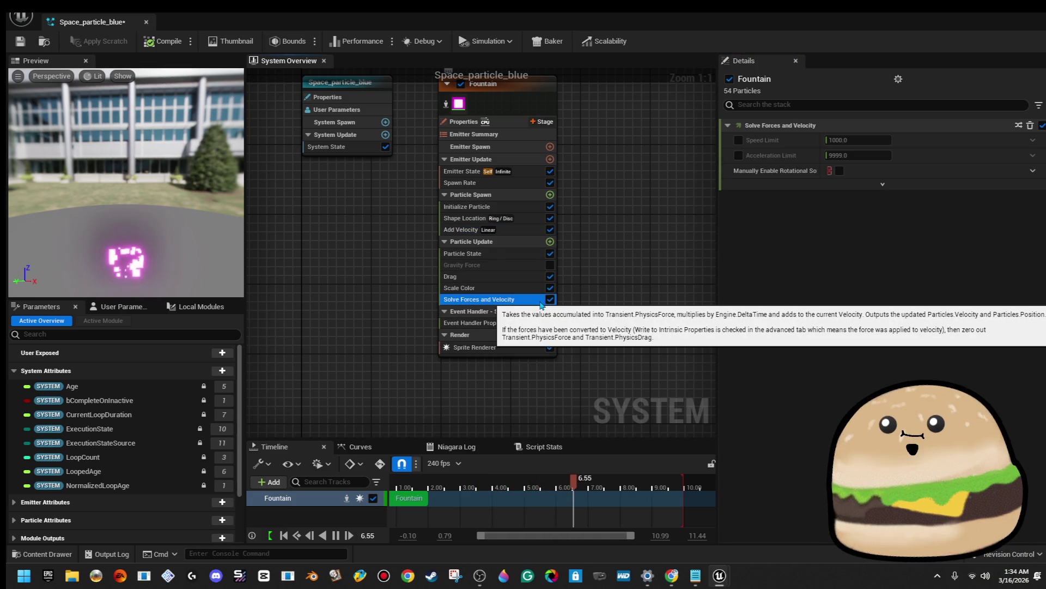
{"action": "left_click", "coordinate": [520, 288]}
{"action": "left_click", "coordinate": [491, 276]}
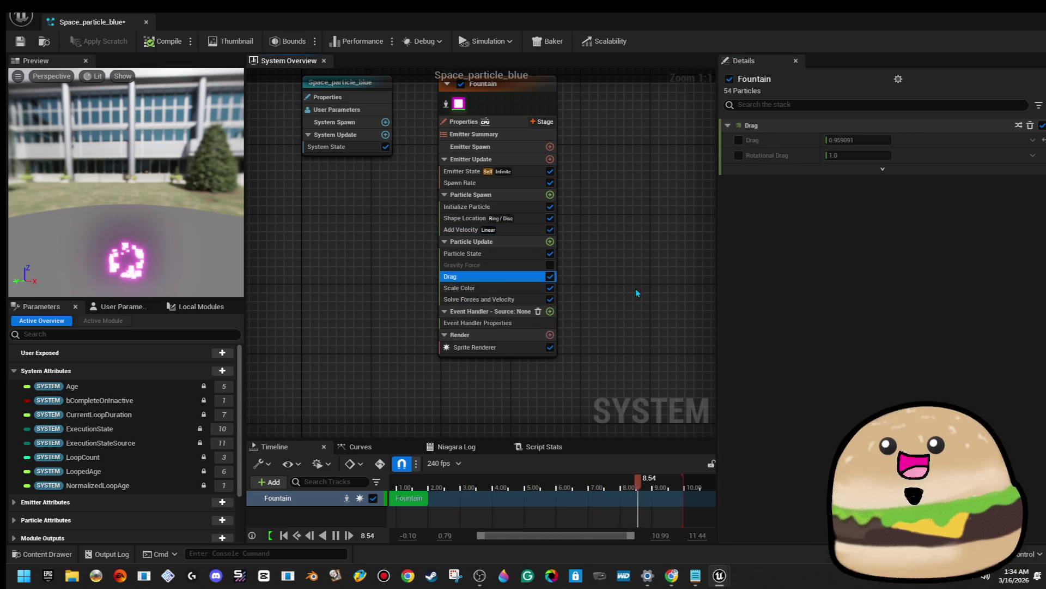
{"action": "left_click", "coordinate": [550, 242]}
Add a Vortex Force module to Particle Update with a strength of about 739
{"action": "type", "text": "v"}
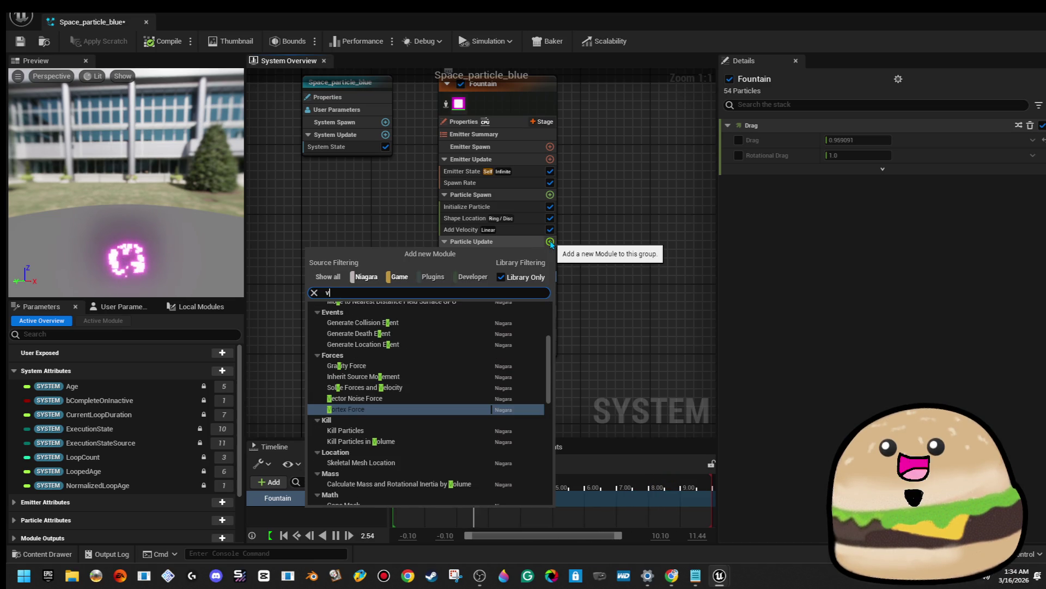
{"action": "left_click", "coordinate": [395, 408]}
{"action": "left_click_drag", "start_coordinate": [99, 244], "coordinate": [99, 272]}
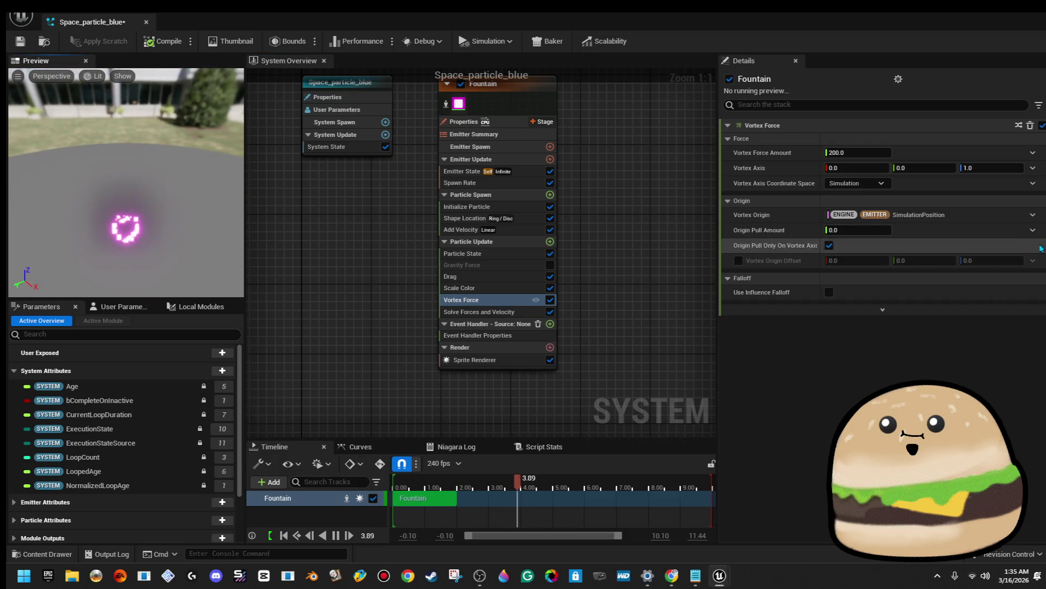
{"action": "left_click_drag", "start_coordinate": [853, 152], "coordinate": [877, 152]}
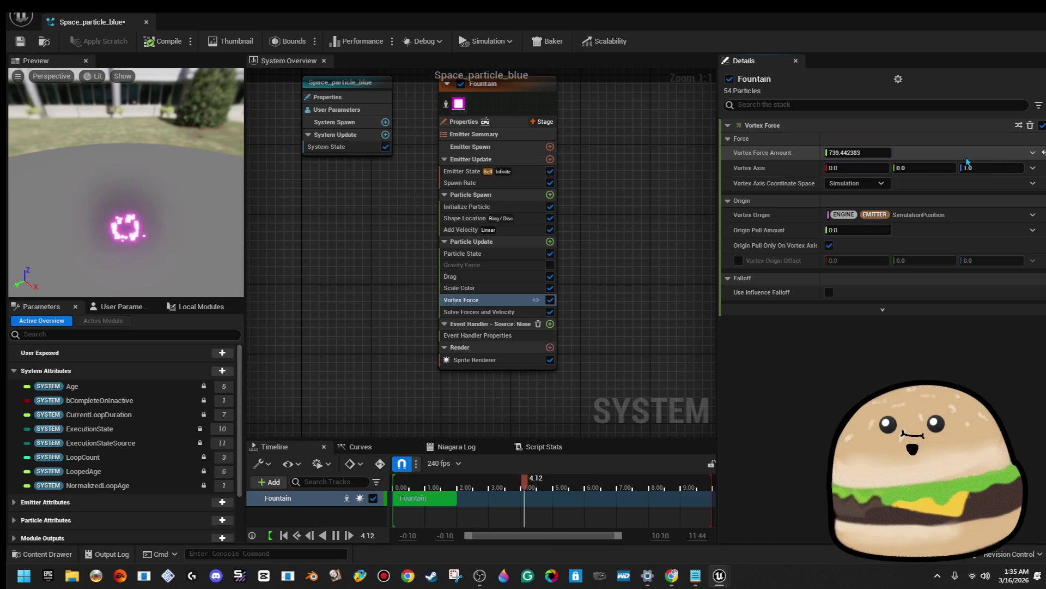
Raise the Vortex Force axis Z to 91.29 and bring up the spawn ring settings (radius about 439)
{"action": "left_click", "coordinate": [520, 312]}
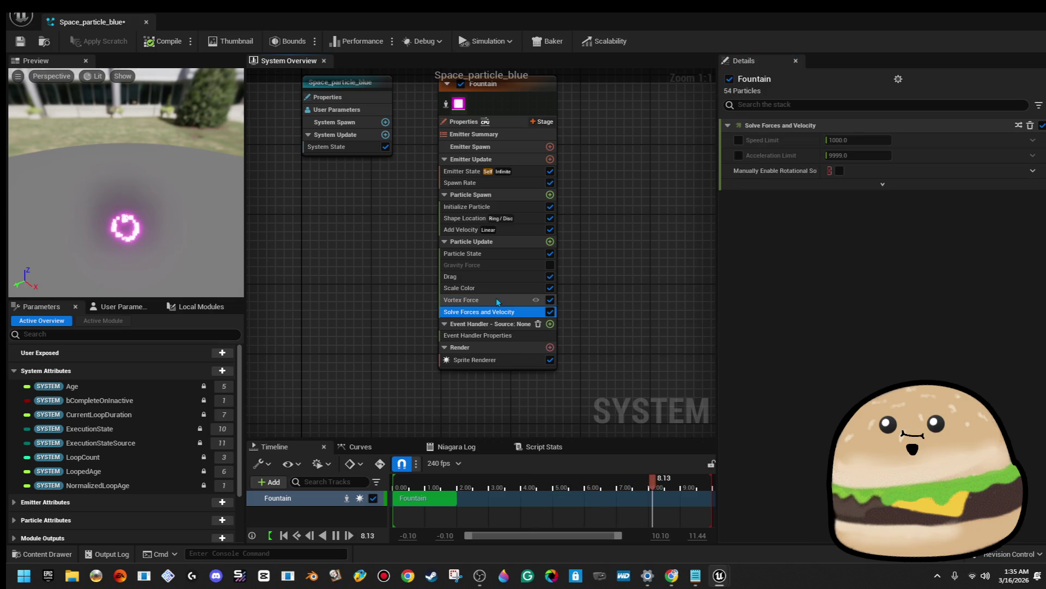
{"action": "left_click", "coordinate": [497, 300]}
{"action": "left_click_drag", "start_coordinate": [981, 168], "coordinate": [984, 167]}
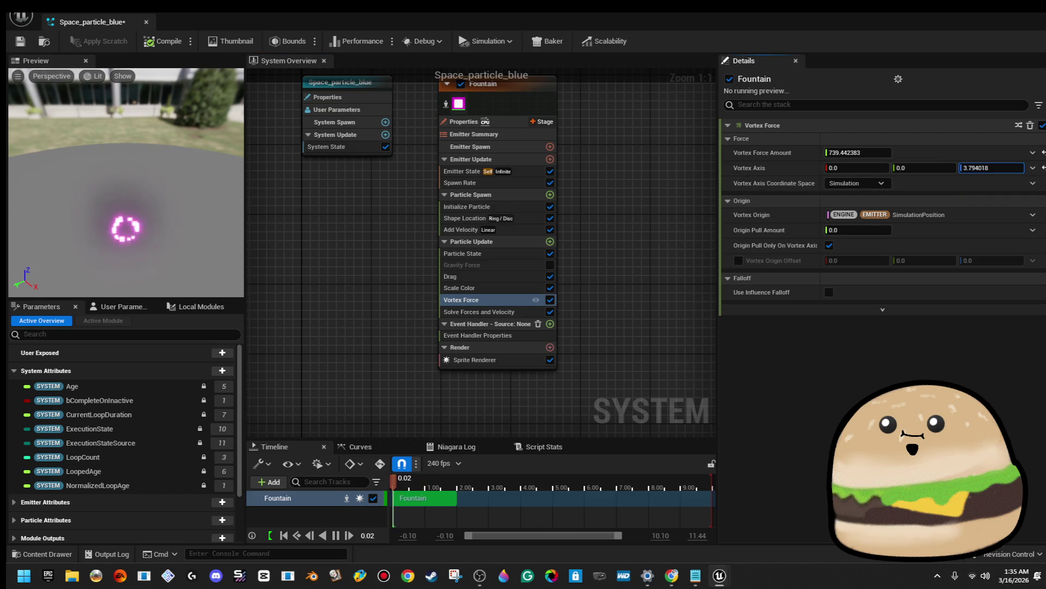
{"action": "mouse_move", "coordinate": [231, 247]}
{"action": "left_mouse_down"}
{"action": "mouse_move", "coordinate": [169, 248]}
{"action": "mouse_move", "coordinate": [169, 175]}
{"action": "left_mouse_up"}
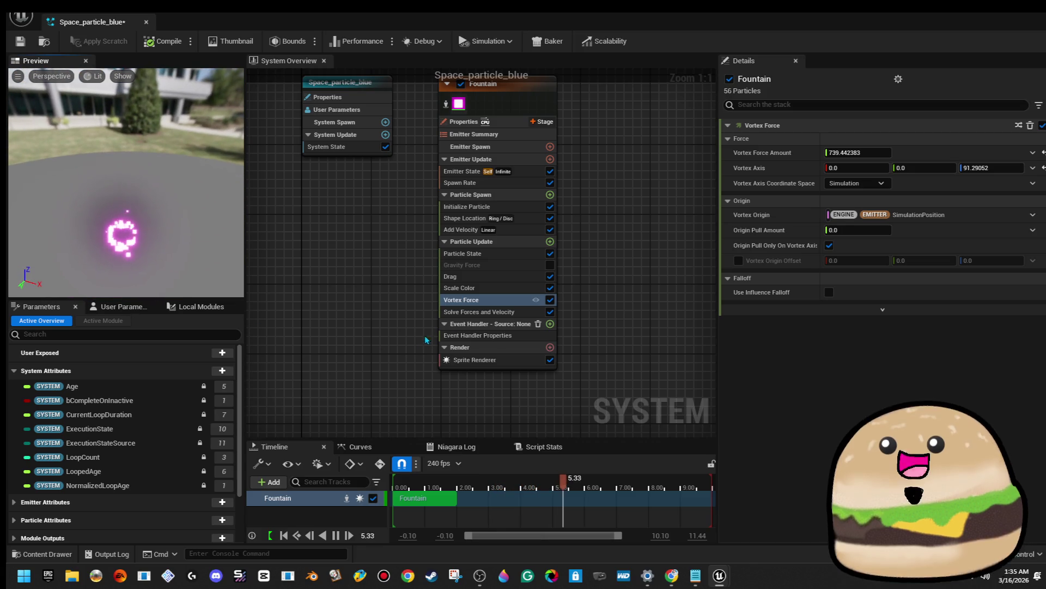
{"action": "left_click", "coordinate": [518, 229]}
{"action": "left_click", "coordinate": [500, 218]}
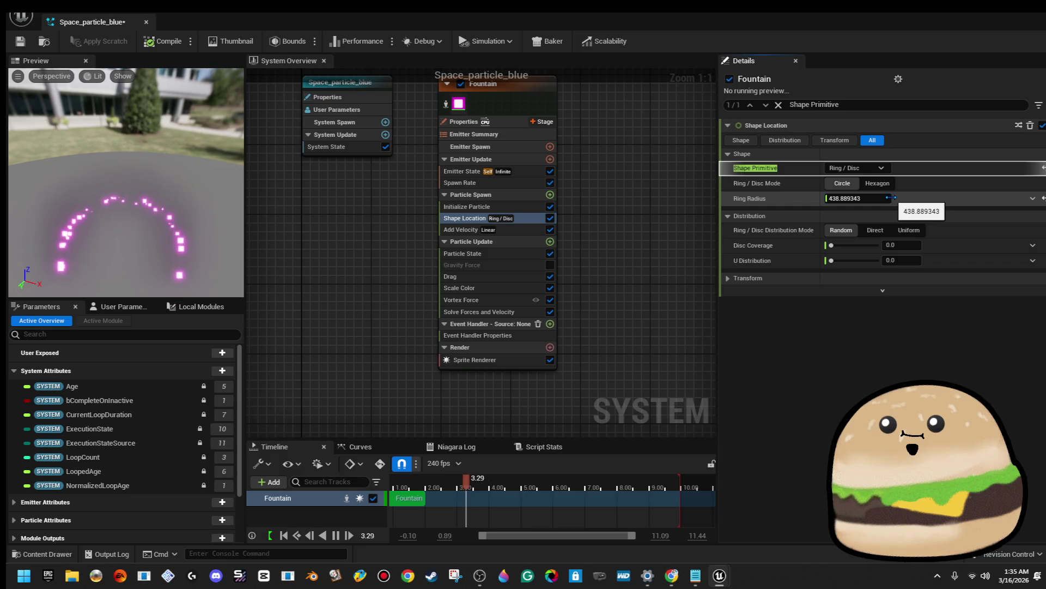
Switch the Sprite Renderer material from Glow_voilet to Glow_blue
{"action": "mouse_move", "coordinate": [126, 180]}
{"action": "left_mouse_down"}
{"action": "mouse_move", "coordinate": [112, 155]}
{"action": "mouse_move", "coordinate": [112, 177]}
{"action": "left_mouse_up"}
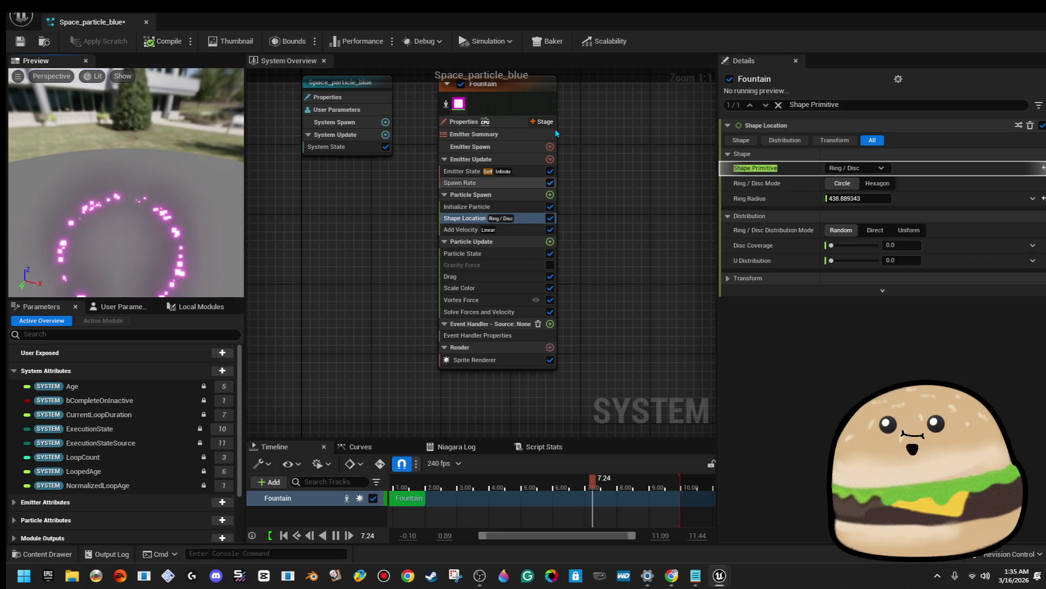
{"action": "left_click", "coordinate": [522, 97]}
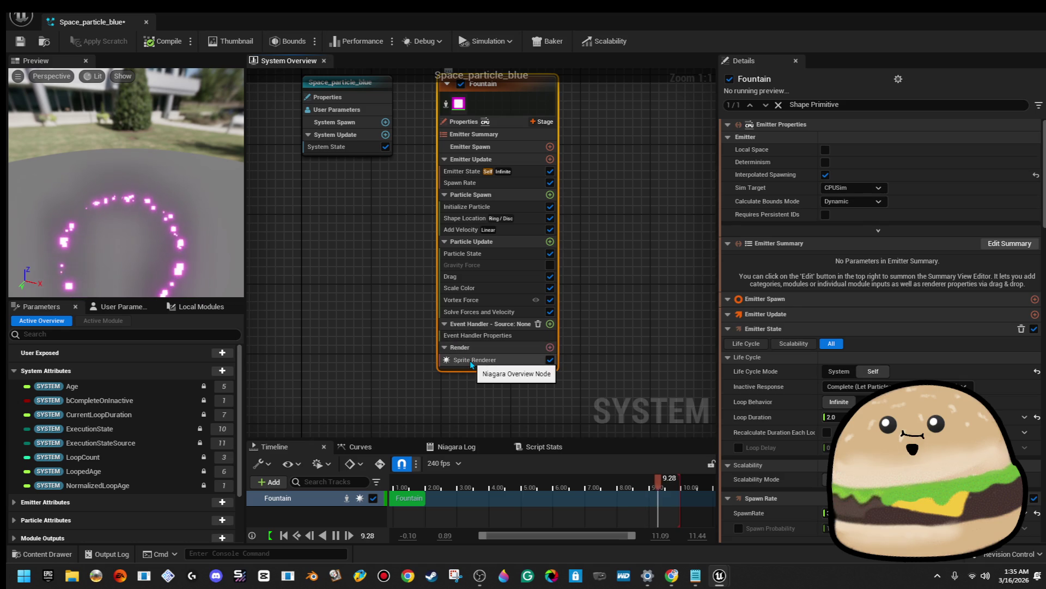
{"action": "left_click", "coordinate": [470, 361]}
{"action": "left_click", "coordinate": [920, 155]}
{"action": "type", "text": "blue gl"}
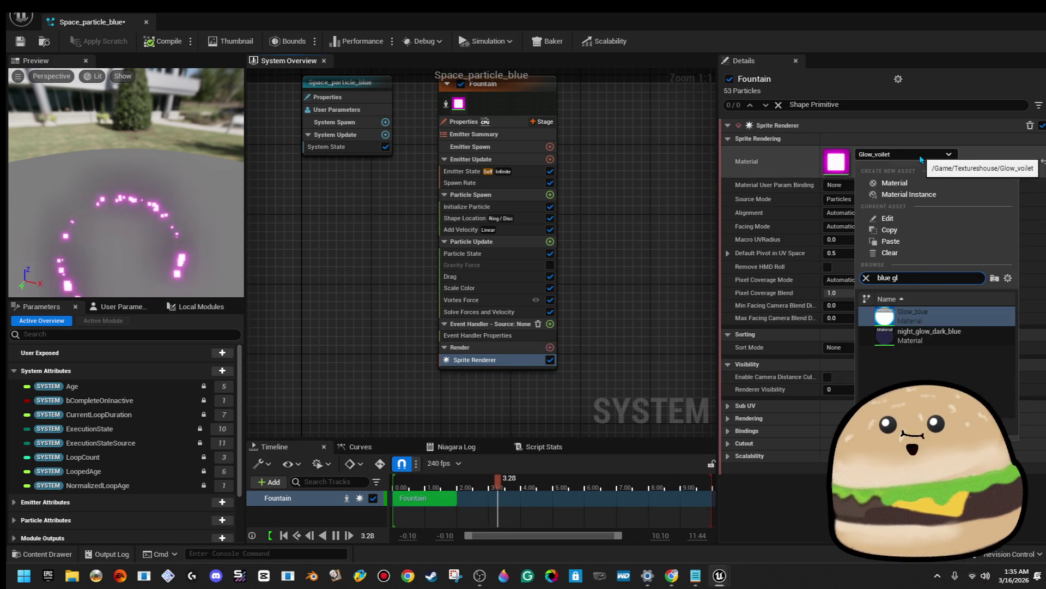
{"action": "key", "text": "Return"}
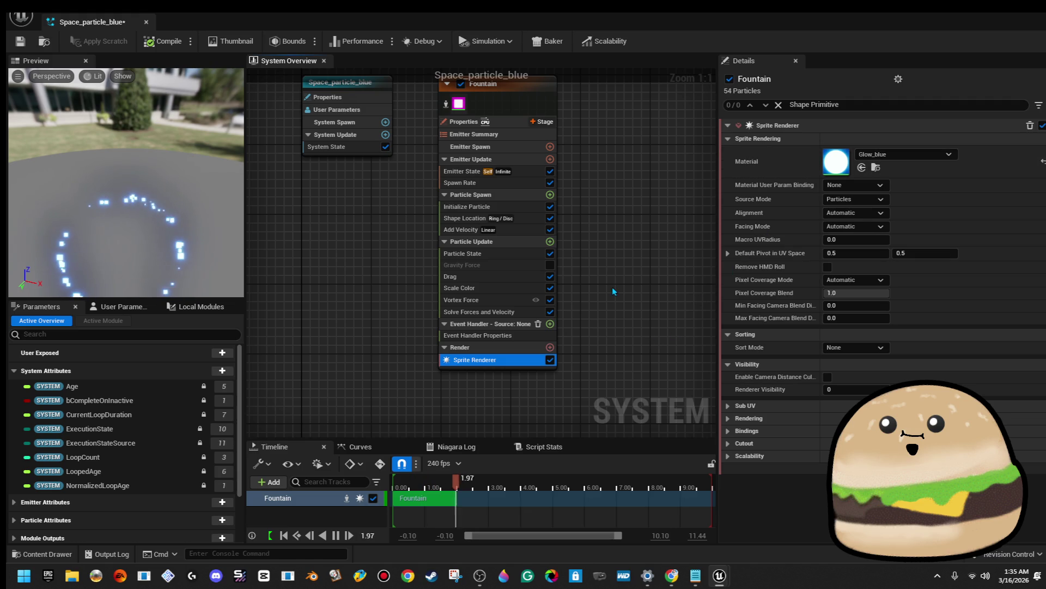
{"action": "left_click", "coordinate": [550, 242]}
{"action": "type", "text": "fo"}
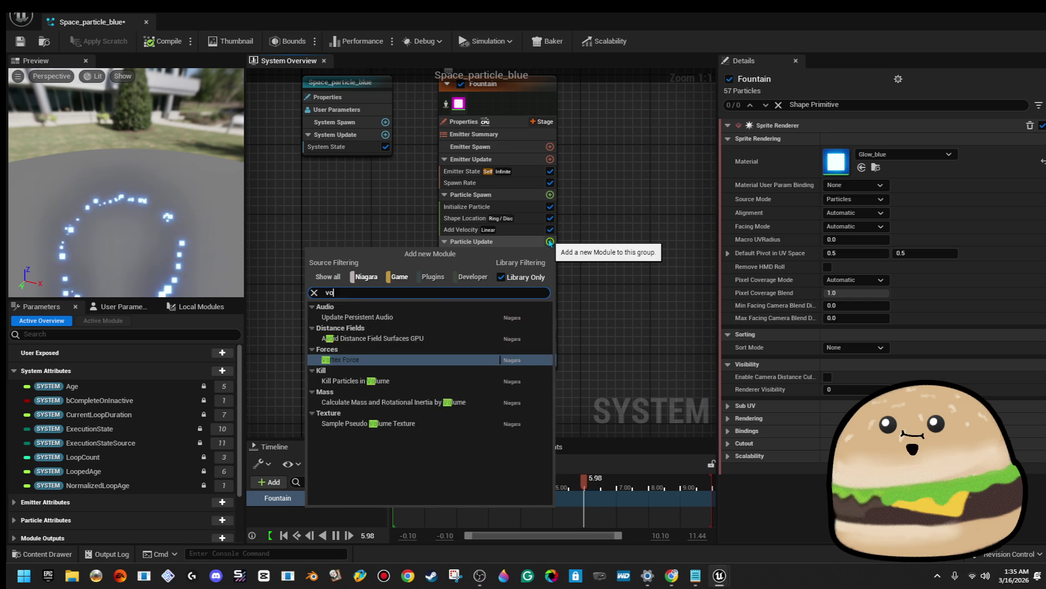
{"action": "type", "text": "rce"}
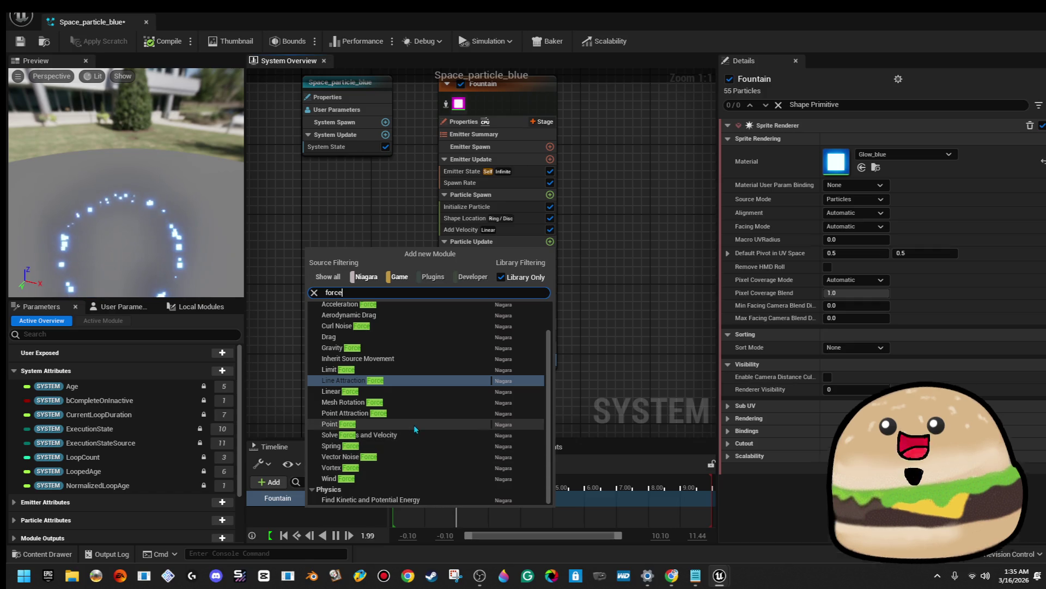
Add a Curl Noise Force with noise frequency about 441 and strength about 126
{"action": "key", "text": "BackSpace"}
{"action": "key", "text": "BackSpace"}
{"action": "key", "text": "BackSpace"}
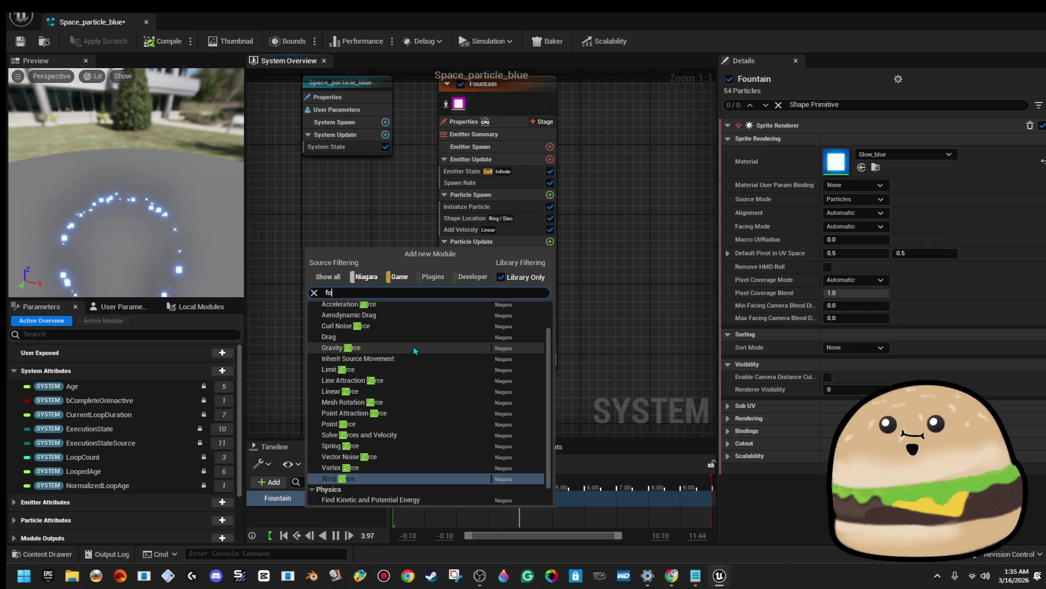
{"action": "type", "text": "cur"}
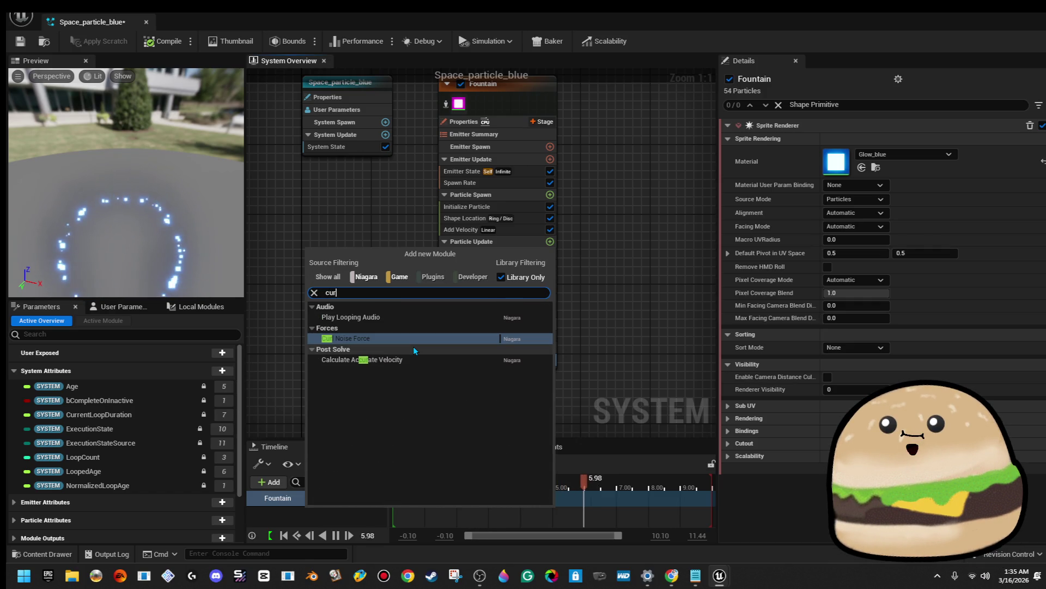
{"action": "left_click", "coordinate": [383, 341]}
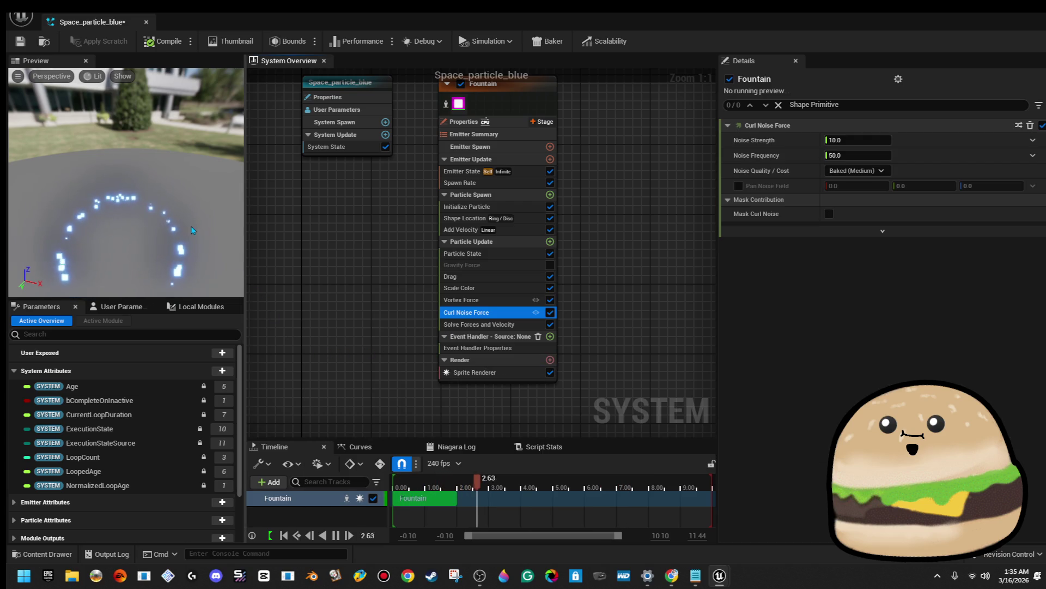
{"action": "left_click_drag", "start_coordinate": [192, 230], "coordinate": [182, 292]}
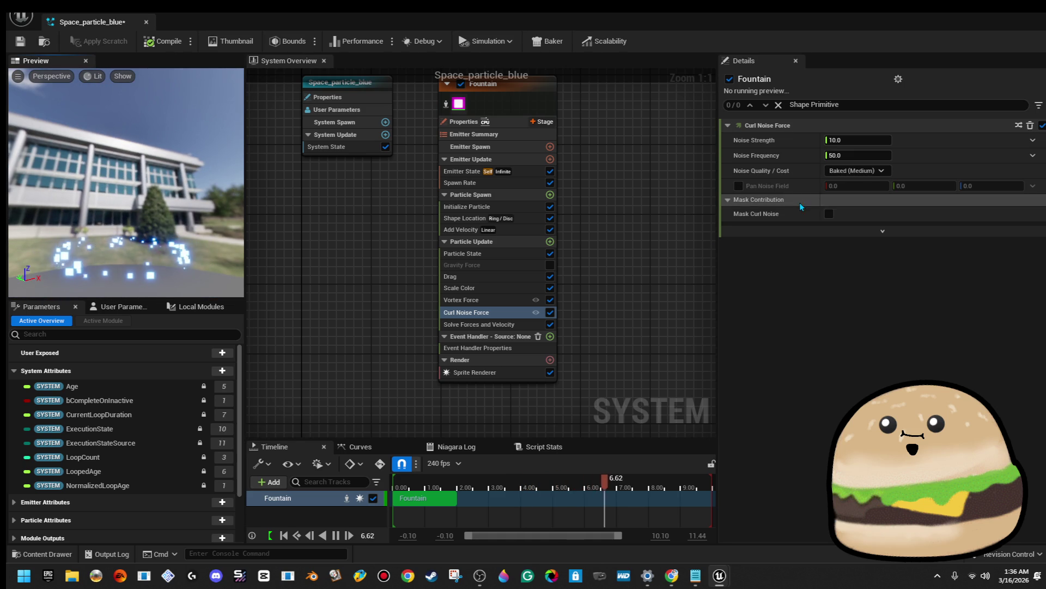
{"action": "left_click_drag", "start_coordinate": [871, 157], "coordinate": [873, 156]}
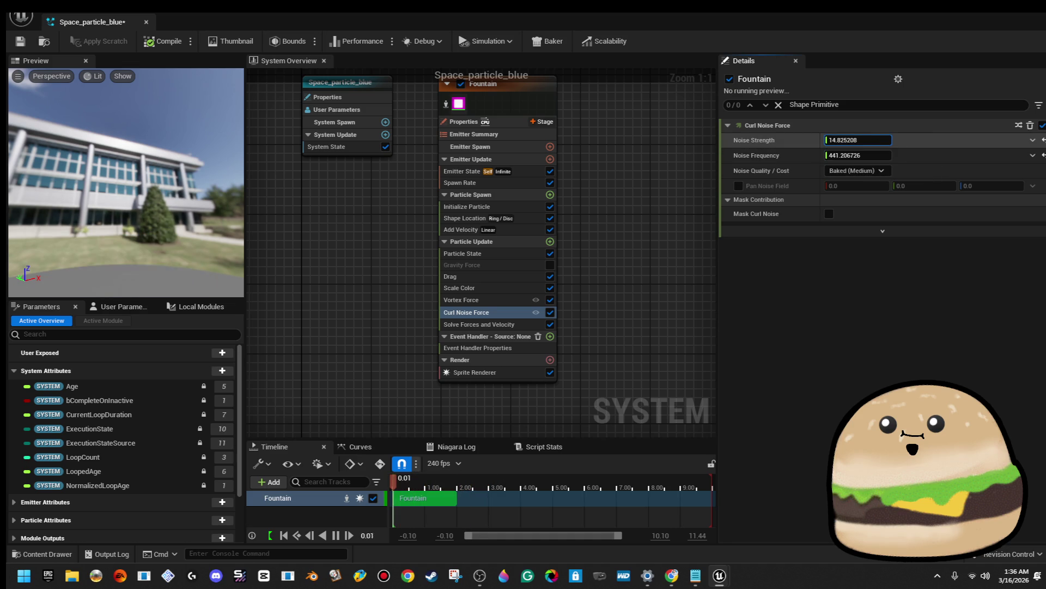
{"action": "left_click_drag", "start_coordinate": [876, 137], "coordinate": [882, 137]}
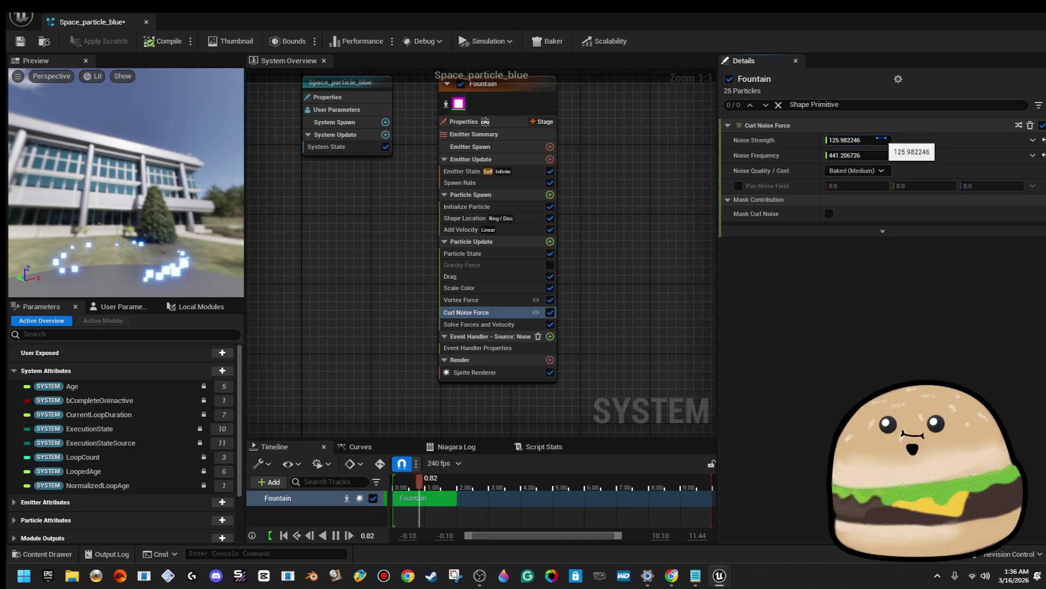
{"action": "left_click_drag", "start_coordinate": [223, 237], "coordinate": [223, 272]}
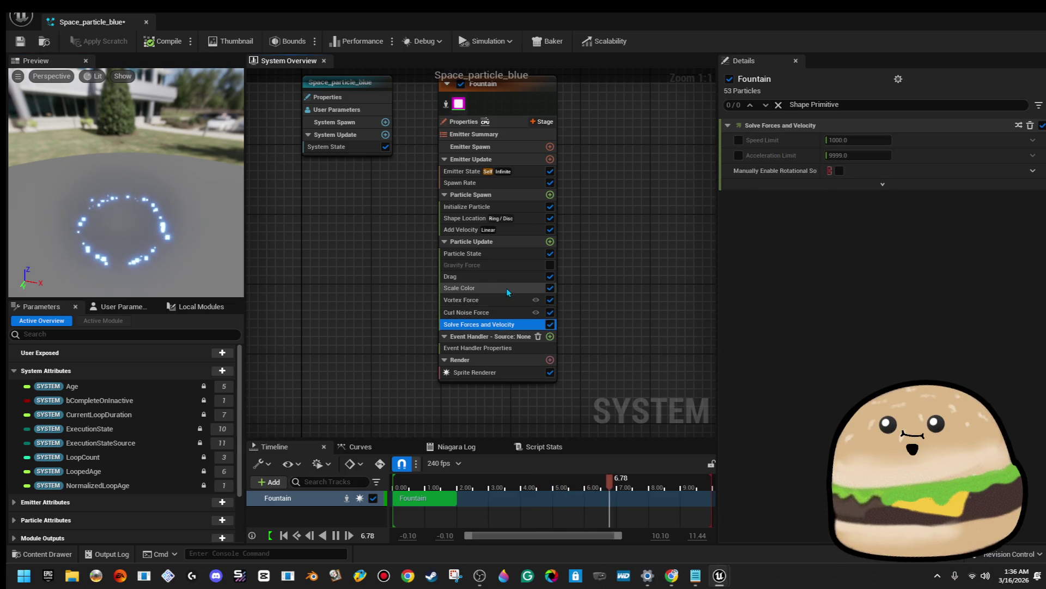
Change the Vortex Force axis coordinate space from Simulation to Local
{"action": "left_click", "coordinate": [506, 288]}
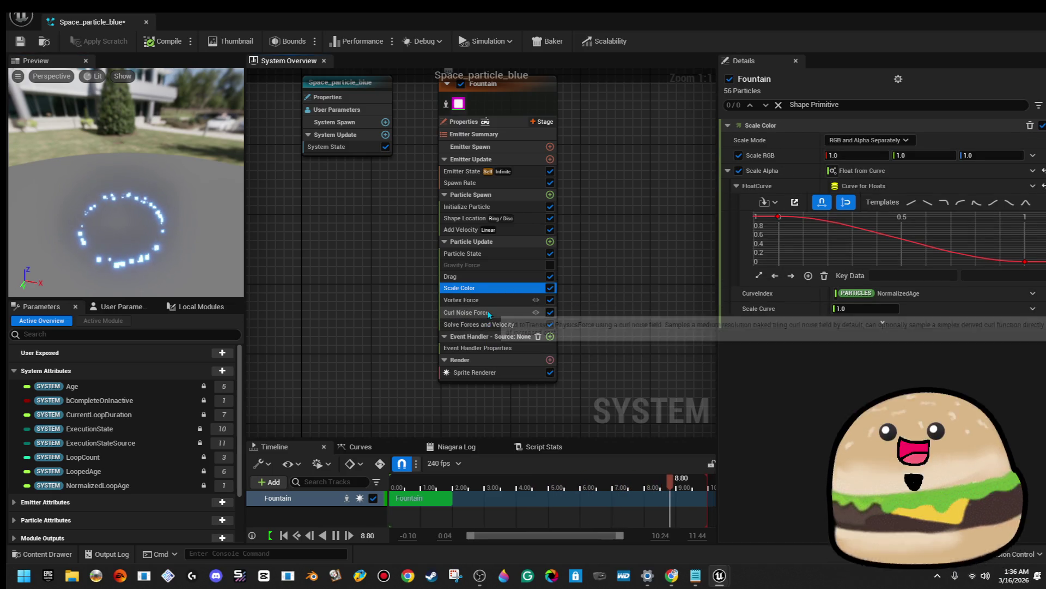
{"action": "left_click", "coordinate": [469, 300]}
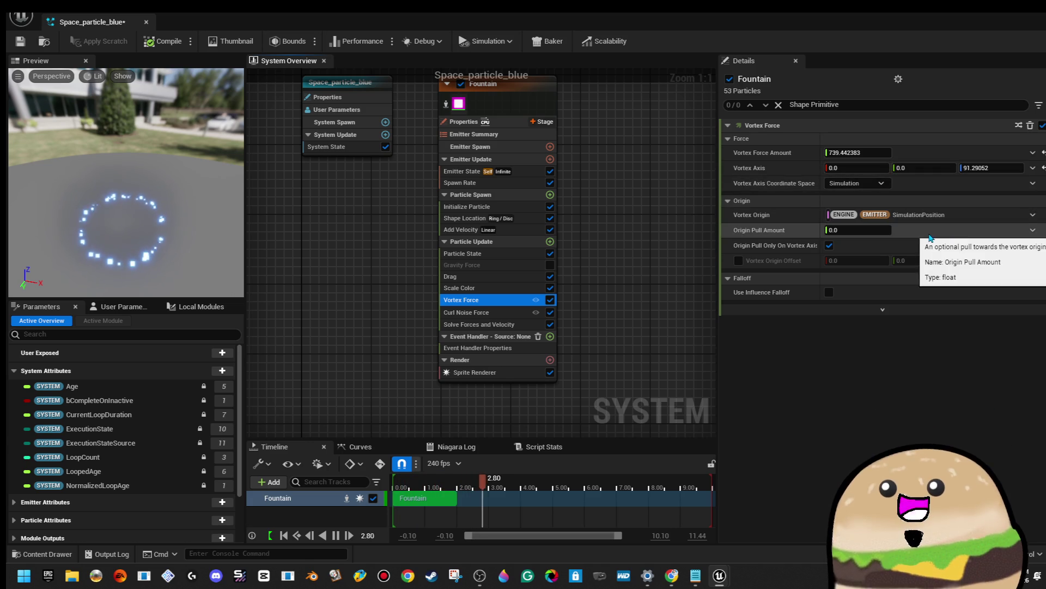
{"action": "left_click", "coordinate": [876, 184]}
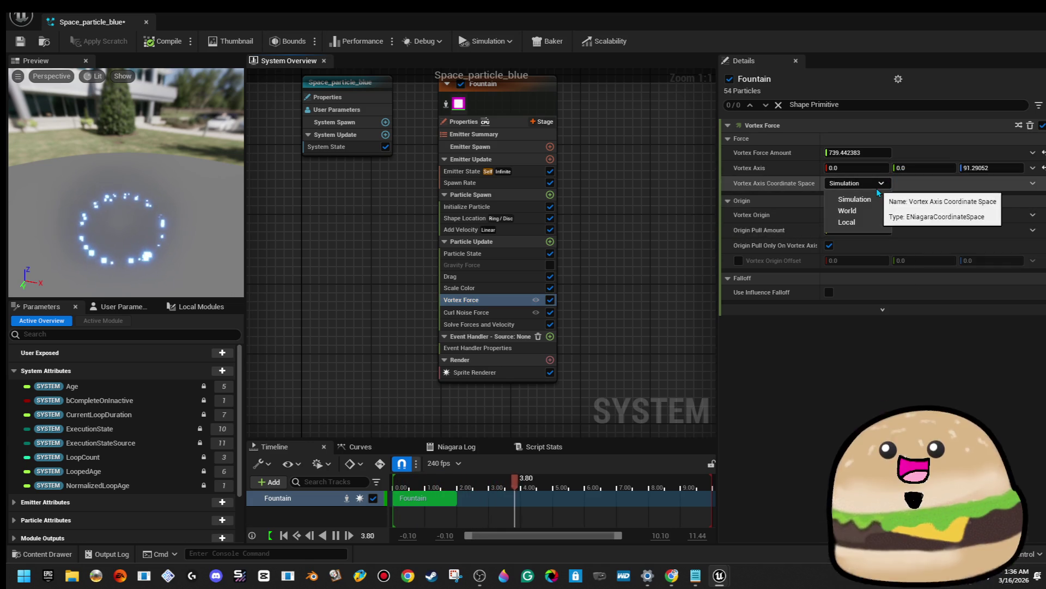
{"action": "left_click", "coordinate": [877, 222]}
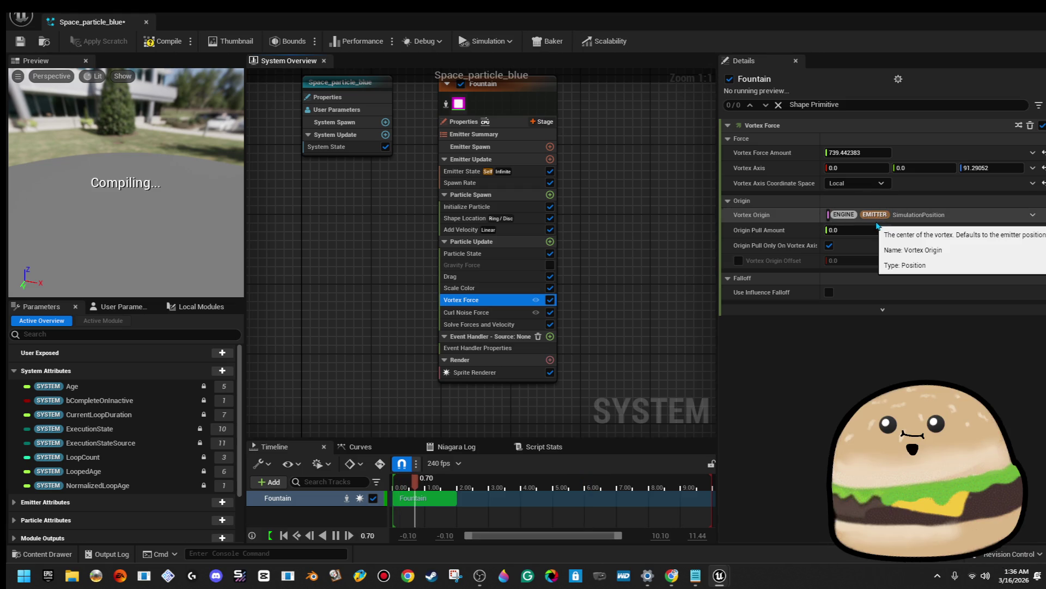
{"action": "left_click_drag", "start_coordinate": [153, 228], "coordinate": [138, 238]}
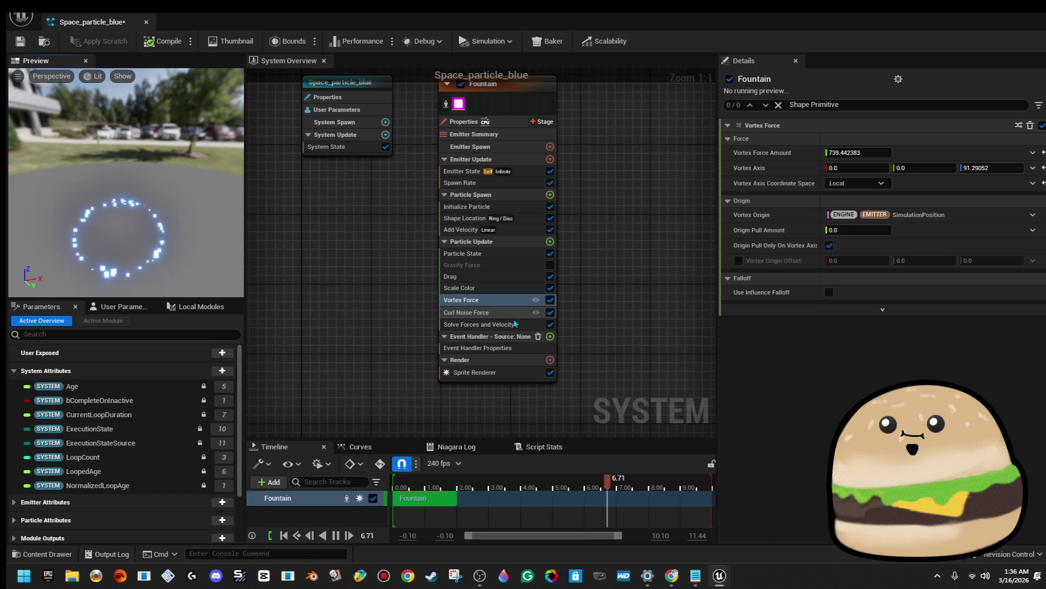
{"action": "left_click", "coordinate": [518, 208]}
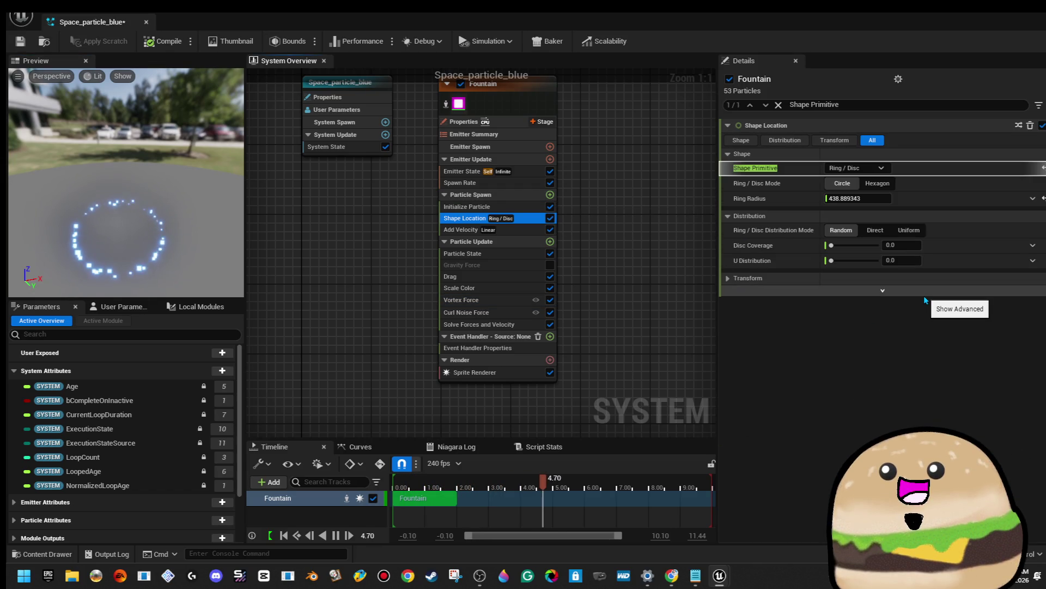
{"action": "key", "text": "Down"}
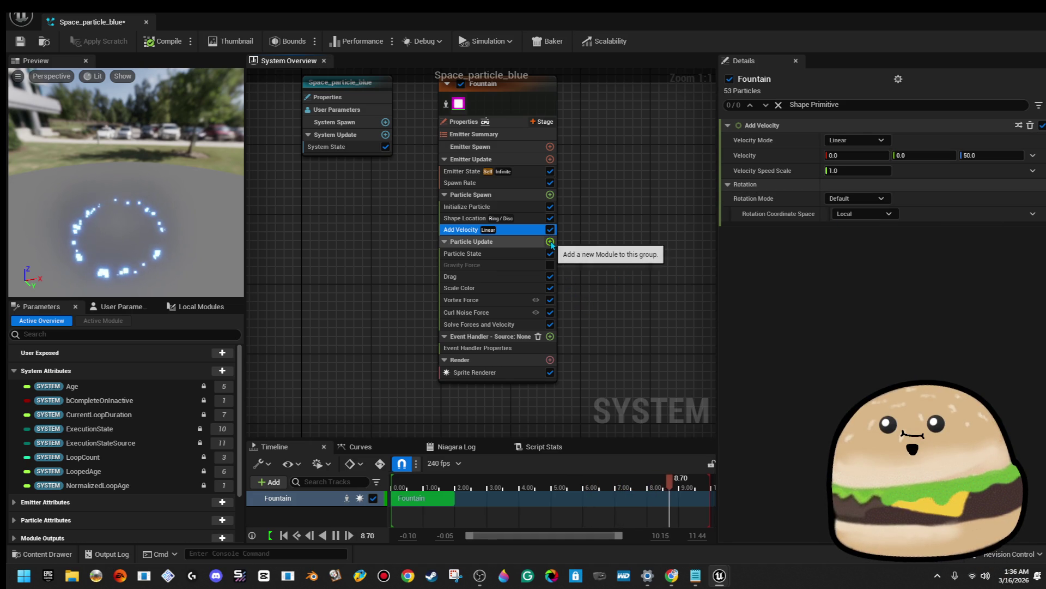
Delete the Gravity Force, Drag and Scale Color modules from Particle Update
{"action": "left_click", "coordinate": [504, 253]}
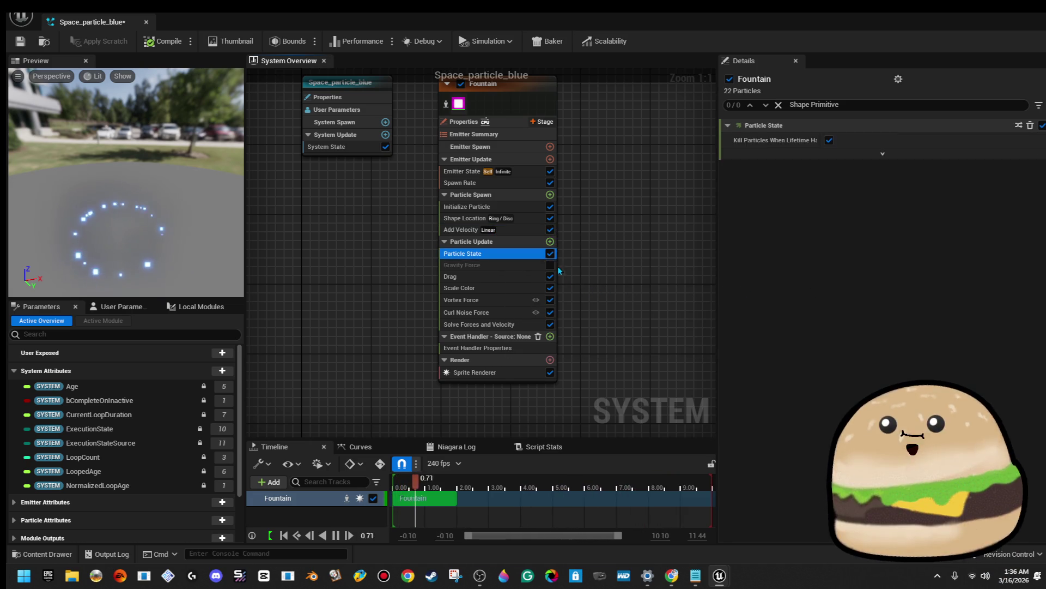
{"action": "left_click", "coordinate": [550, 265]}
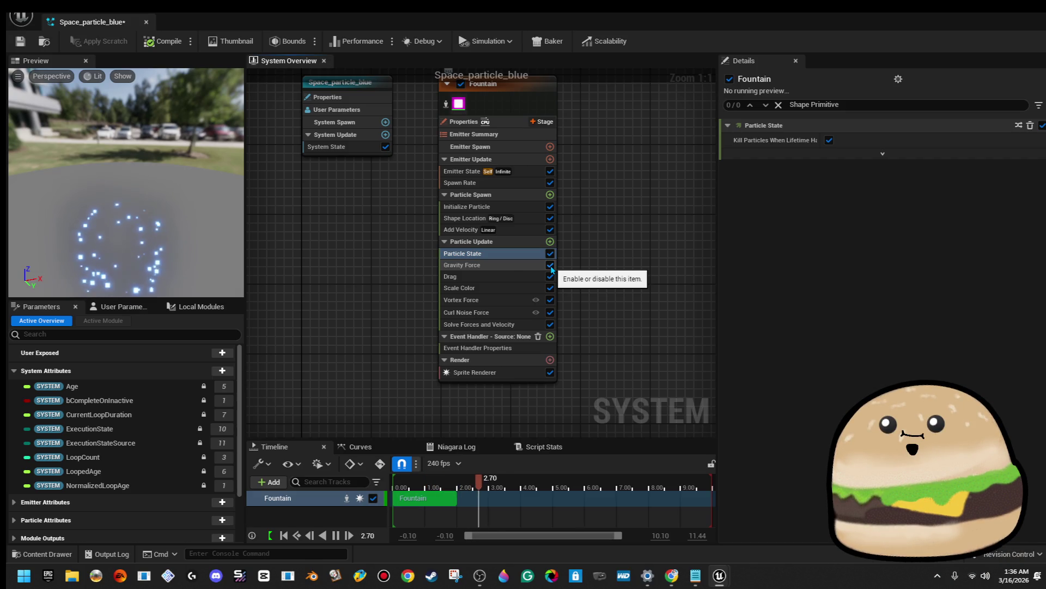
{"action": "left_click", "coordinate": [523, 265]}
{"action": "key", "text": "Delete"}
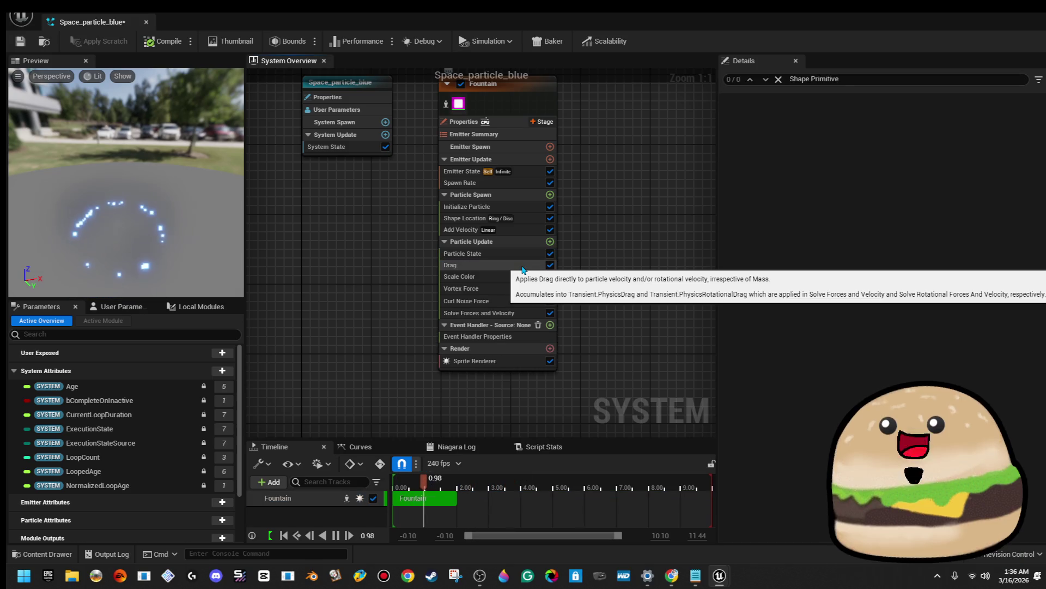
{"action": "left_click", "coordinate": [522, 266]}
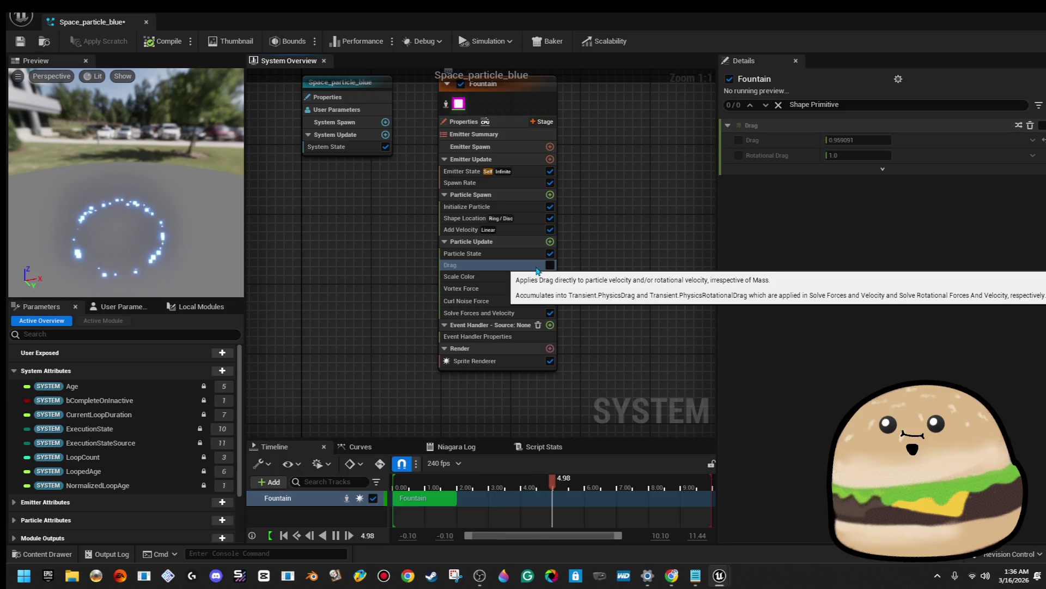
{"action": "key", "text": "Delete"}
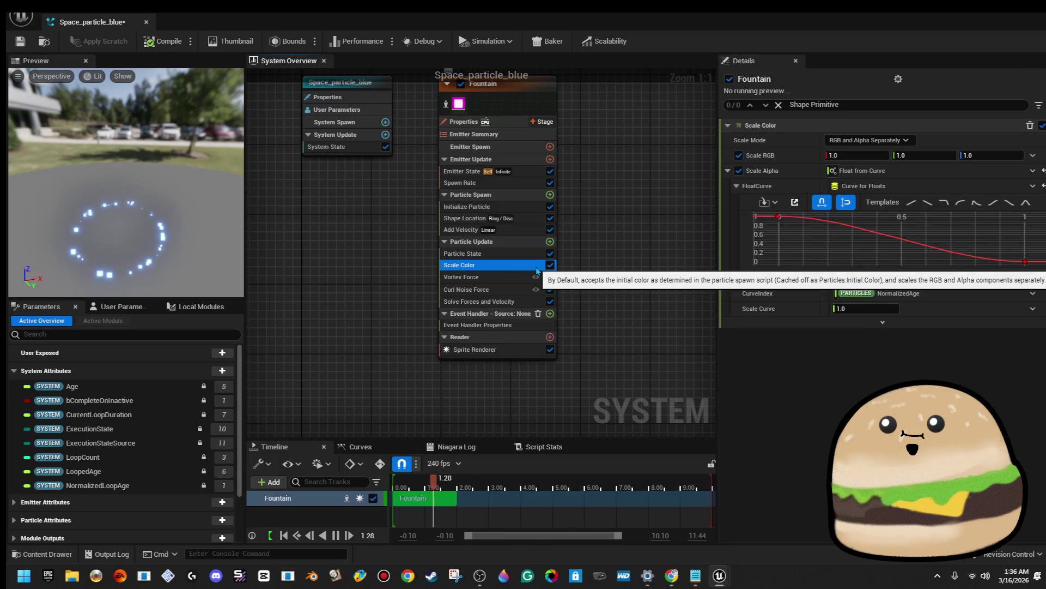
{"action": "left_click", "coordinate": [549, 267]}
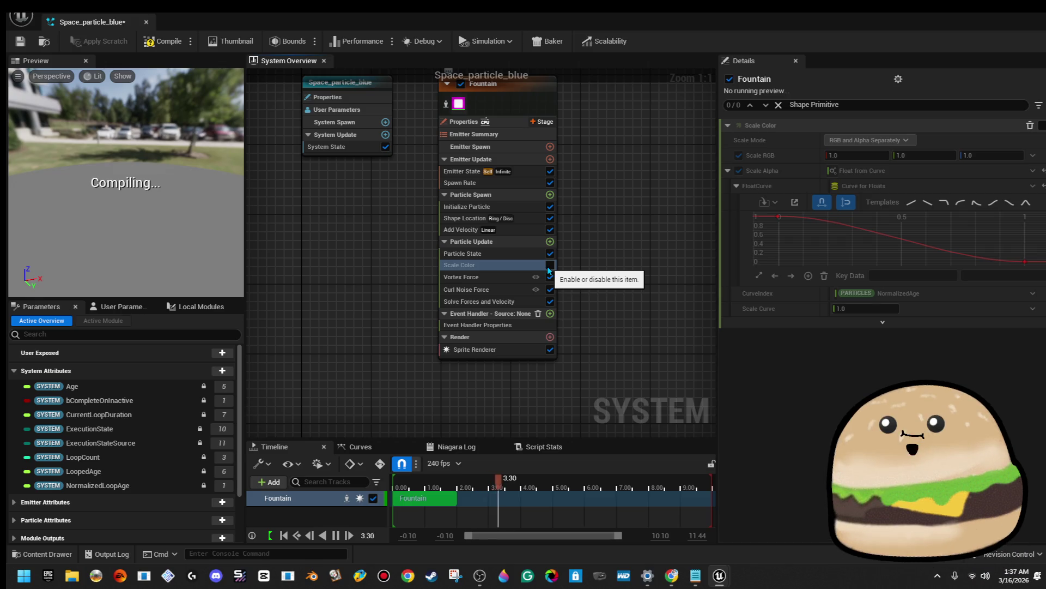
{"action": "key", "text": "Delete"}
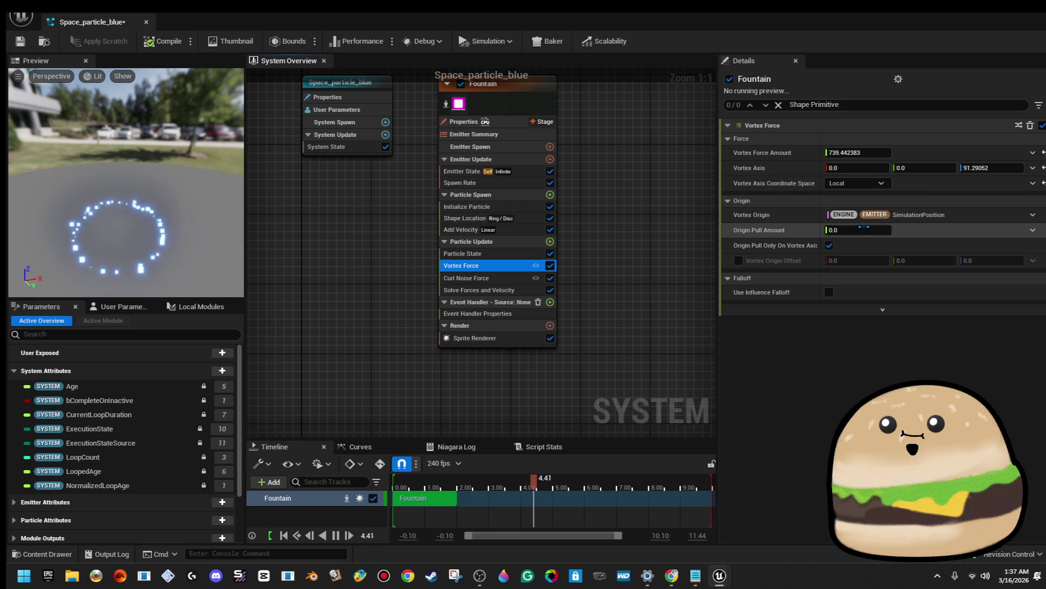
Raise Curl Noise strength to about 6657.66 and frequency to about 7248.01
{"action": "left_click", "coordinate": [503, 279]}
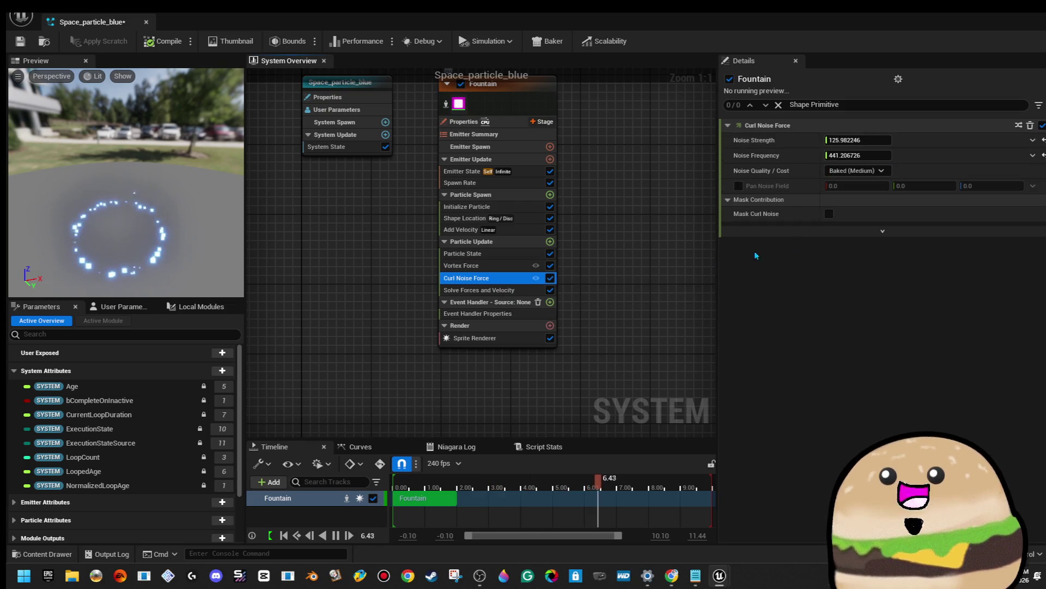
{"action": "left_click_drag", "start_coordinate": [863, 143], "coordinate": [871, 143]}
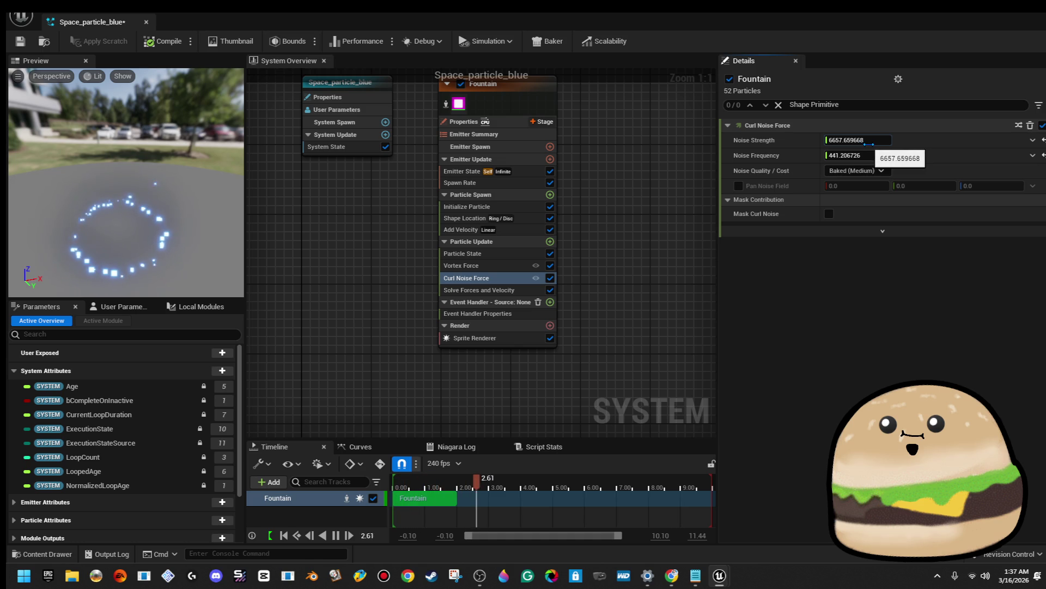
{"action": "left_click_drag", "start_coordinate": [856, 156], "coordinate": [872, 155]}
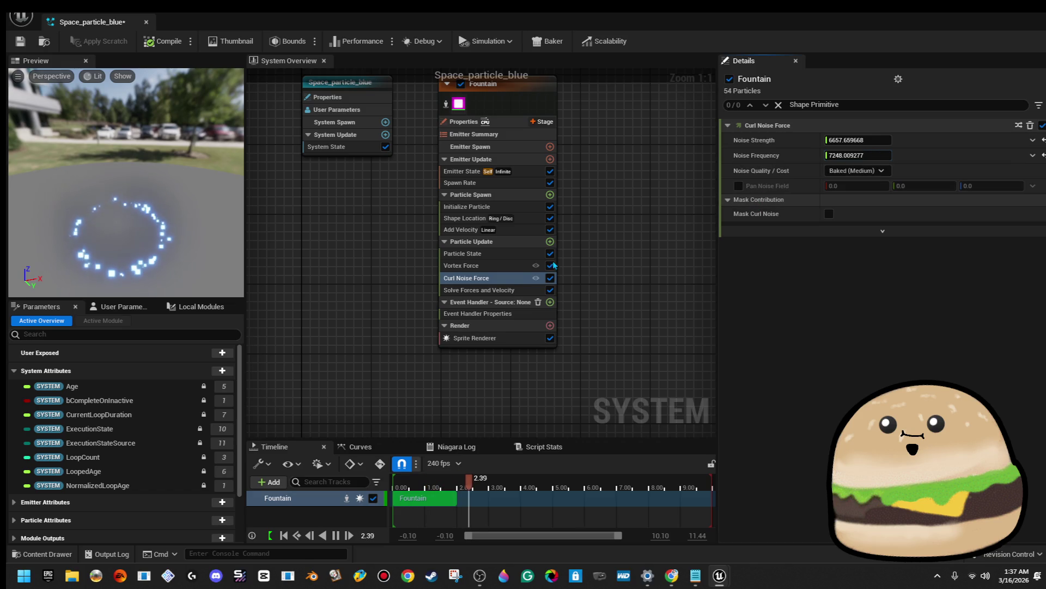
{"action": "left_click", "coordinate": [498, 290]}
{"action": "left_click", "coordinate": [550, 242]}
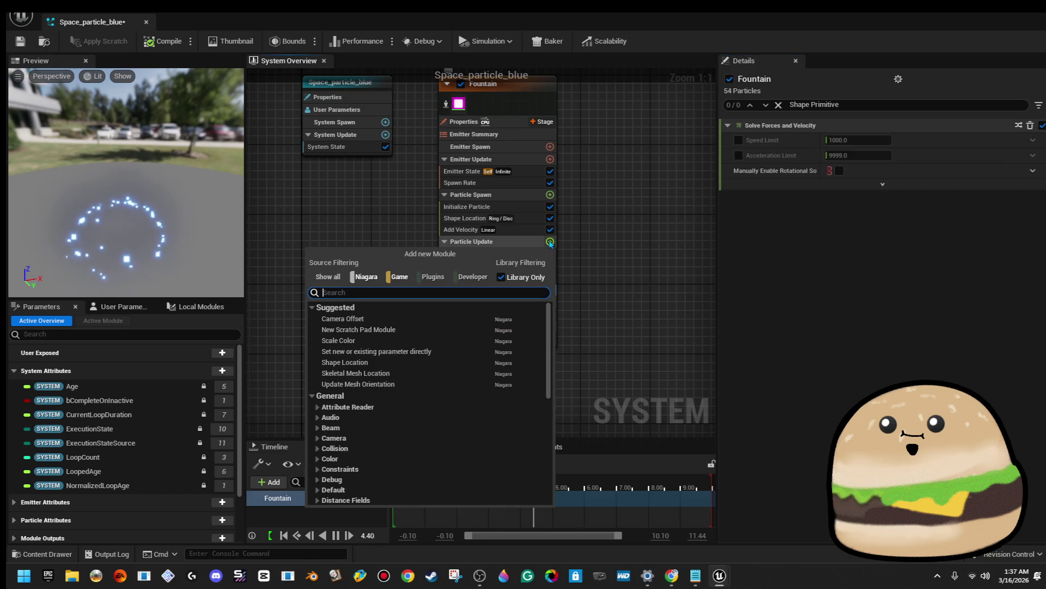
Add a Point Force module (strength 1477.64) to Particle Update and save Space_particle_blue
{"action": "type", "text": "force"}
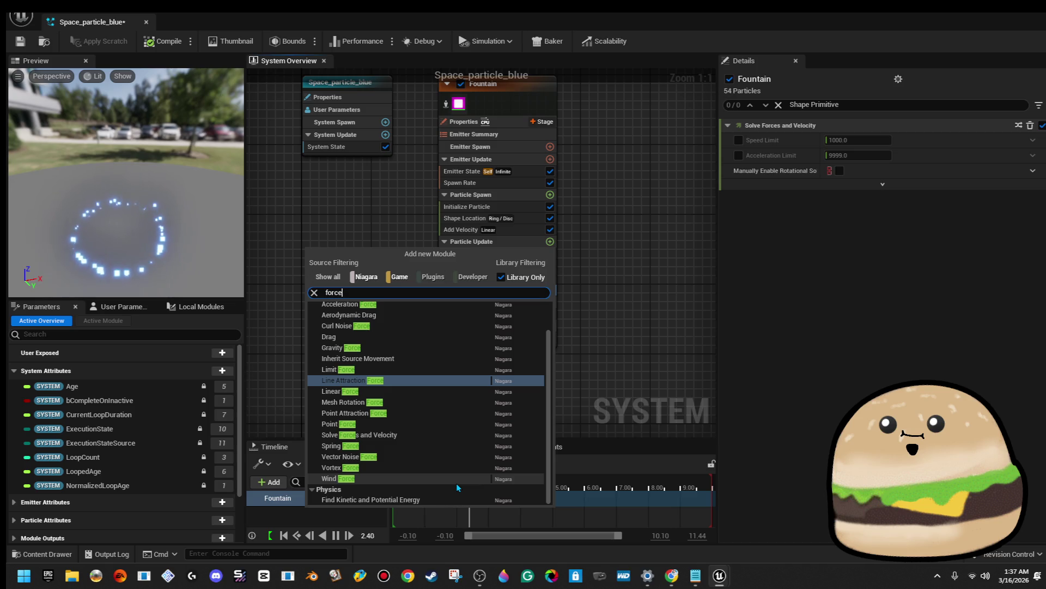
{"action": "left_click", "coordinate": [463, 423]}
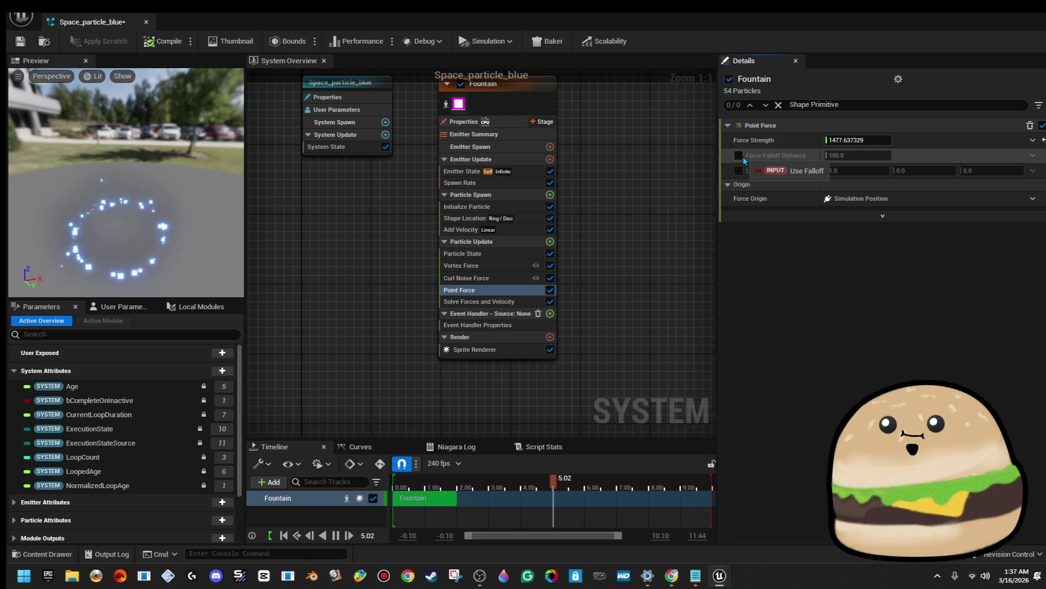
{"action": "left_click_drag", "start_coordinate": [170, 257], "coordinate": [159, 281]}
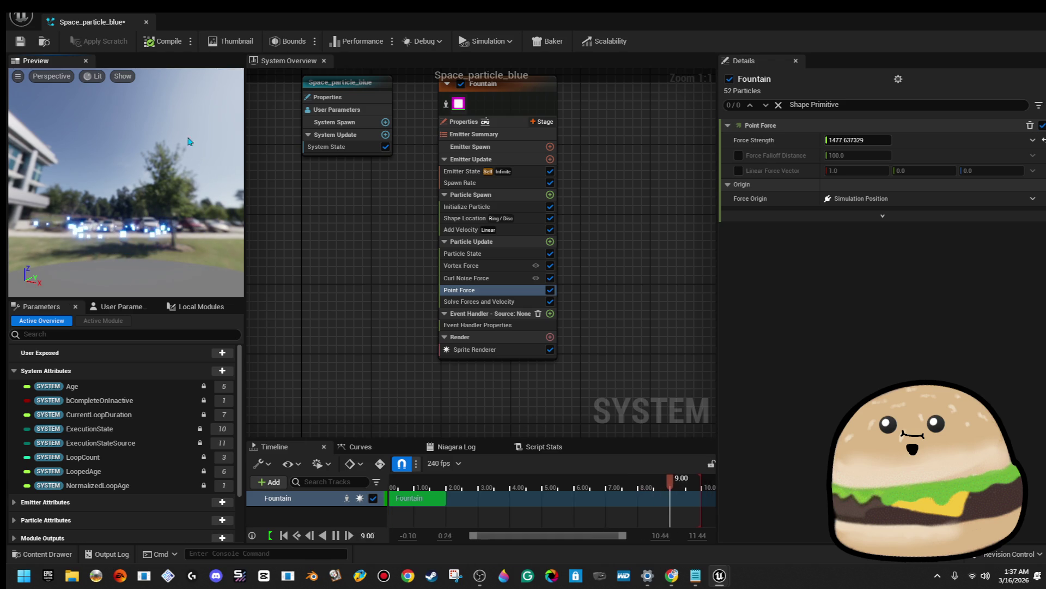
{"action": "left_click", "coordinate": [20, 42]}
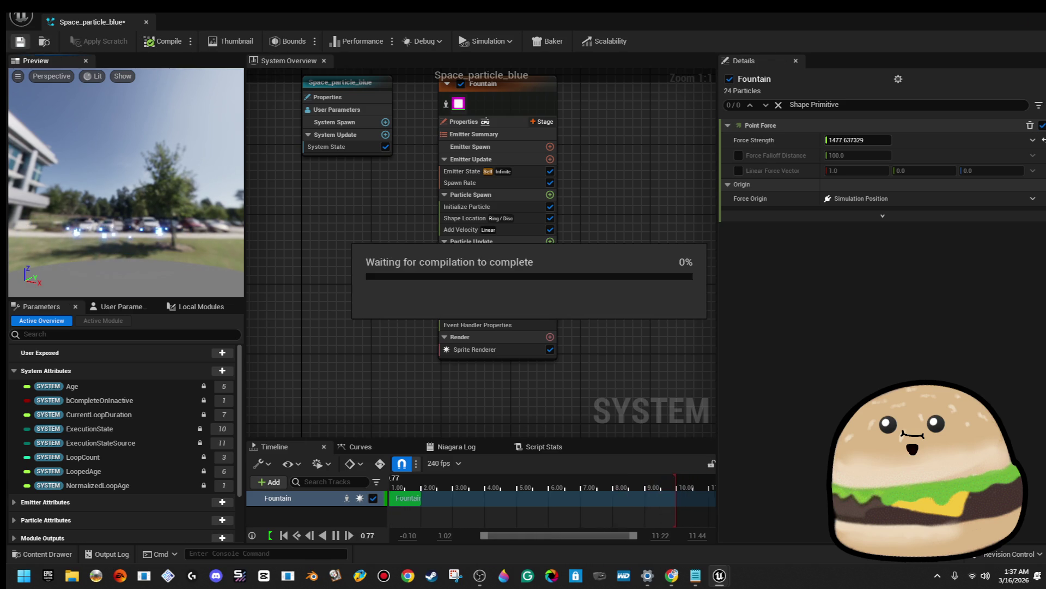
Focus on Space_particle_blue and move it left and down in the corridor
{"action": "key", "text": "f"}
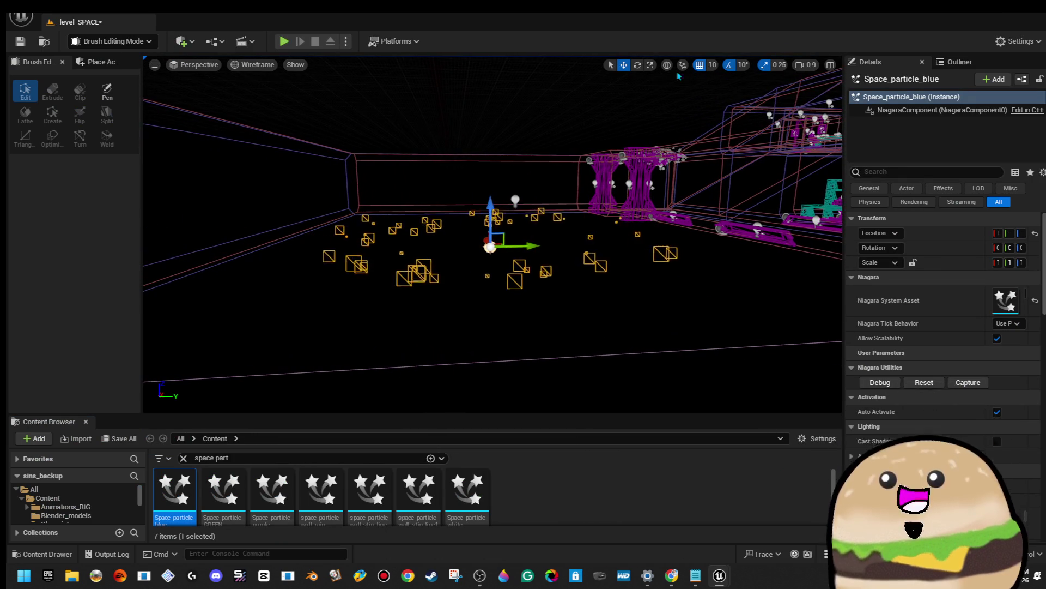
{"action": "left_click_drag", "start_coordinate": [545, 218], "coordinate": [545, 262]}
{"action": "key", "text": "f"}
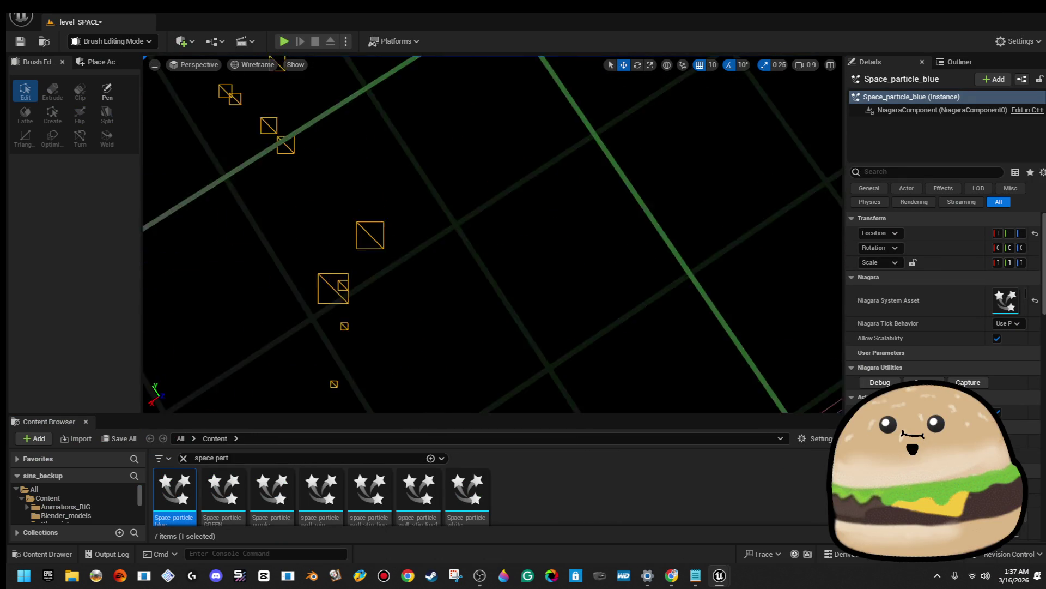
{"action": "mouse_move", "coordinate": [475, 262]}
{"action": "left_mouse_down"}
{"action": "mouse_move", "coordinate": [308, 290]}
{"action": "mouse_move", "coordinate": [498, 255]}
{"action": "left_mouse_up"}
Duplicate it as Space_particle_blue2 and Space_particle_blue3, then return the viewport to Lit mode
{"action": "key", "text": "f"}
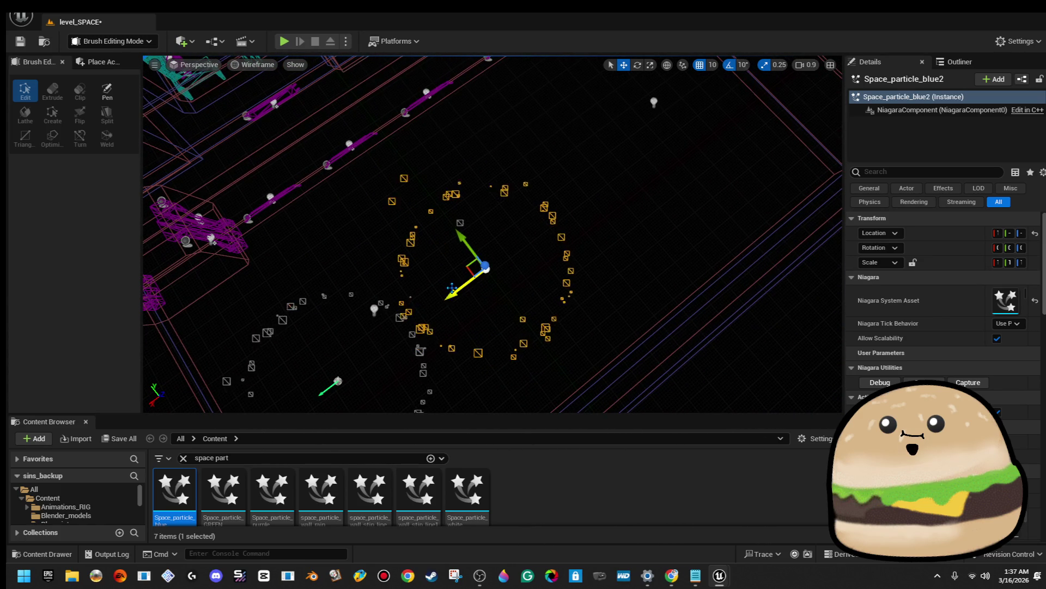
{"action": "mouse_move", "coordinate": [452, 293]}
{"action": "left_mouse_down", "text": "alt"}
{"action": "mouse_move", "coordinate": [654, 168]}
{"action": "mouse_move", "coordinate": [555, 227]}
{"action": "left_mouse_up", "text": "alt"}
{"action": "left_click", "coordinate": [570, 228]}
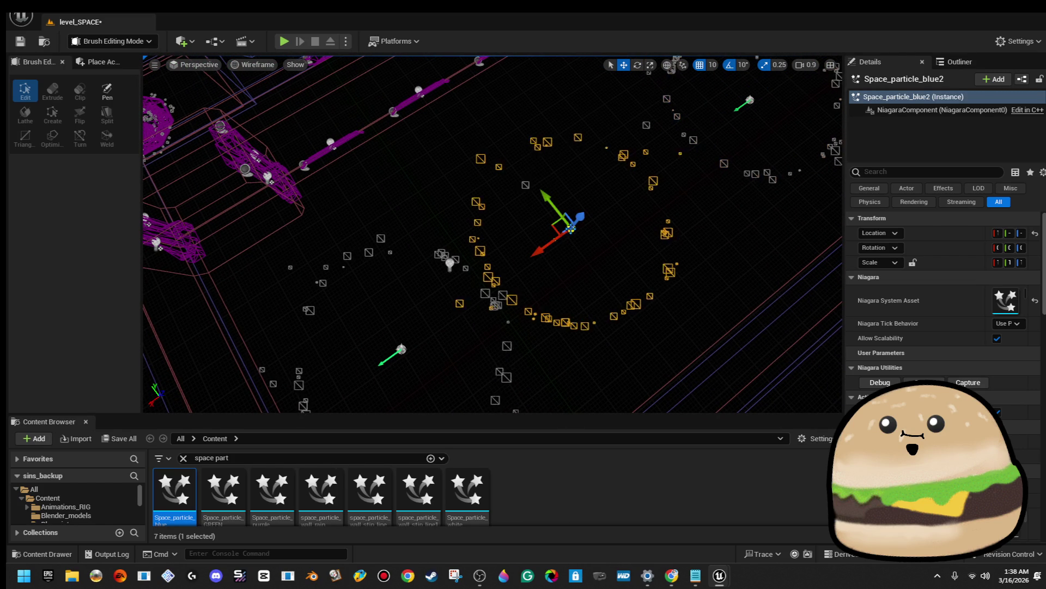
{"action": "mouse_move", "coordinate": [504, 245]}
{"action": "left_mouse_down"}
{"action": "mouse_move", "coordinate": [479, 224]}
{"action": "mouse_move", "coordinate": [504, 246]}
{"action": "mouse_move", "coordinate": [636, 110]}
{"action": "left_mouse_up"}
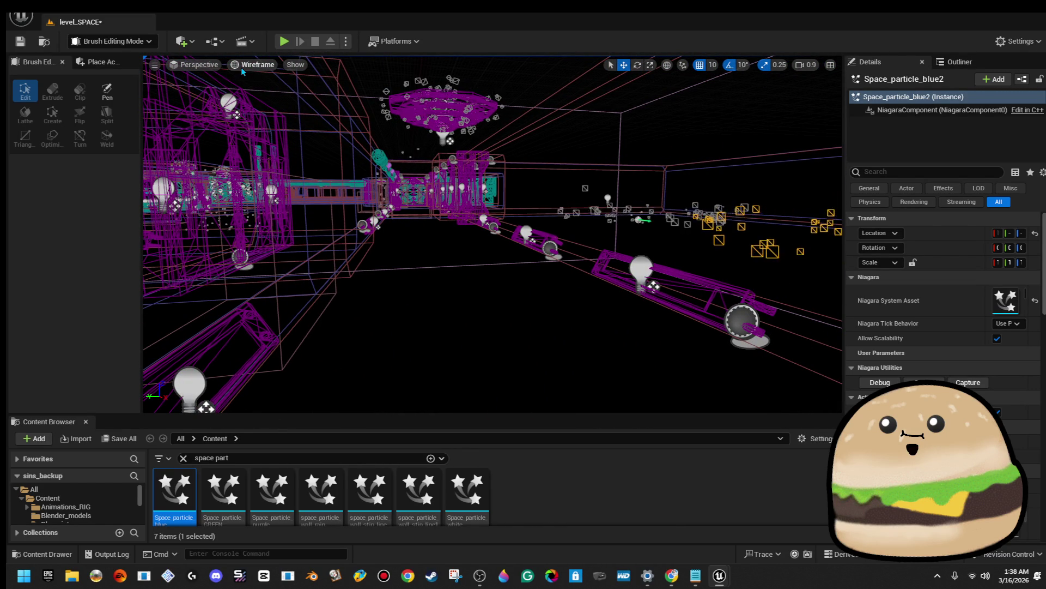
{"action": "left_click", "coordinate": [268, 107]}
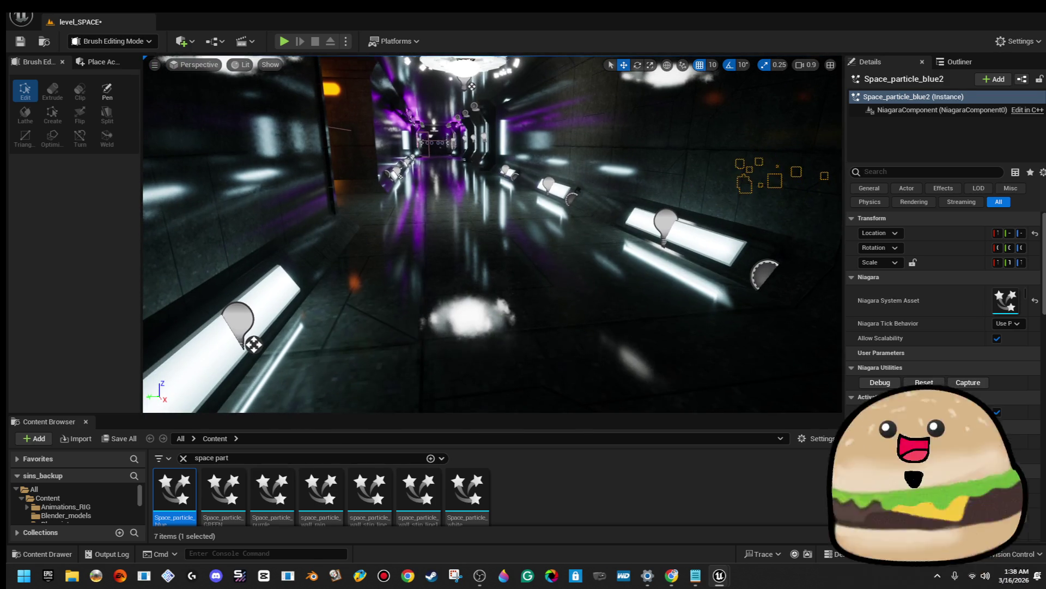
Play-test the level from a spot on the corridor floor, then stop the session
{"action": "right_click", "coordinate": [464, 206]}
{"action": "left_click", "coordinate": [567, 544]}
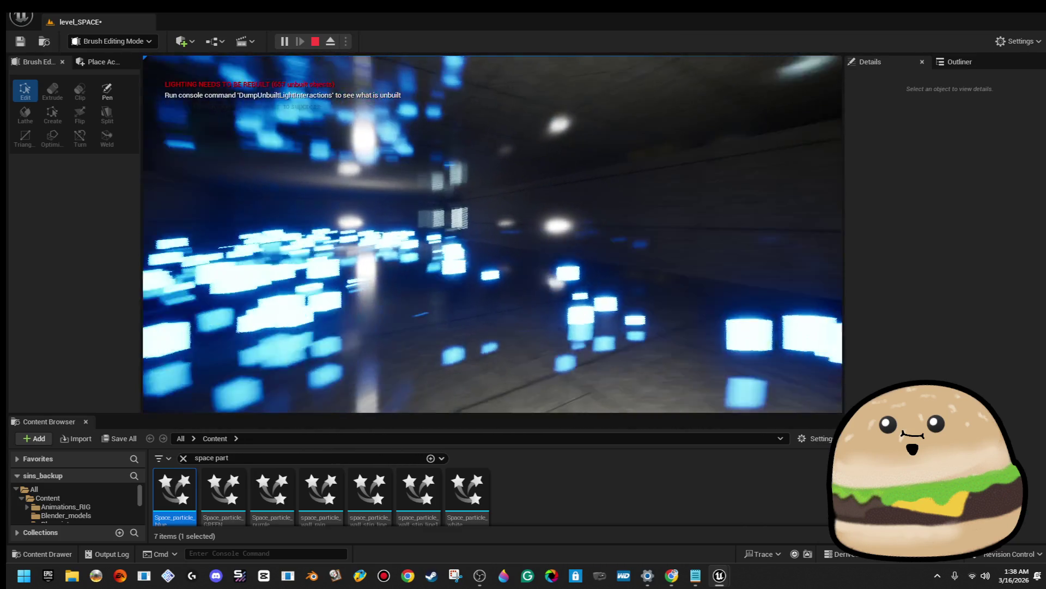
{"action": "key", "text": "Escape"}
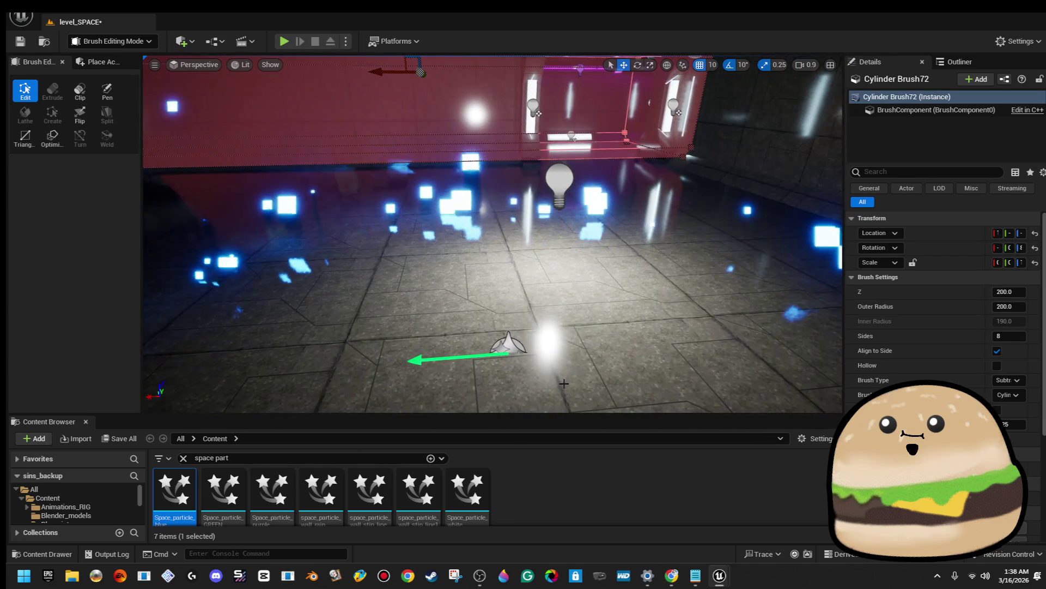
Move PointLight42 right to location 1289, -357, -425 and widen the Details panel
{"action": "left_click", "coordinate": [557, 187]}
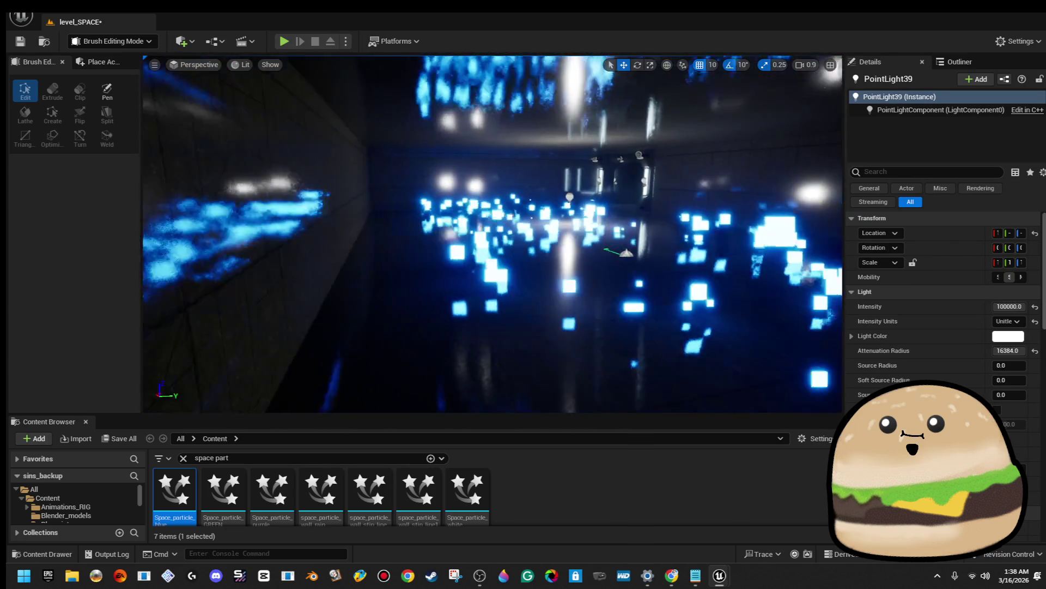
{"action": "key", "text": "w"}
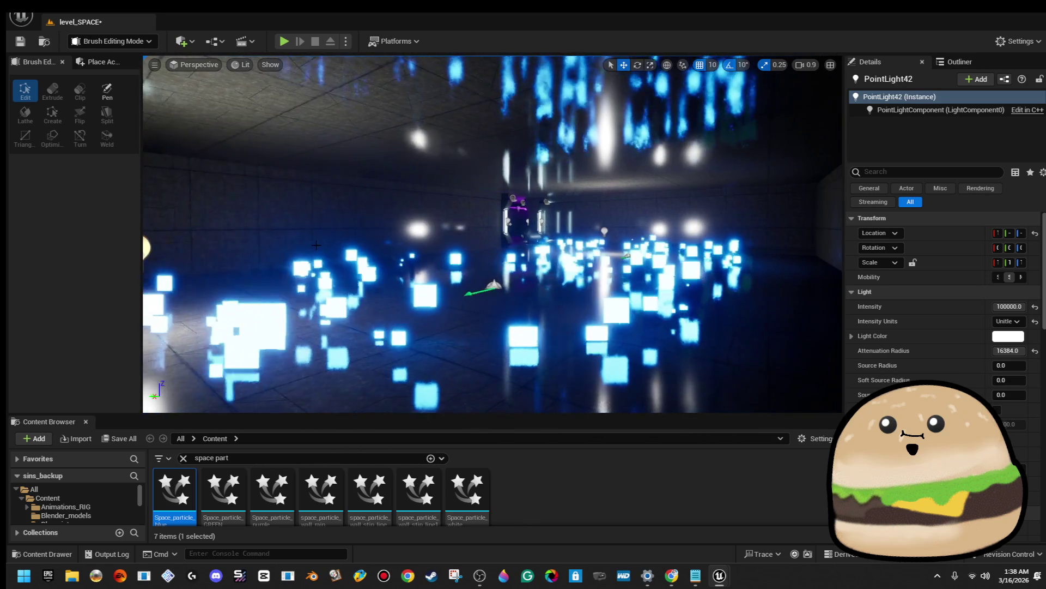
{"action": "key", "text": "w"}
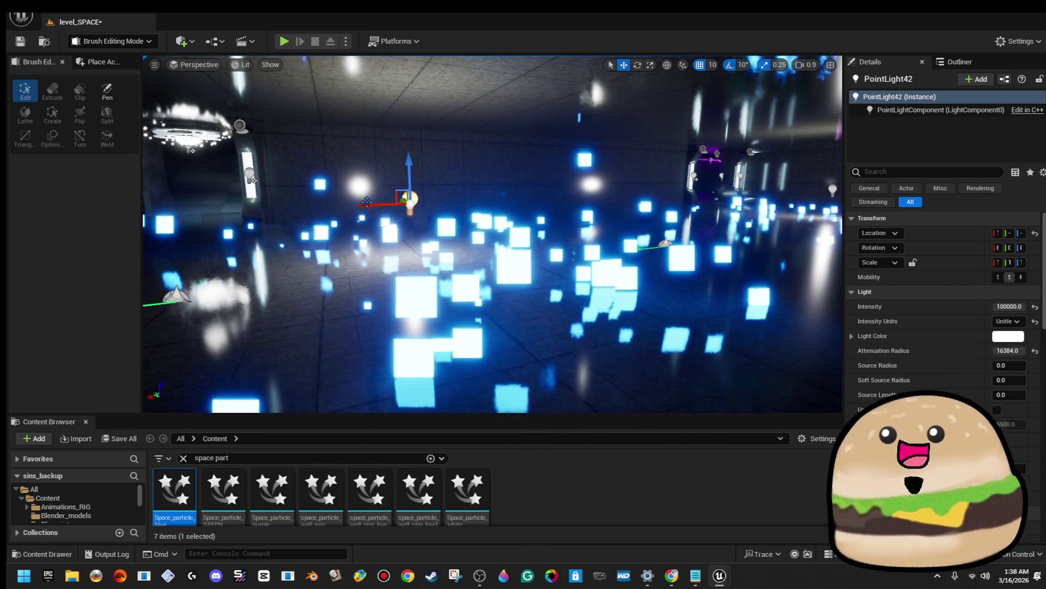
{"action": "left_click_drag", "start_coordinate": [461, 202], "coordinate": [635, 196]}
{"action": "key", "text": "d"}
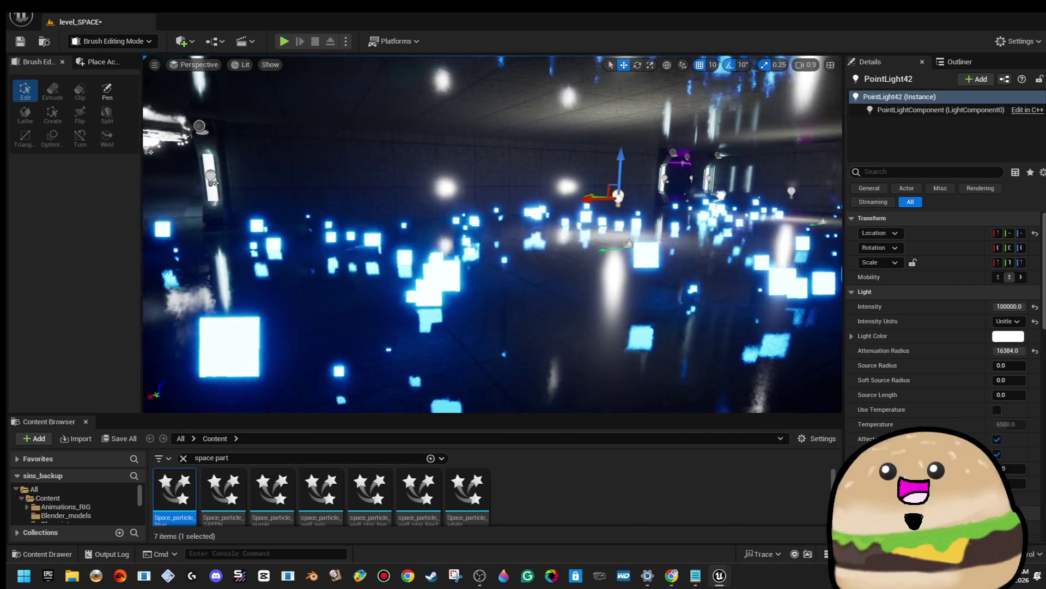
{"action": "key", "text": "a"}
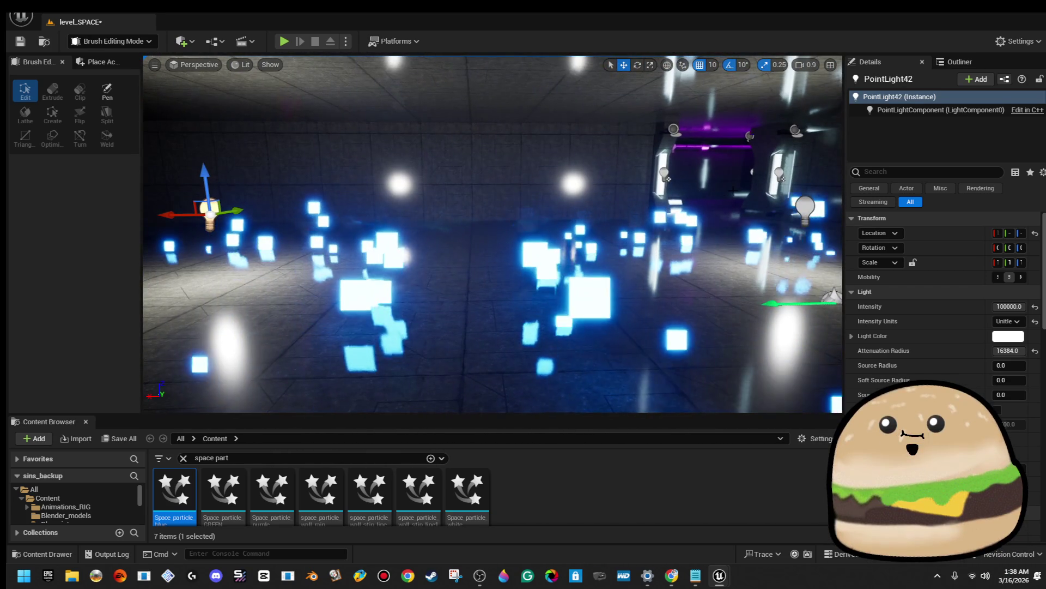
{"action": "key", "text": "a"}
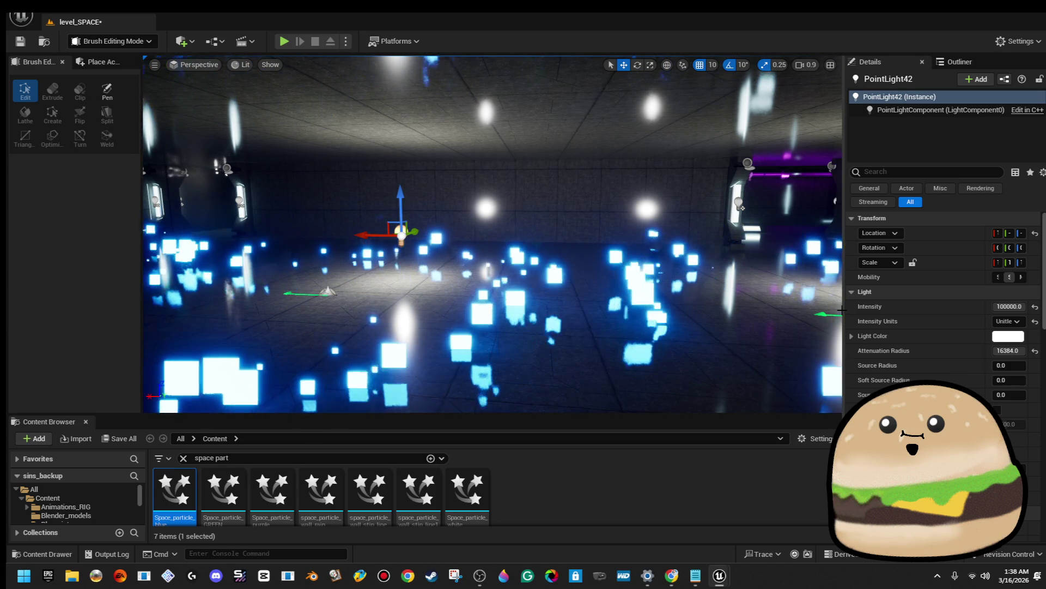
{"action": "left_click_drag", "start_coordinate": [842, 310], "coordinate": [727, 309]}
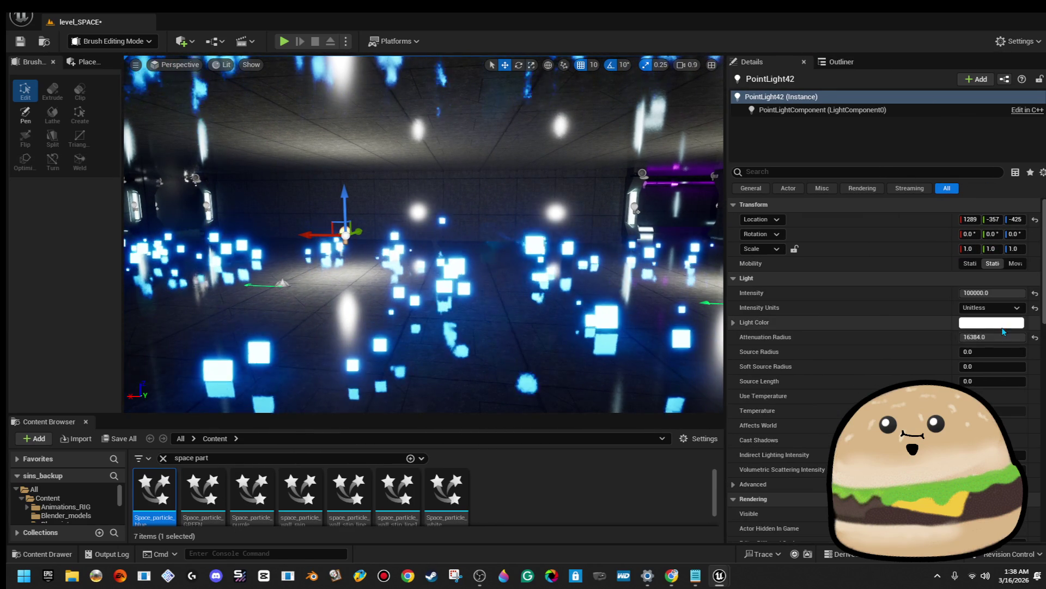
Tint the corridor point lights, including PointLight39, cyan-blue
{"action": "left_click", "coordinate": [992, 322]}
{"action": "left_click_drag", "start_coordinate": [801, 344], "coordinate": [772, 333]}
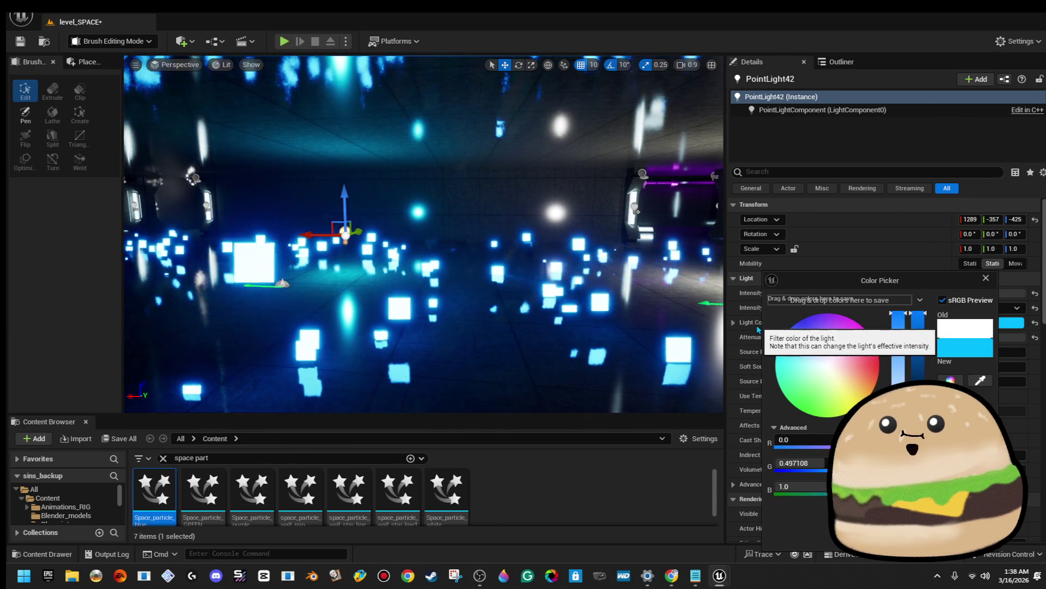
{"action": "left_click_drag", "start_coordinate": [436, 283], "coordinate": [479, 275]}
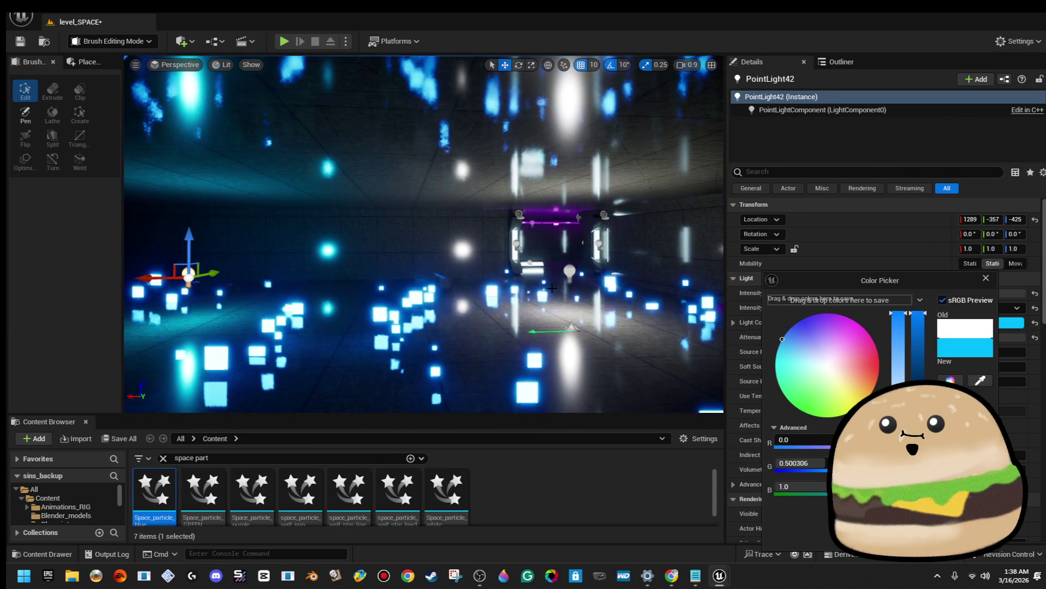
{"action": "left_click", "coordinate": [570, 271]}
{"action": "key", "text": "f"}
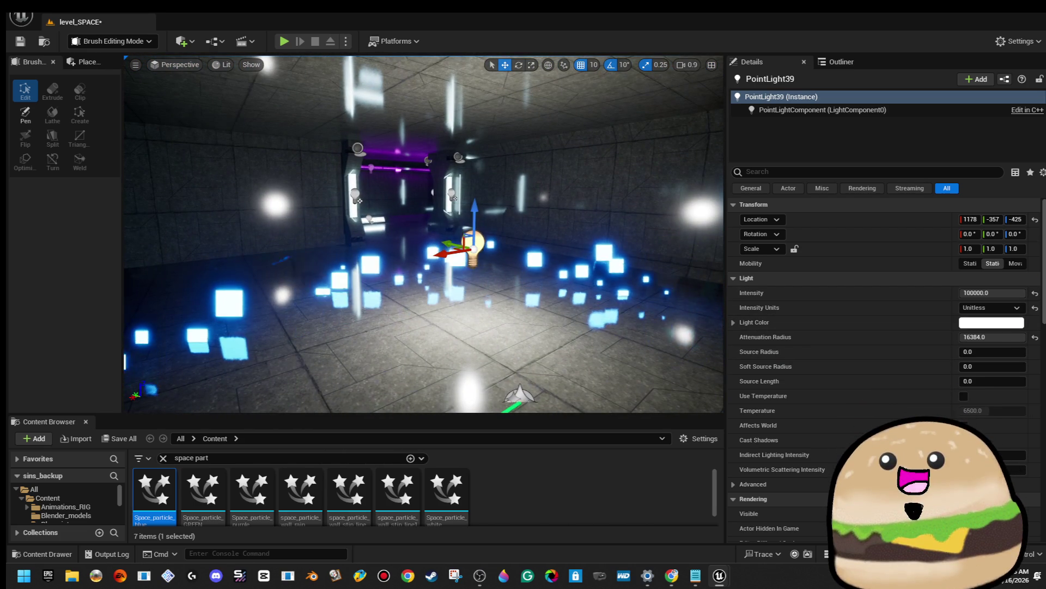
{"action": "left_click", "coordinate": [1009, 325]}
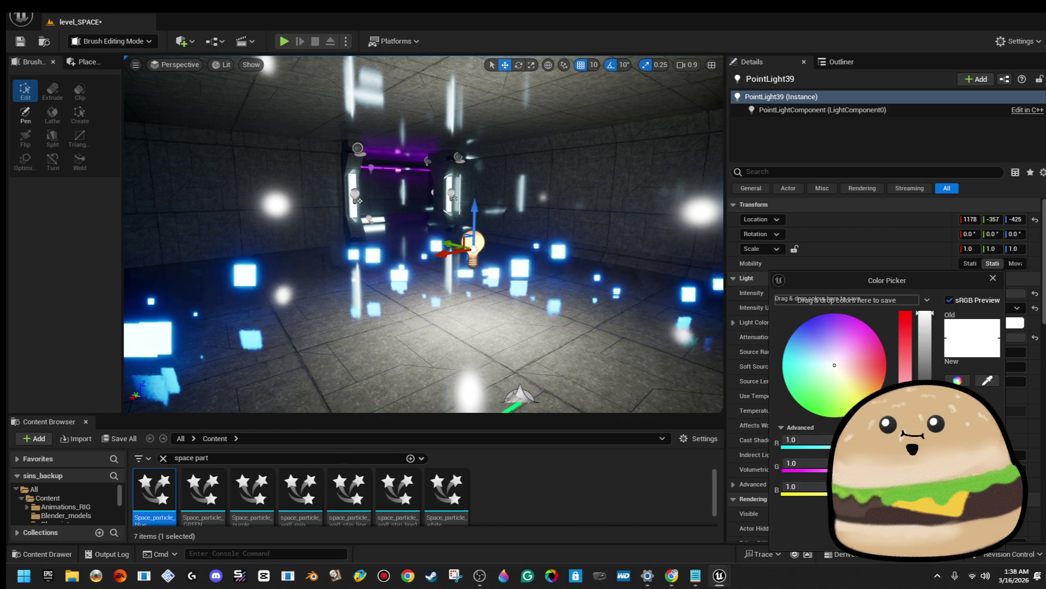
{"action": "left_click_drag", "start_coordinate": [840, 366], "coordinate": [733, 341]}
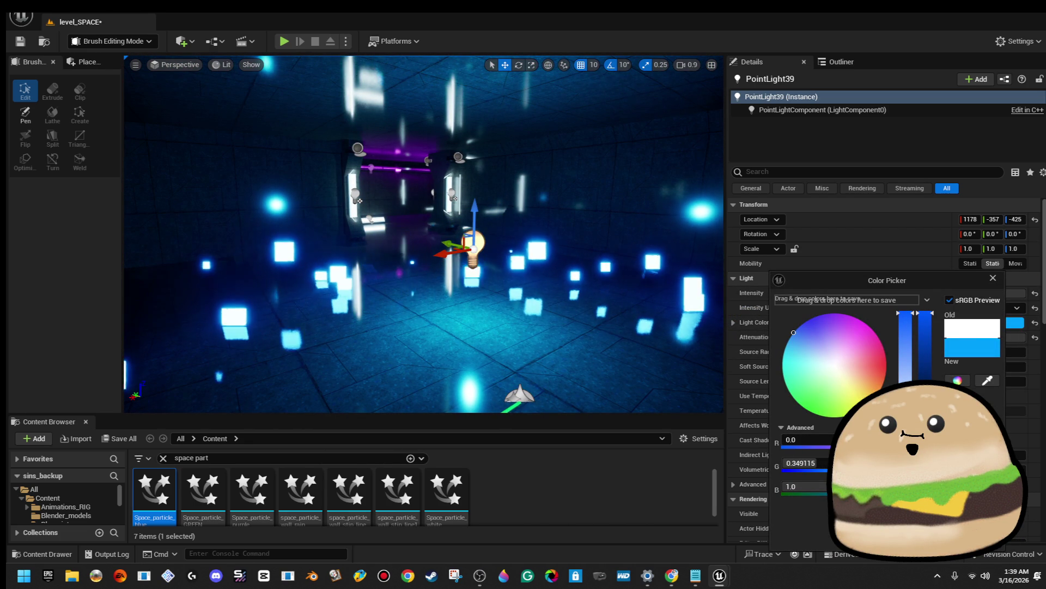
{"action": "left_click", "coordinate": [259, 280]}
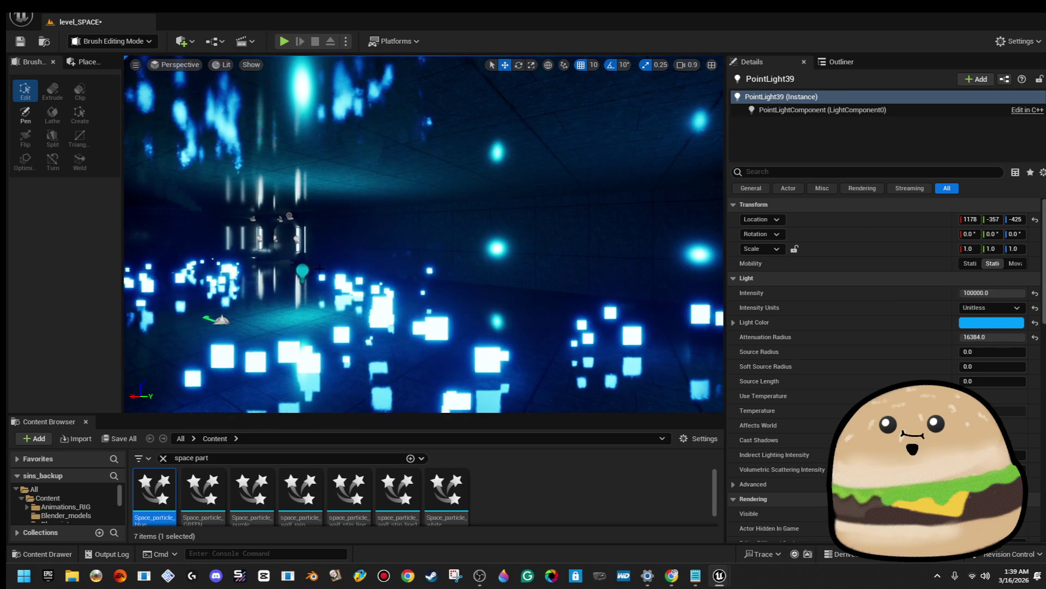
Move PointLight42 left, further along the blue-particle corridor
{"action": "left_click", "coordinate": [262, 294]}
{"action": "left_click", "coordinate": [302, 271]}
{"action": "left_click", "coordinate": [350, 271]}
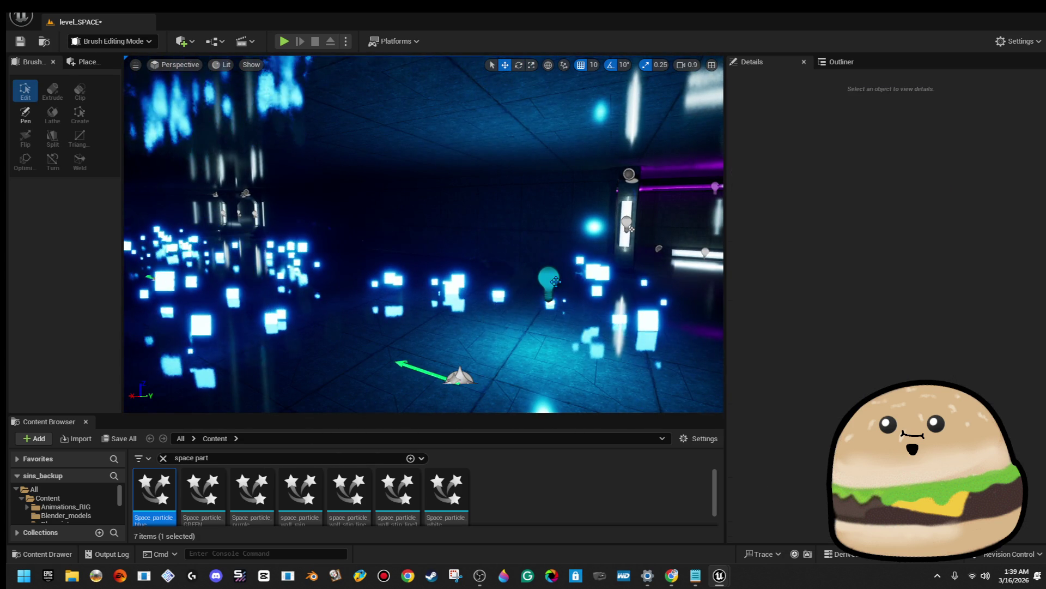
{"action": "left_click", "coordinate": [554, 281]}
{"action": "mouse_move", "coordinate": [552, 280]}
{"action": "left_mouse_down"}
{"action": "mouse_move", "coordinate": [234, 234]}
{"action": "mouse_move", "coordinate": [205, 240]}
{"action": "mouse_move", "coordinate": [409, 203]}
{"action": "mouse_move", "coordinate": [351, 203]}
{"action": "mouse_move", "coordinate": [545, 212]}
{"action": "left_mouse_up"}
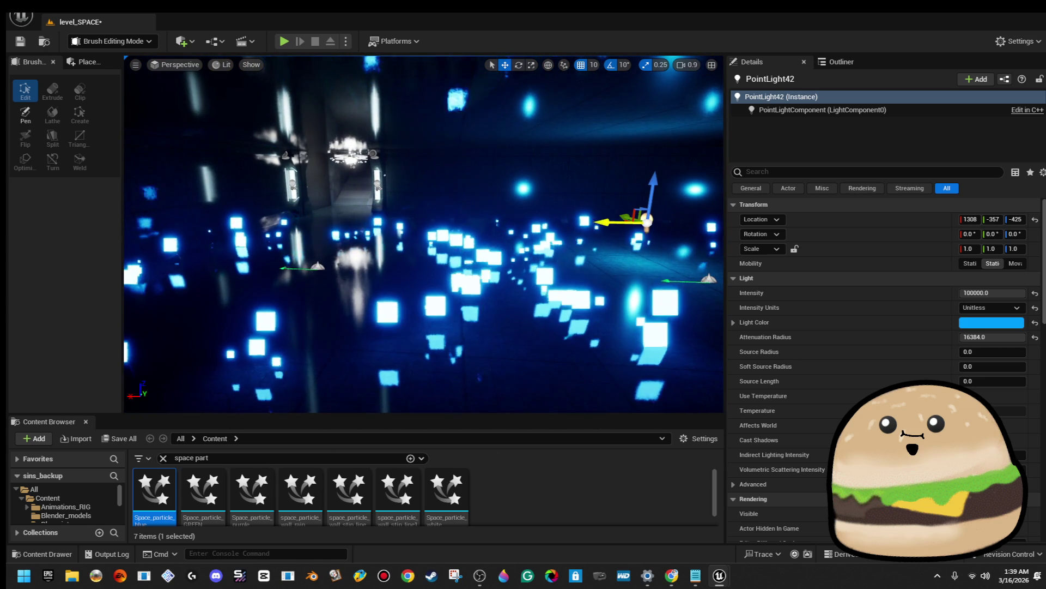
{"action": "left_click_drag", "start_coordinate": [426, 235], "coordinate": [398, 201]}
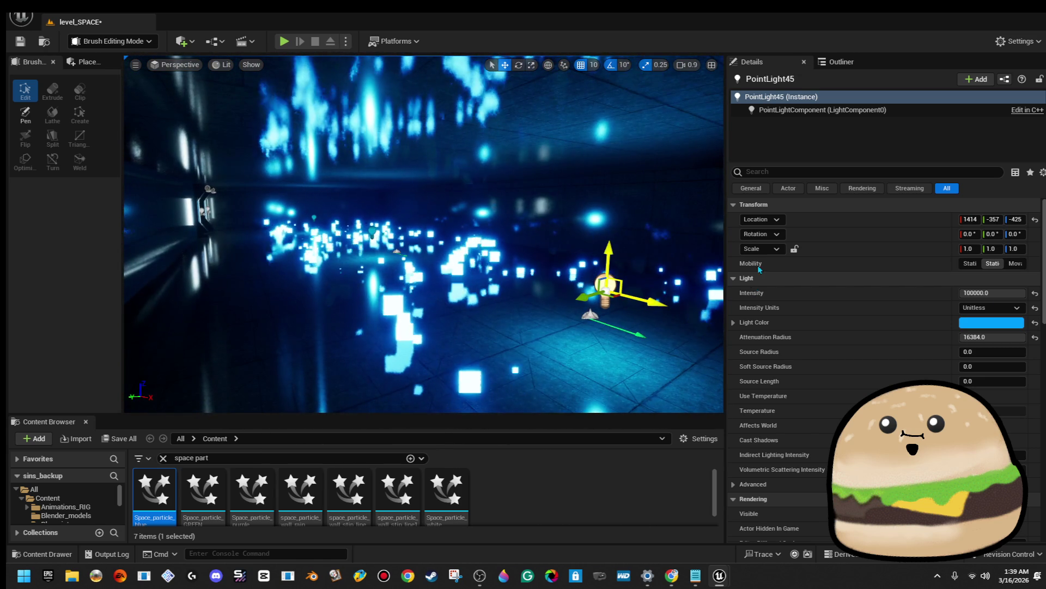
{"action": "left_click_drag", "start_coordinate": [425, 234], "coordinate": [403, 223]}
{"action": "left_click_drag", "start_coordinate": [506, 323], "coordinate": [493, 323]}
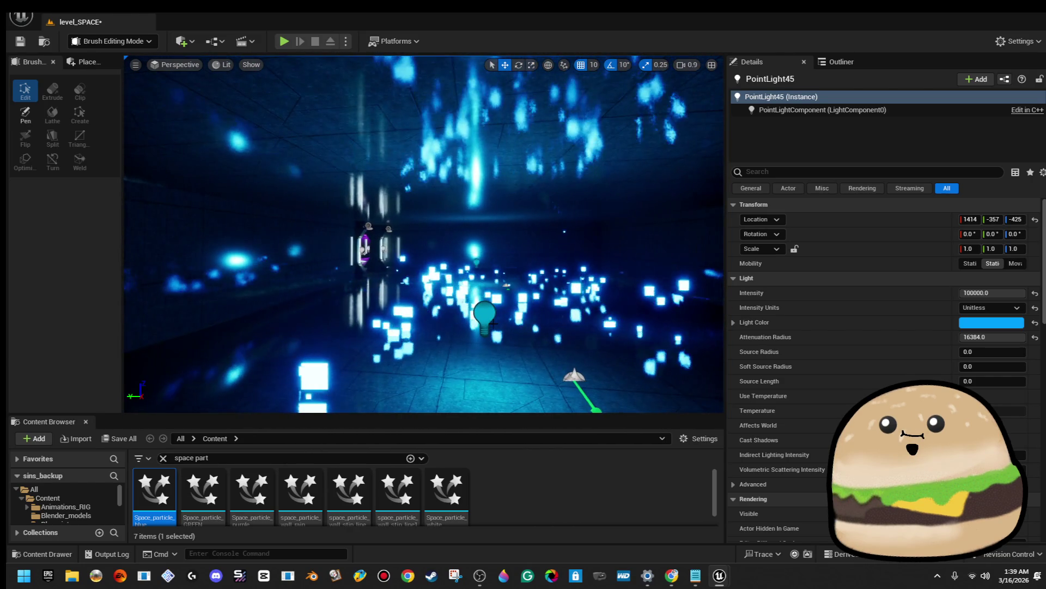
Add the third blue point light to the selection, nudge the lights along Y, and make them Static
{"action": "left_click", "coordinate": [484, 315], "text": "ctrl"}
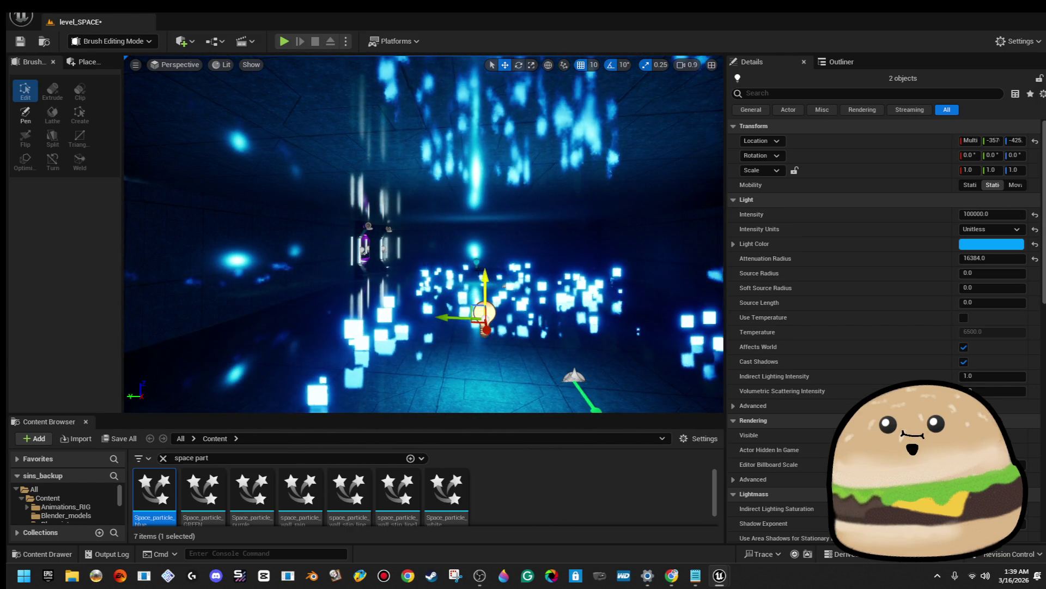
{"action": "scroll", "coordinate": [475, 261], "scroll_direction": "down", "scroll_amount": 2}
{"action": "left_click_drag", "start_coordinate": [445, 251], "coordinate": [479, 255]}
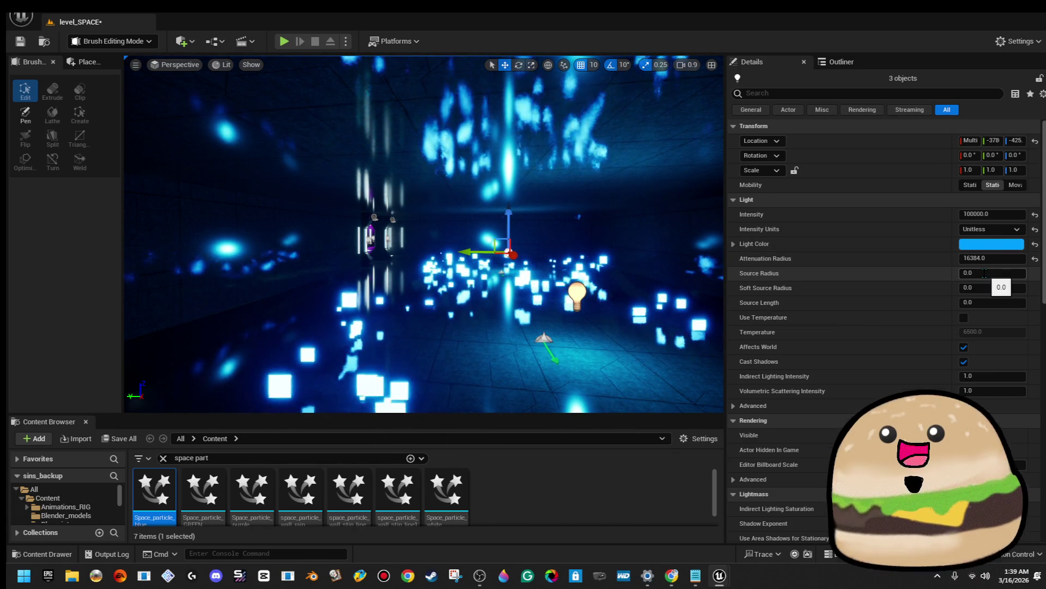
{"action": "left_click", "coordinate": [1007, 286]}
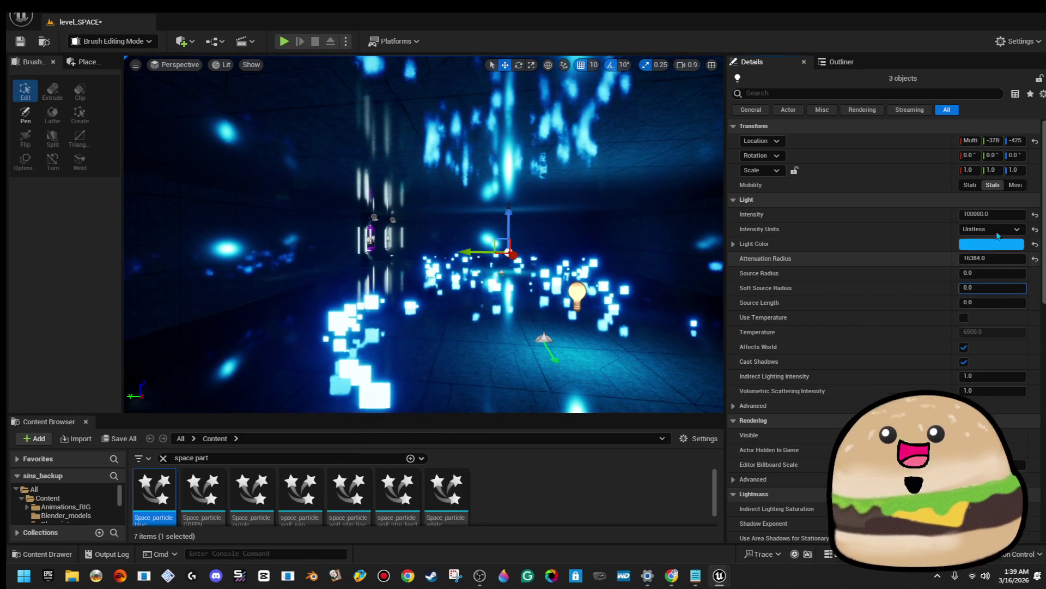
{"action": "left_click", "coordinate": [975, 186]}
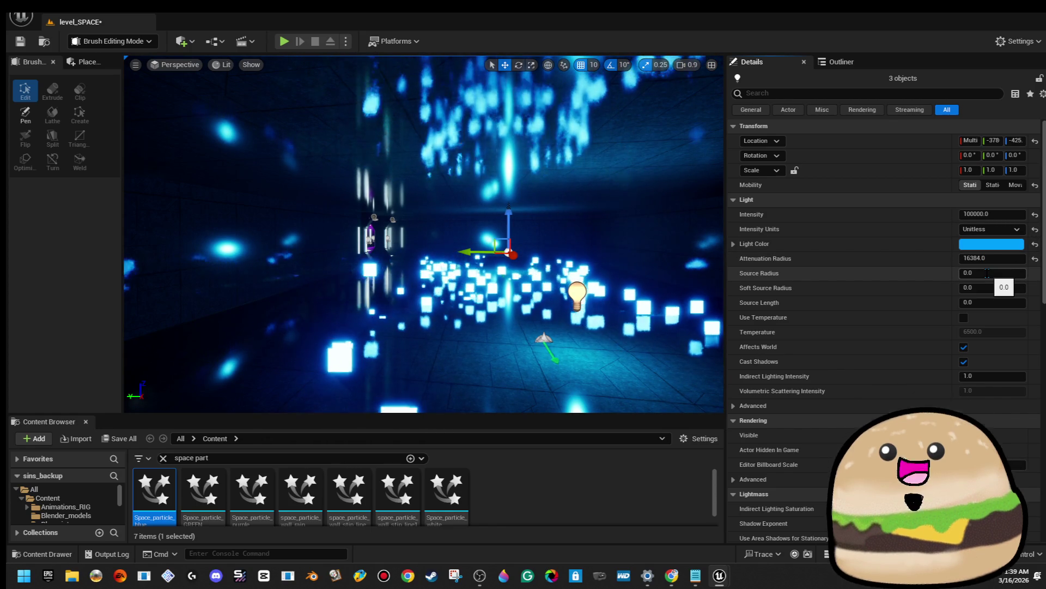
Give the three lights a Source Radius and Soft Source Radius of 500
{"action": "left_click", "coordinate": [988, 273]}
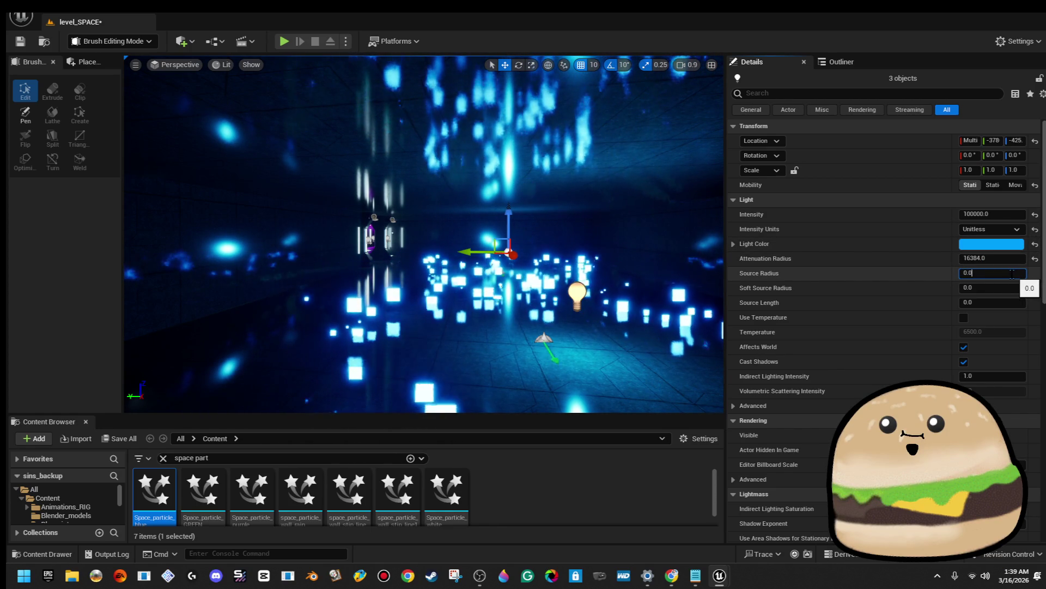
{"action": "type", "text": "50"}
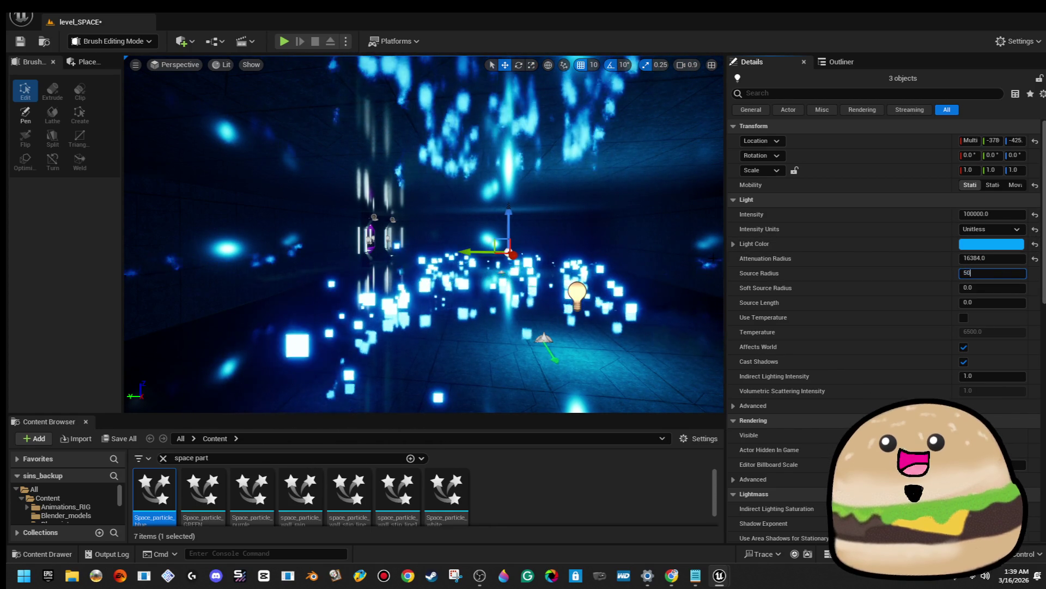
{"action": "type", "text": "0"}
{"action": "key", "text": "Return"}
{"action": "left_click", "coordinate": [996, 287]}
{"action": "type", "text": "5"}
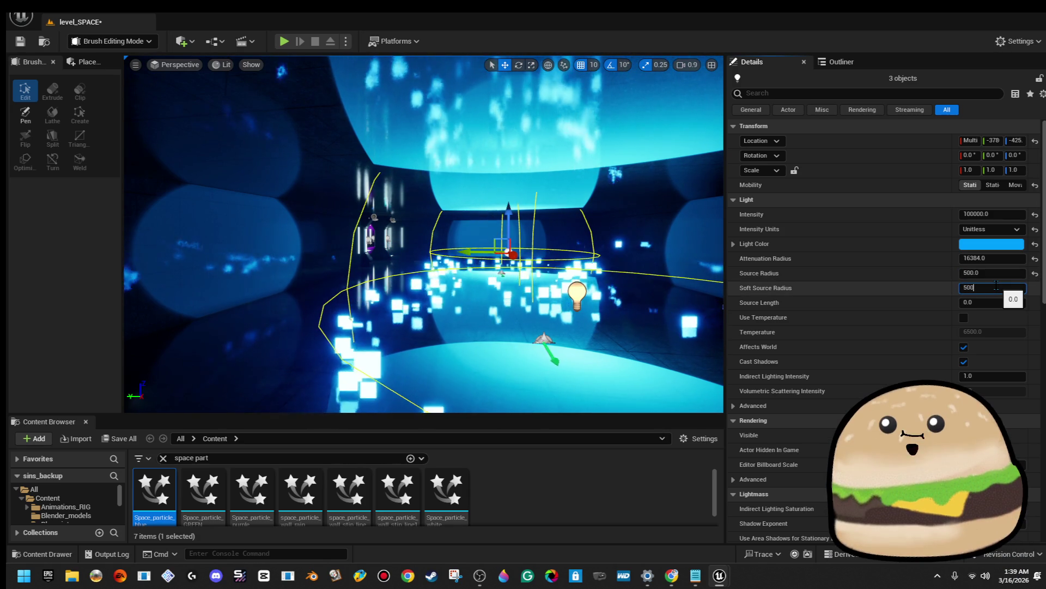
{"action": "key", "text": "Return"}
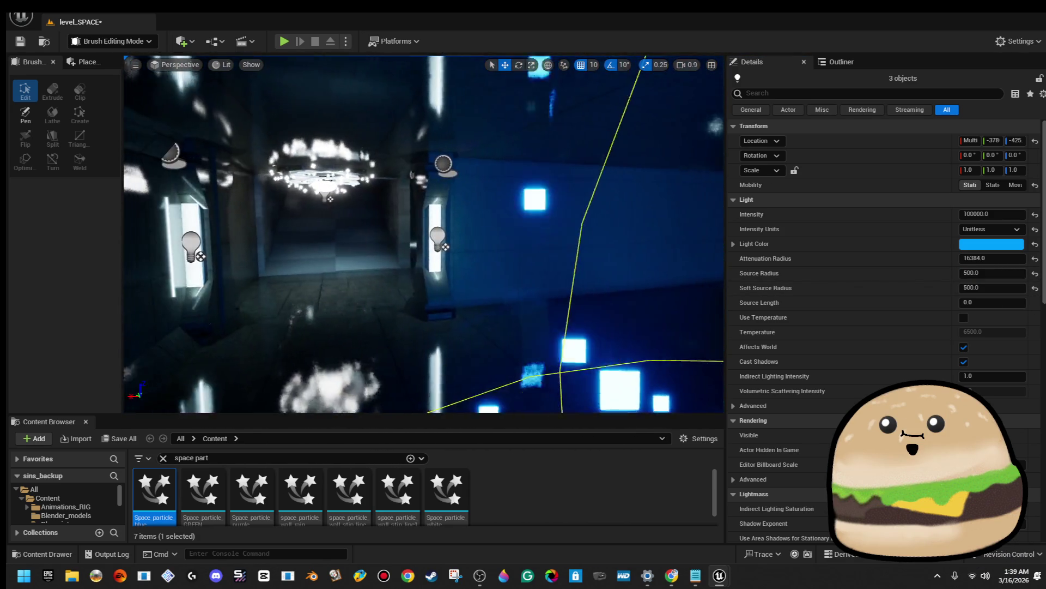
{"action": "right_click", "coordinate": [464, 292]}
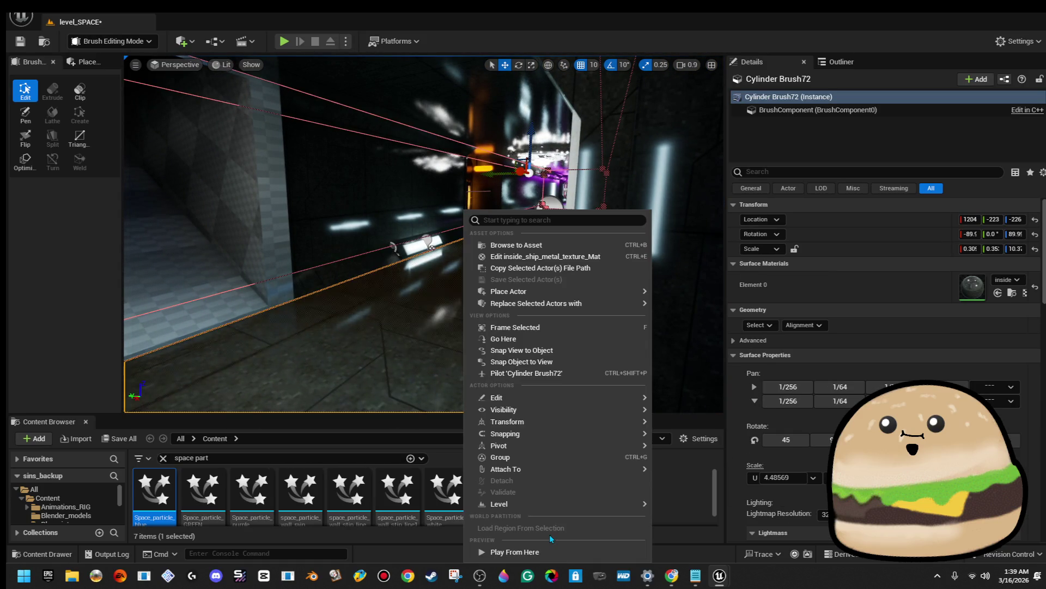
Play-test the level from the corridor spot, stop it, and open Space_particle_blue for editing
{"action": "left_click", "coordinate": [554, 551]}
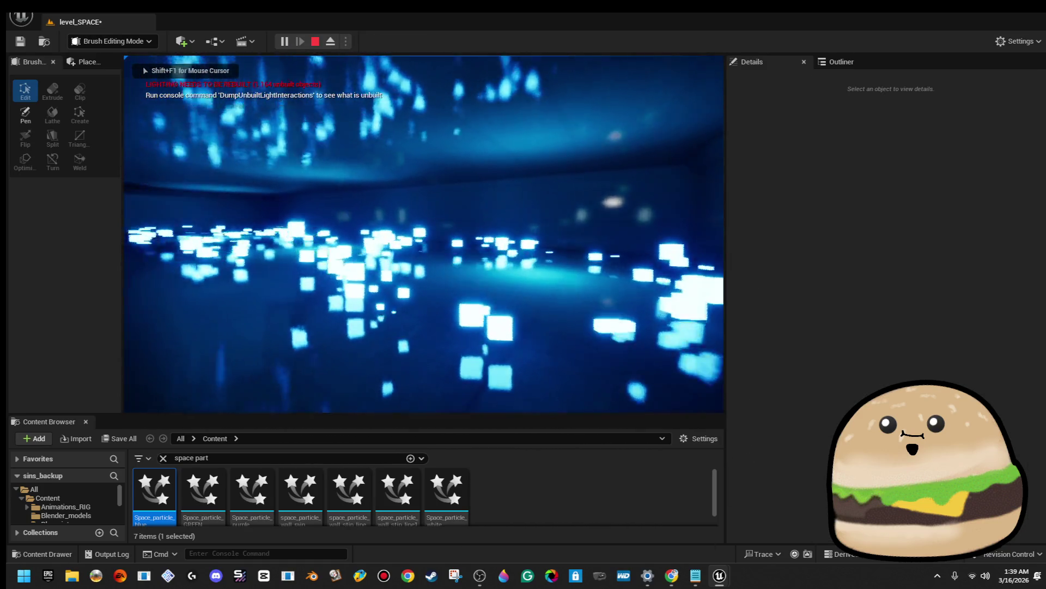
{"action": "key", "text": "Escape"}
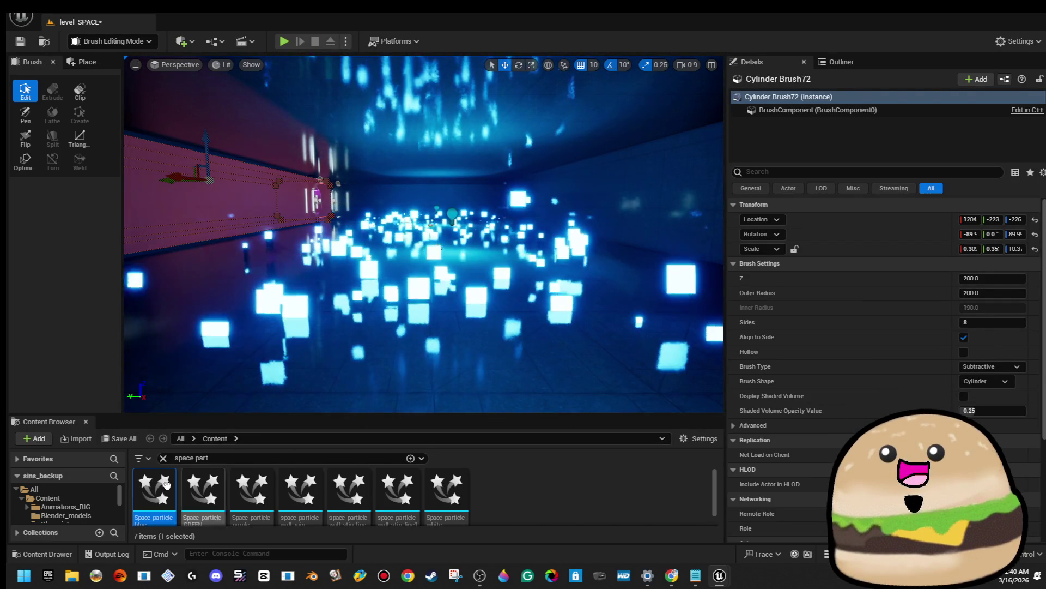
{"action": "double_click", "coordinate": [155, 493]}
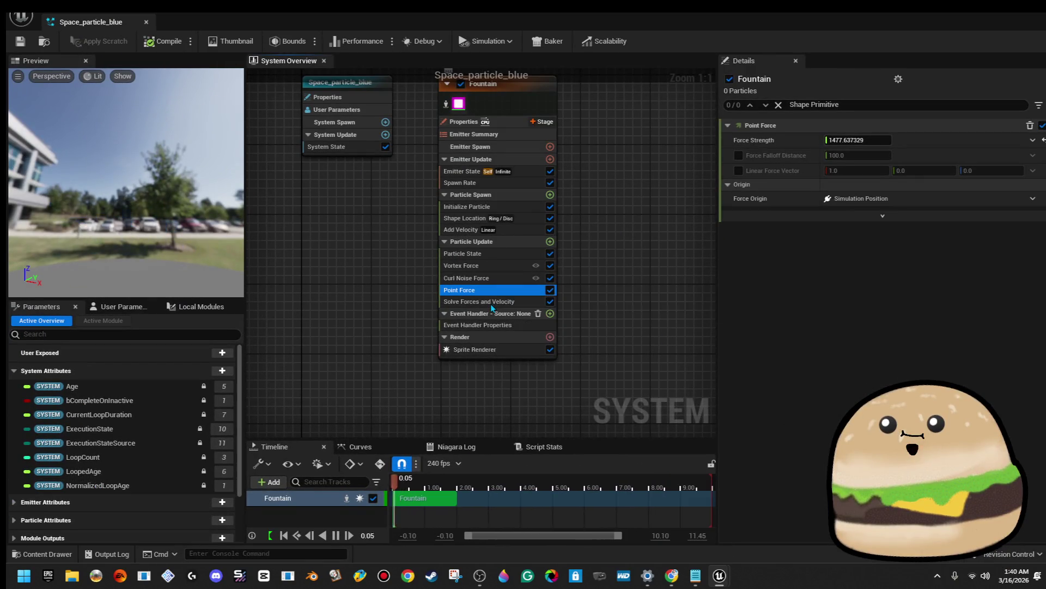
Review the Fountain's force modules and set Add Velocity Z to 200
{"action": "left_click", "coordinate": [490, 302]}
{"action": "left_click", "coordinate": [505, 278]}
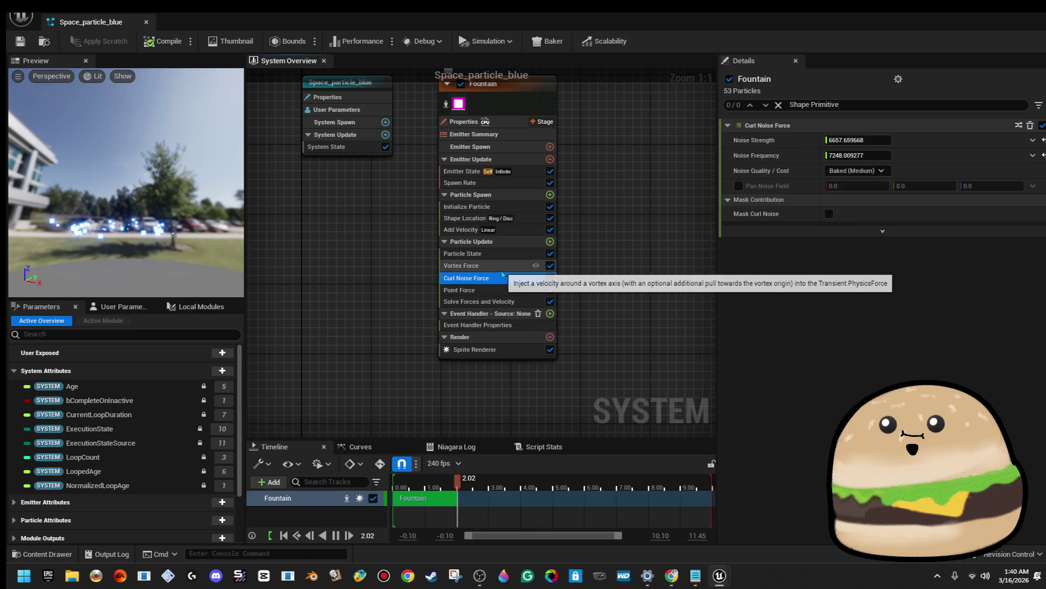
{"action": "left_click", "coordinate": [506, 265]}
{"action": "left_click", "coordinate": [507, 253]}
{"action": "left_click", "coordinate": [505, 230]}
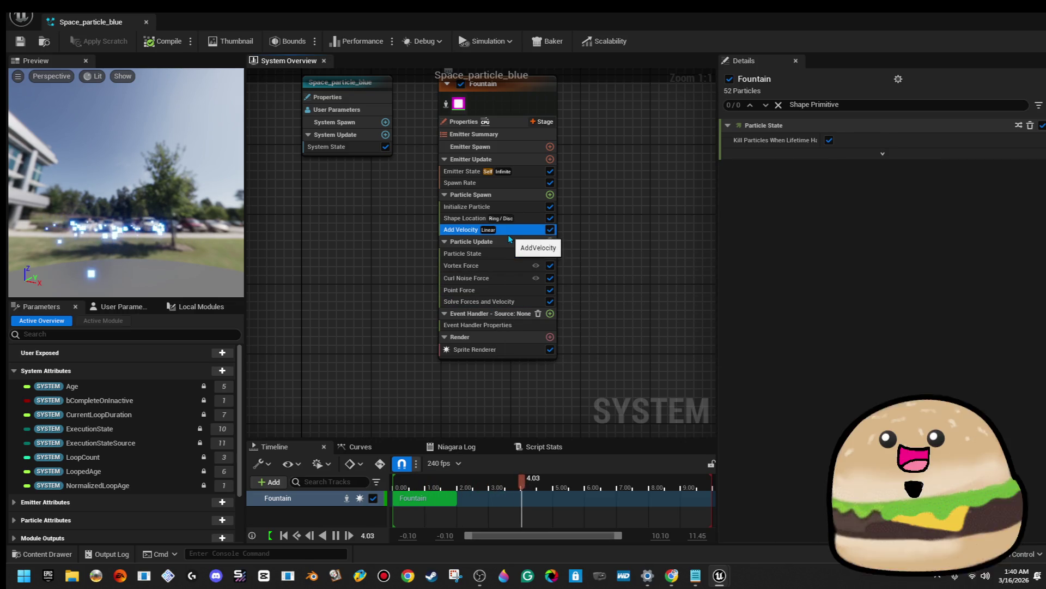
{"action": "left_click", "coordinate": [983, 153]}
{"action": "type", "text": "200"}
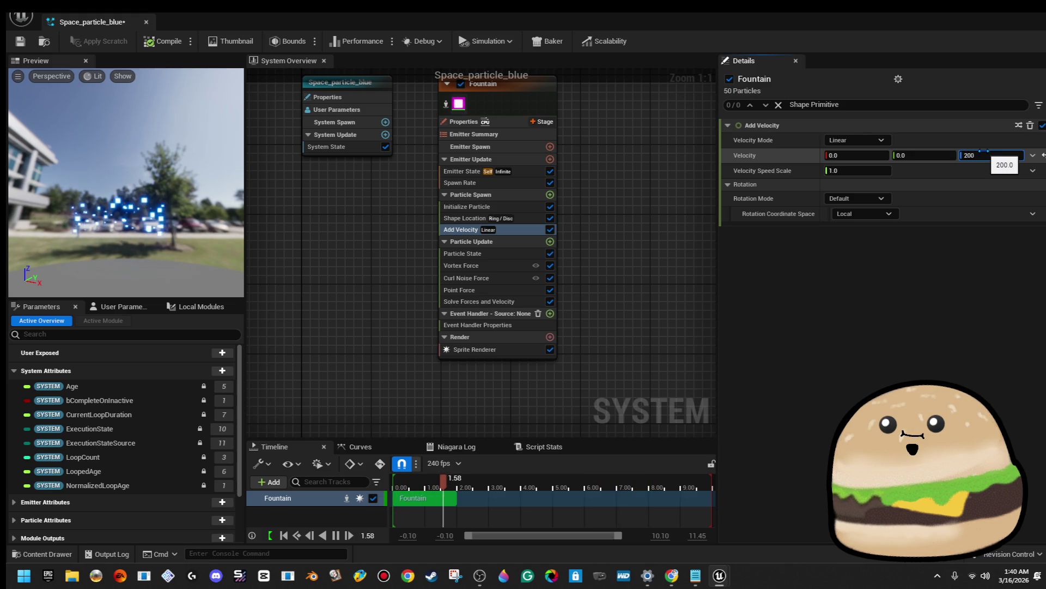
{"action": "key", "text": "Return"}
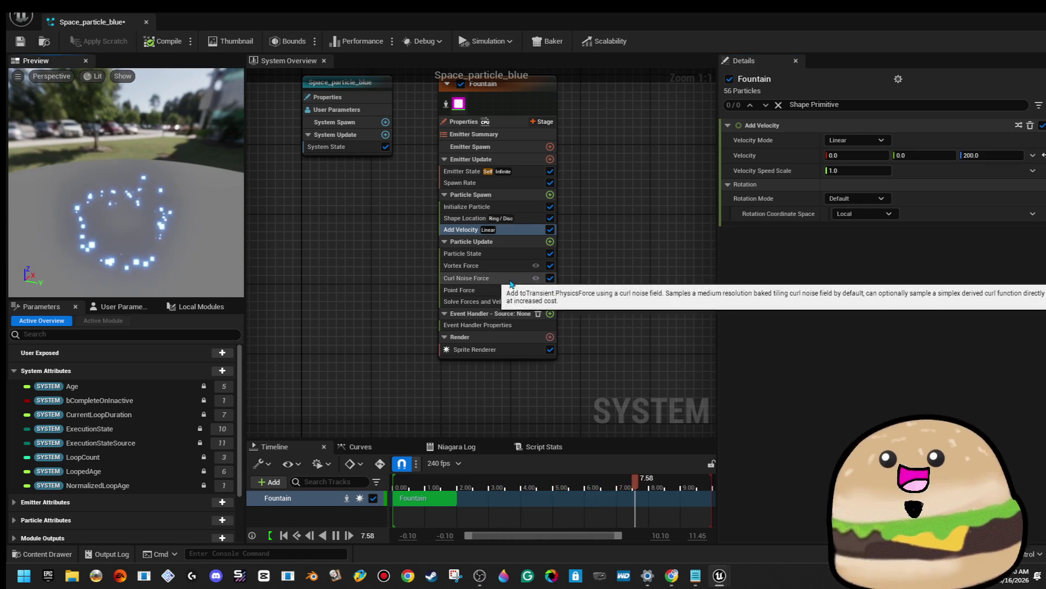
Remove the Curl Noise Force and Point Force modules from the Fountain emitter
{"action": "left_click", "coordinate": [551, 279]}
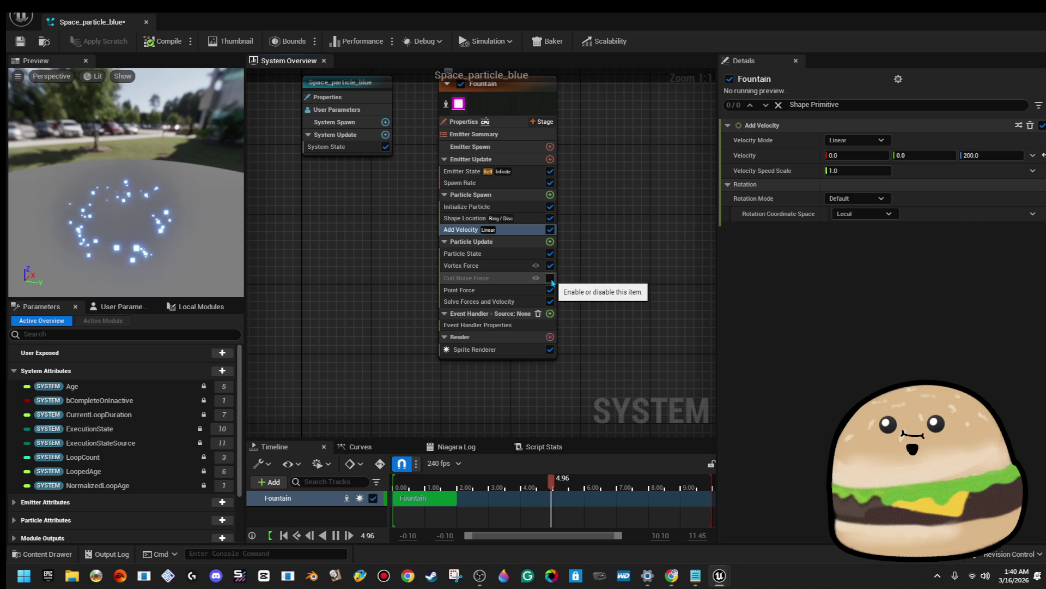
{"action": "left_click", "coordinate": [551, 279]}
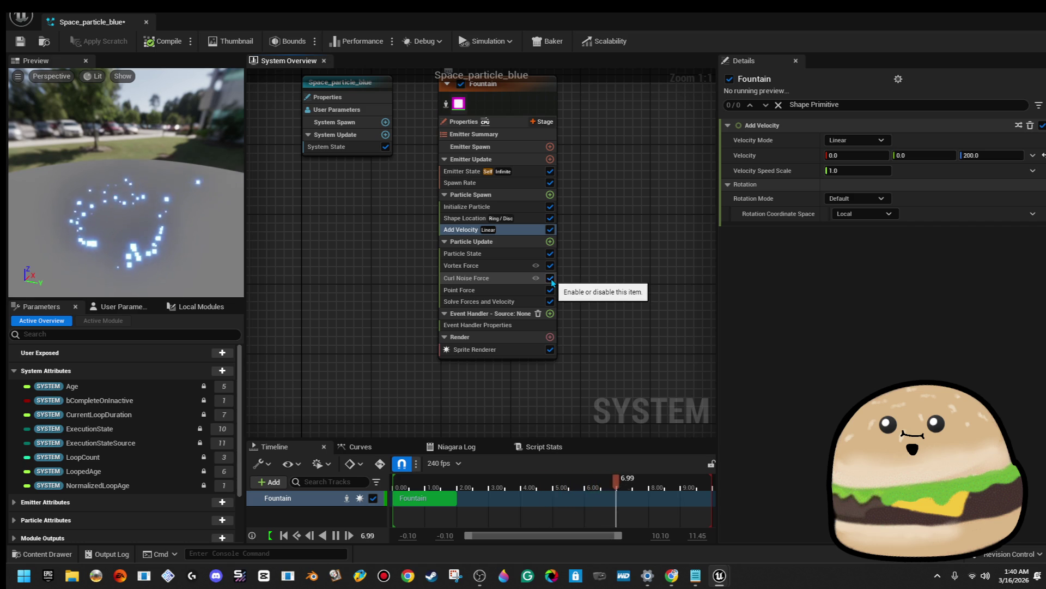
{"action": "left_click", "coordinate": [482, 280]}
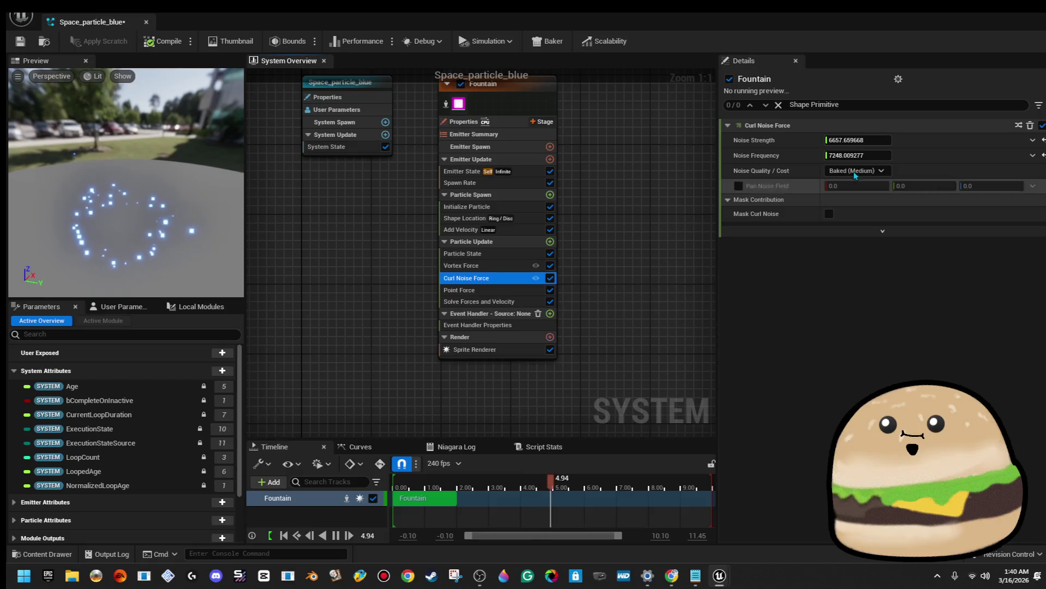
{"action": "key", "text": "Delete"}
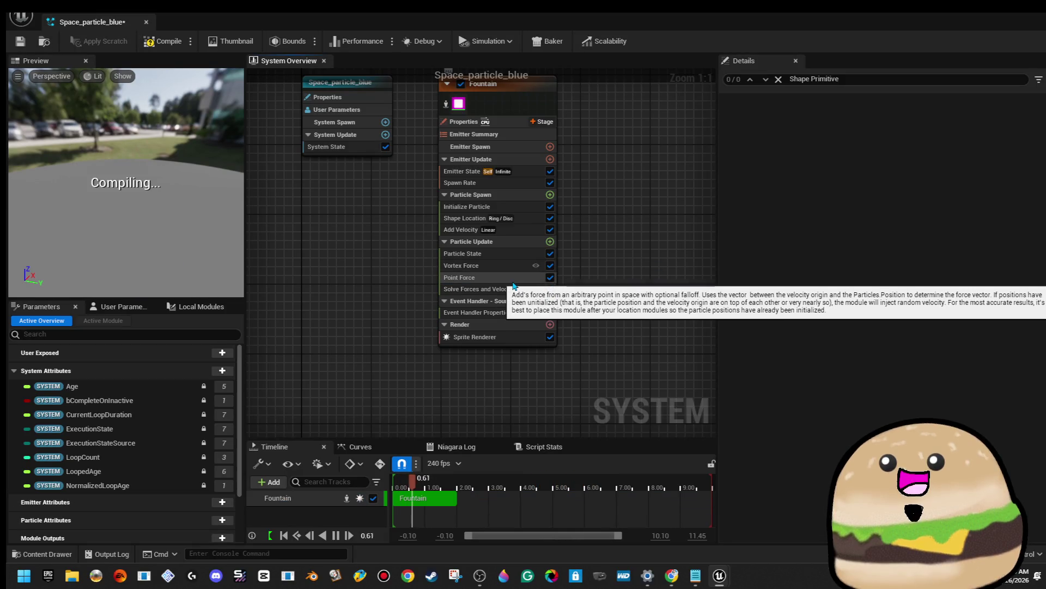
{"action": "left_click", "coordinate": [513, 280]}
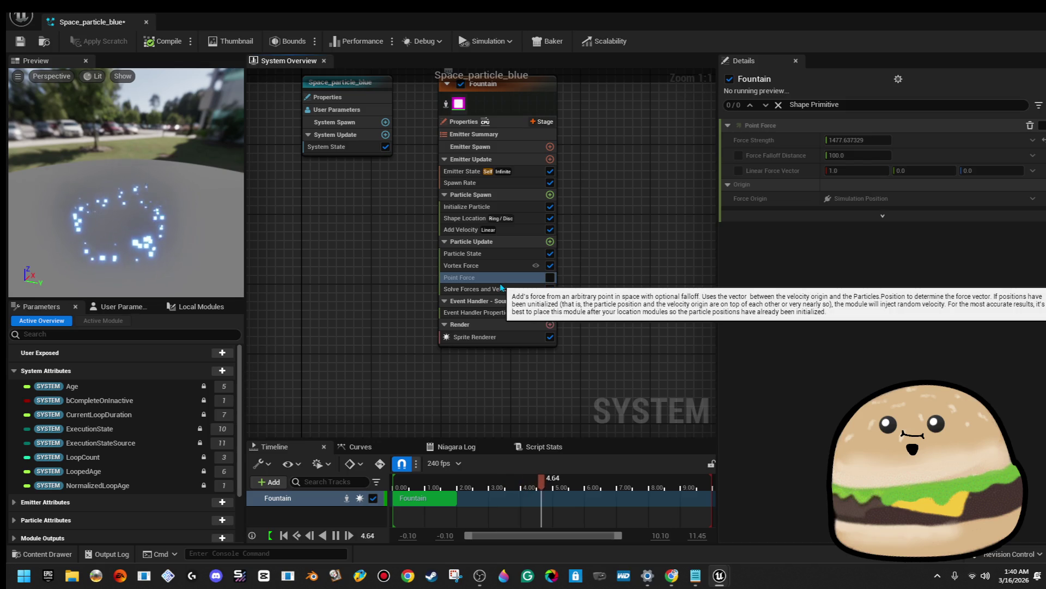
{"action": "key", "text": "Delete"}
Toggle Vortex Force off and back on, then delete the event handler stage
{"action": "left_click", "coordinate": [480, 266]}
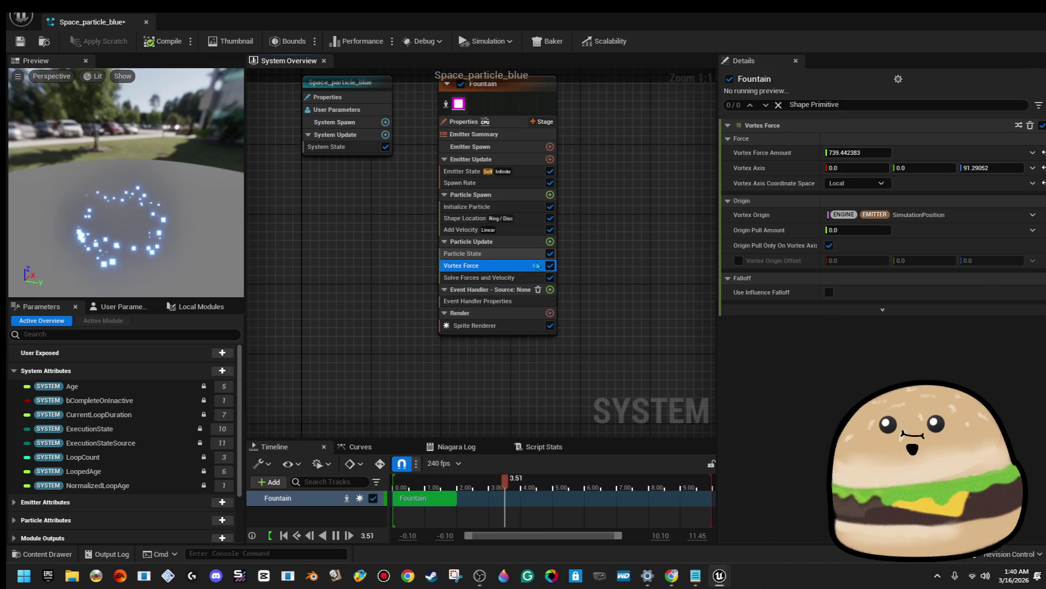
{"action": "left_click", "coordinate": [550, 266]}
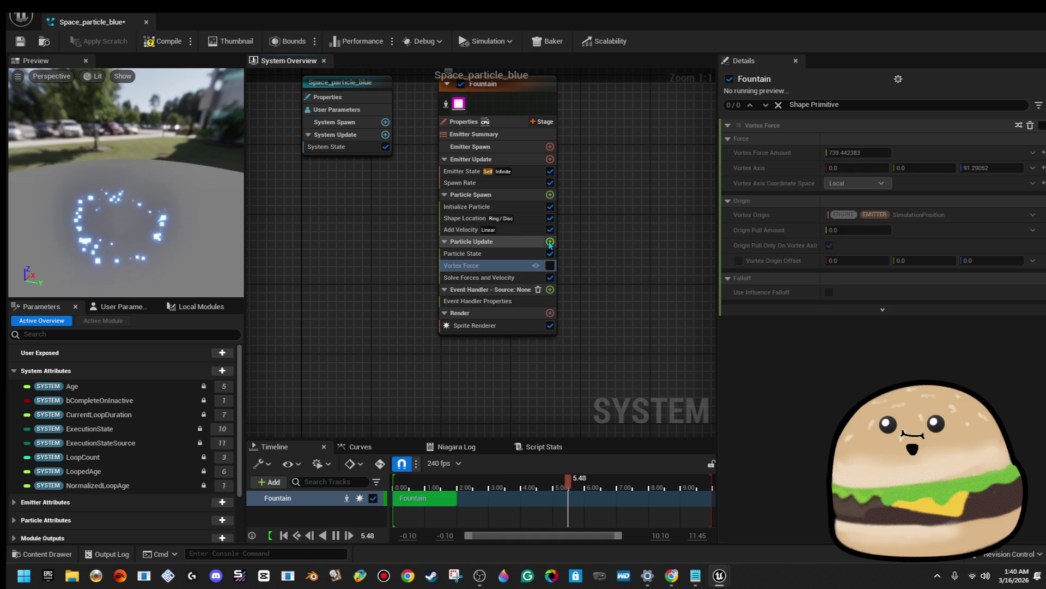
{"action": "left_click", "coordinate": [550, 266]}
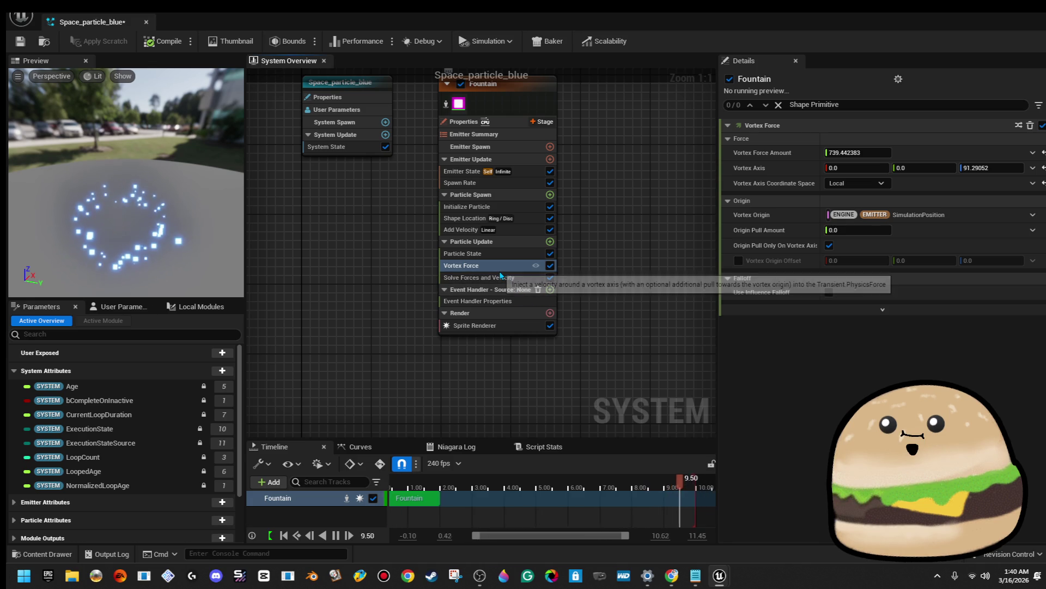
{"action": "left_click", "coordinate": [501, 306]}
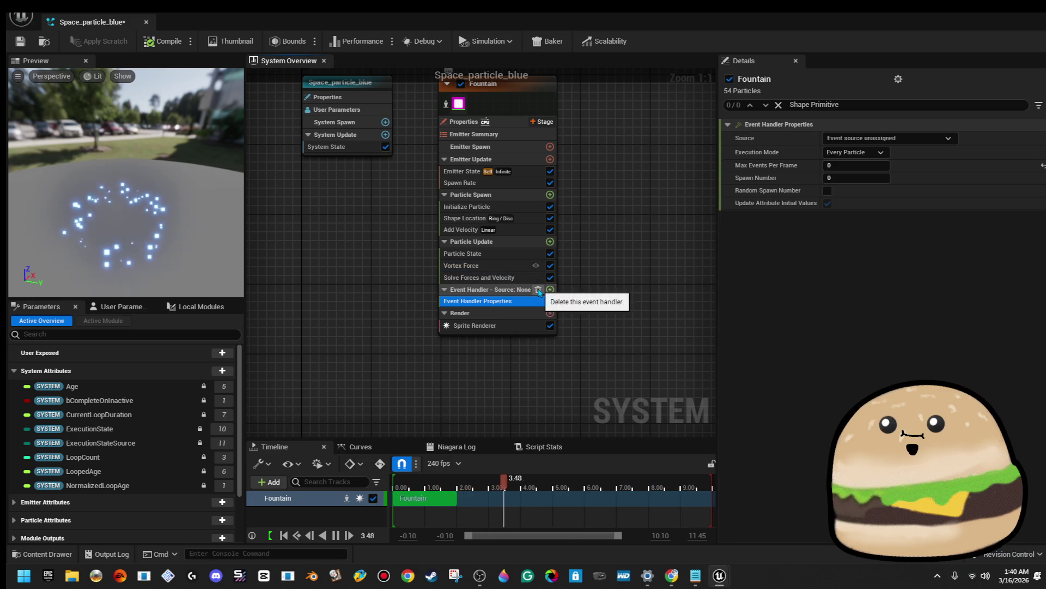
{"action": "left_click", "coordinate": [538, 289]}
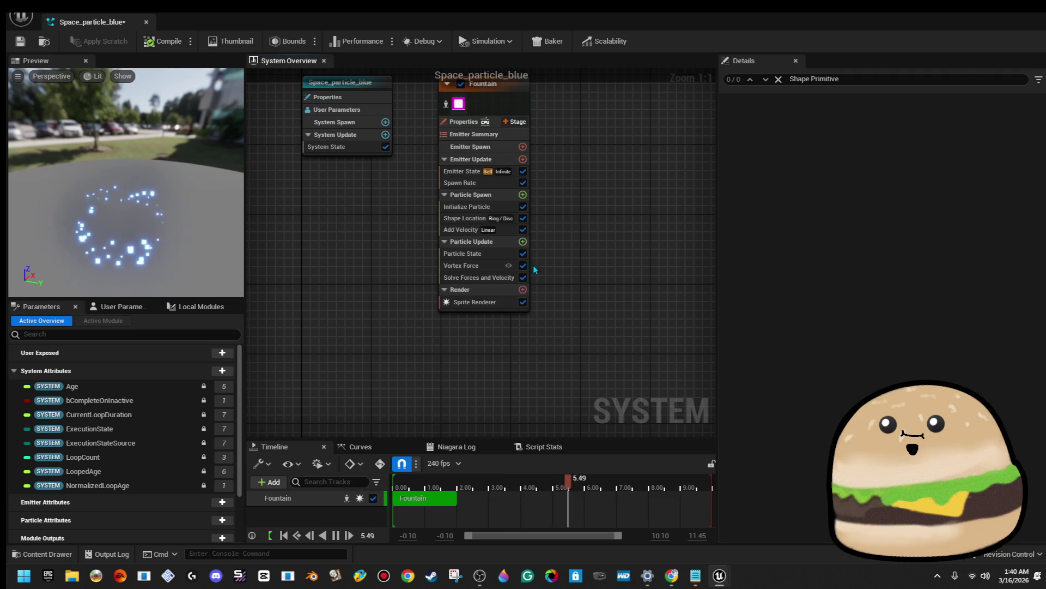
{"action": "left_click", "coordinate": [498, 231]}
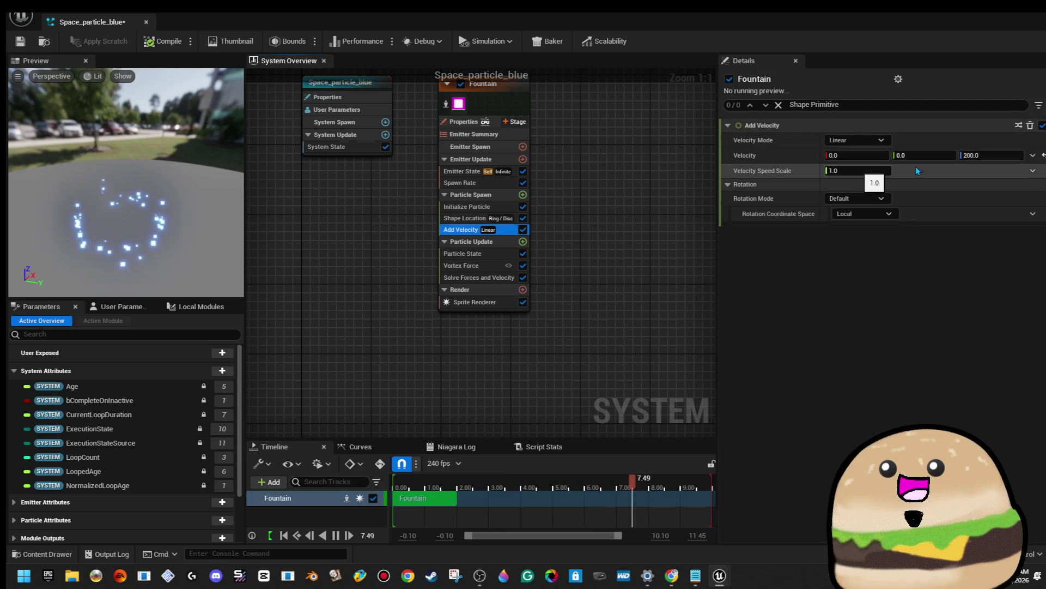
Try faster Velocity Z and speed scale values, keeping Add Velocity at Z 200 and speed scale 1.0
{"action": "left_click_drag", "start_coordinate": [992, 155], "coordinate": [1006, 157]}
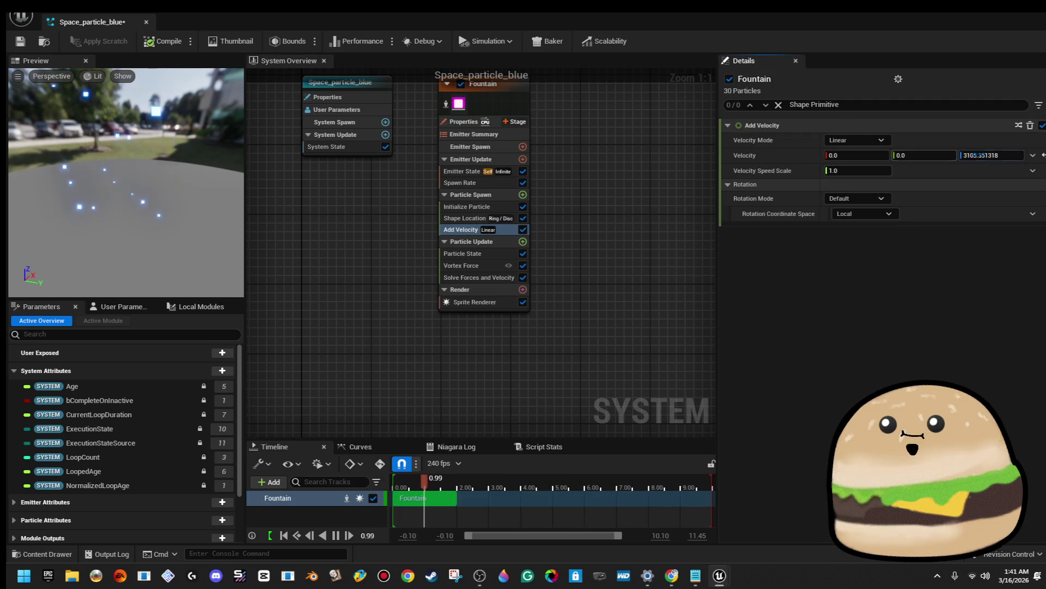
{"action": "key", "text": "ctrl+z"}
{"action": "left_click", "coordinate": [984, 156]}
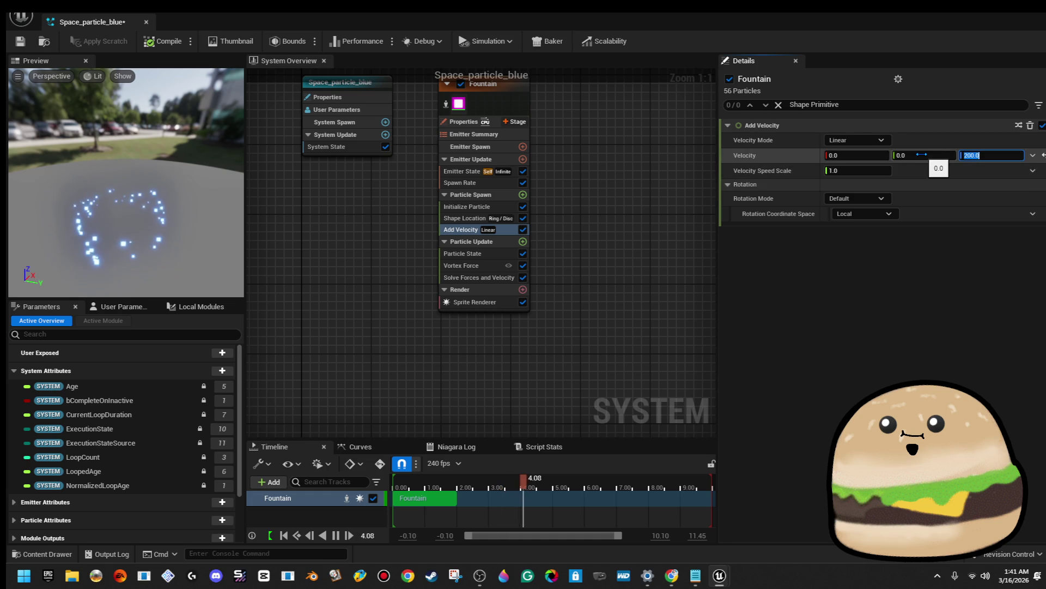
{"action": "left_click_drag", "start_coordinate": [865, 173], "coordinate": [905, 174]}
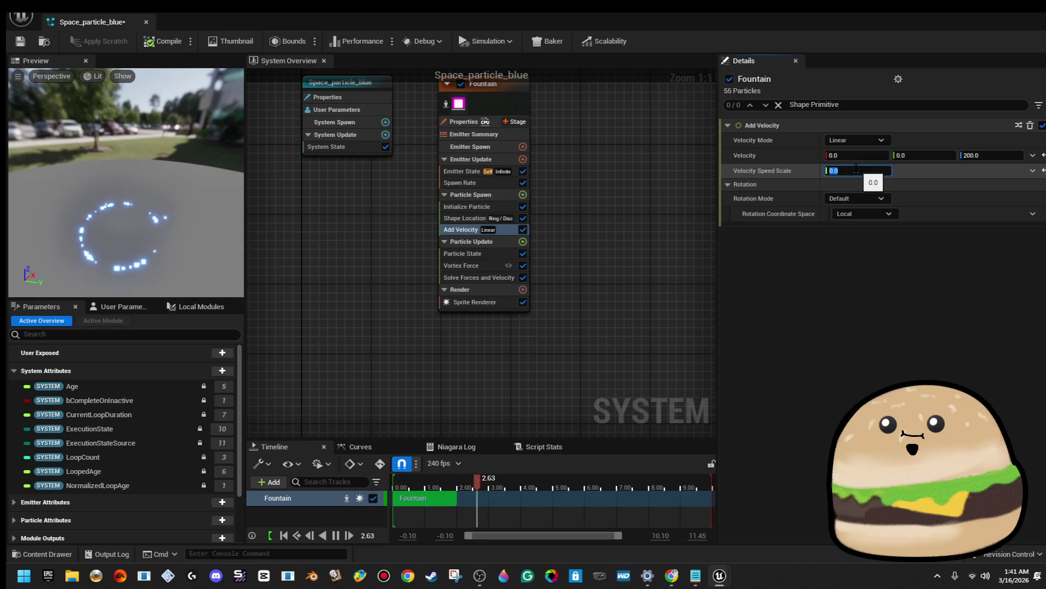
{"action": "type", "text": "5"}
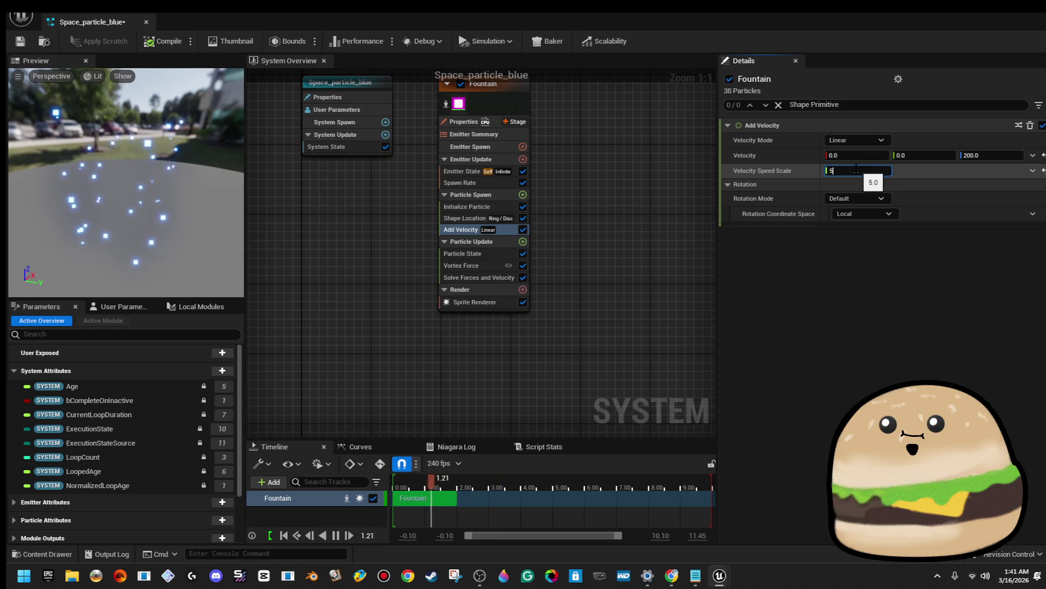
{"action": "type", "text": "01"}
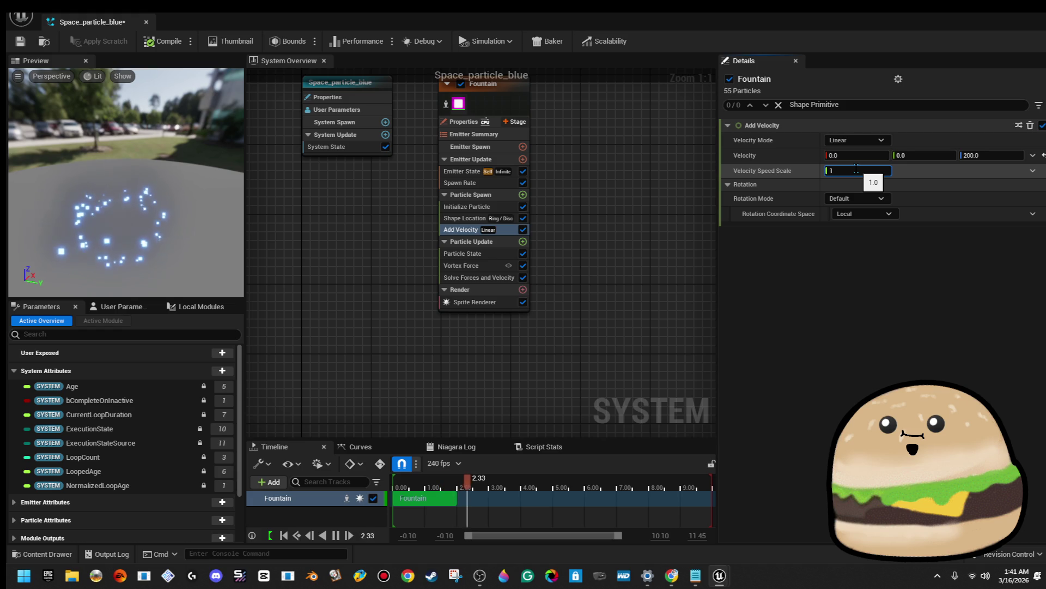
{"action": "left_click_drag", "start_coordinate": [211, 248], "coordinate": [229, 226]}
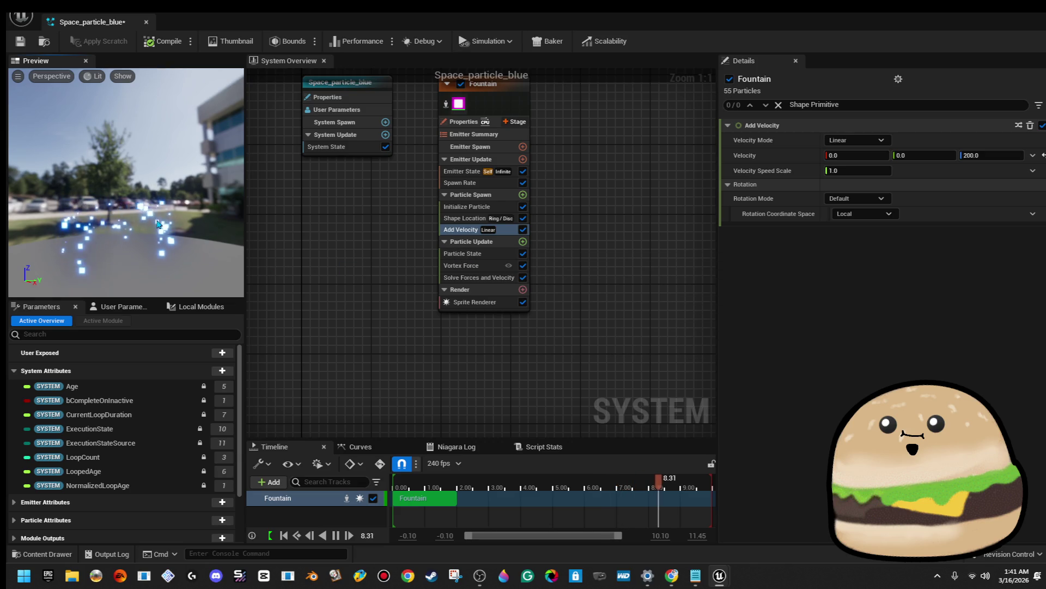
{"action": "left_click", "coordinate": [463, 218]}
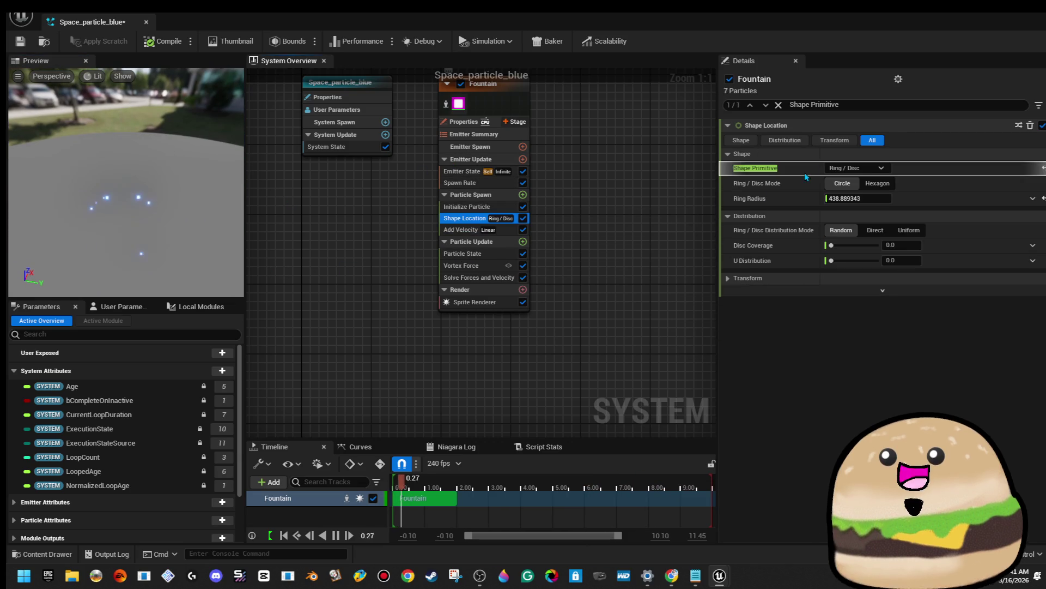
Switch the Fountain's Shape Primitive to Sphere and raise Sphere Radius to about 720
{"action": "left_click", "coordinate": [878, 169]}
{"action": "left_click", "coordinate": [845, 183]}
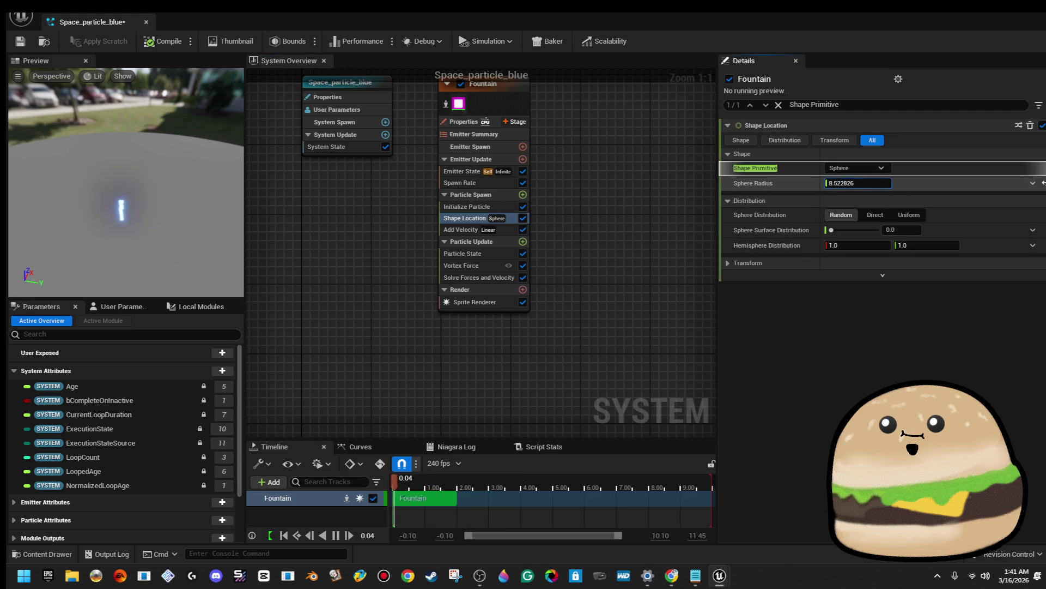
{"action": "left_click_drag", "start_coordinate": [859, 183], "coordinate": [926, 183]}
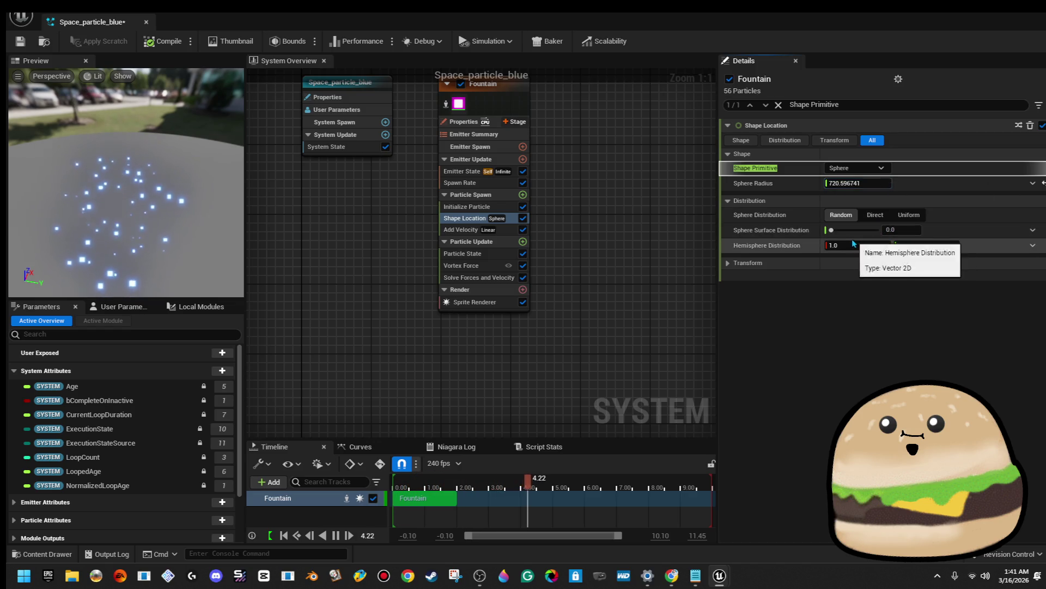
{"action": "left_click_drag", "start_coordinate": [125, 180], "coordinate": [128, 229]}
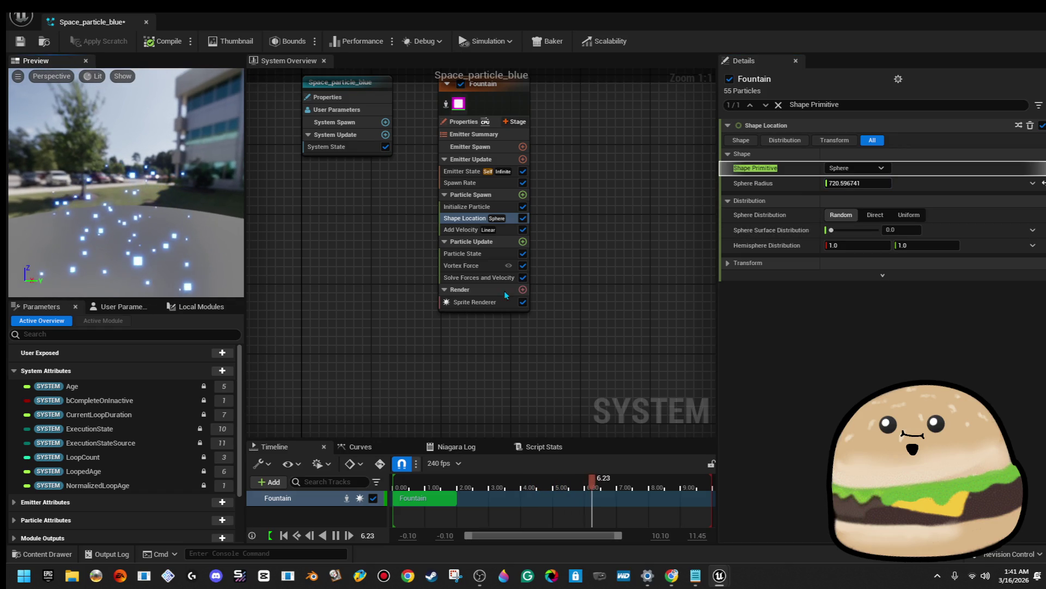
{"action": "left_click", "coordinate": [493, 231]}
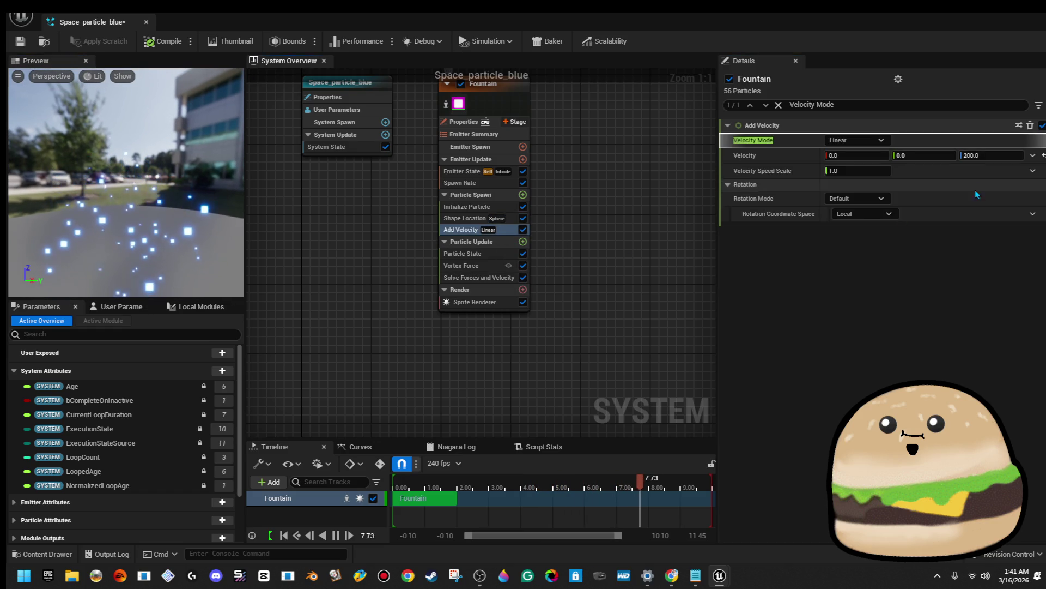
Set speed scale 0.1, Velocity Z 100 and Vortex Force Amount about 29655, then compile
{"action": "left_click", "coordinate": [871, 175]}
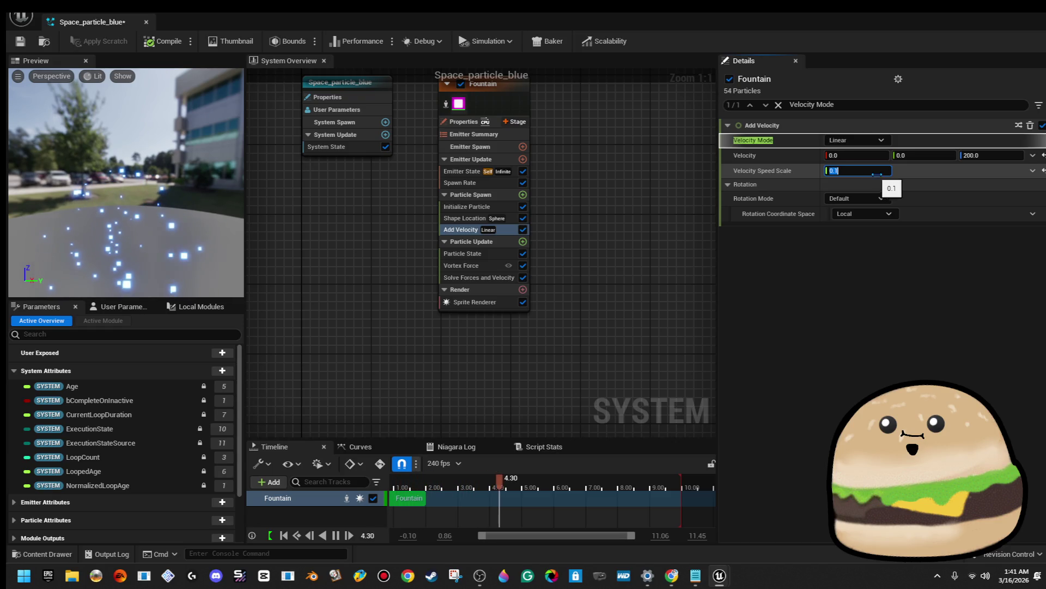
{"action": "left_click", "coordinate": [1002, 155]}
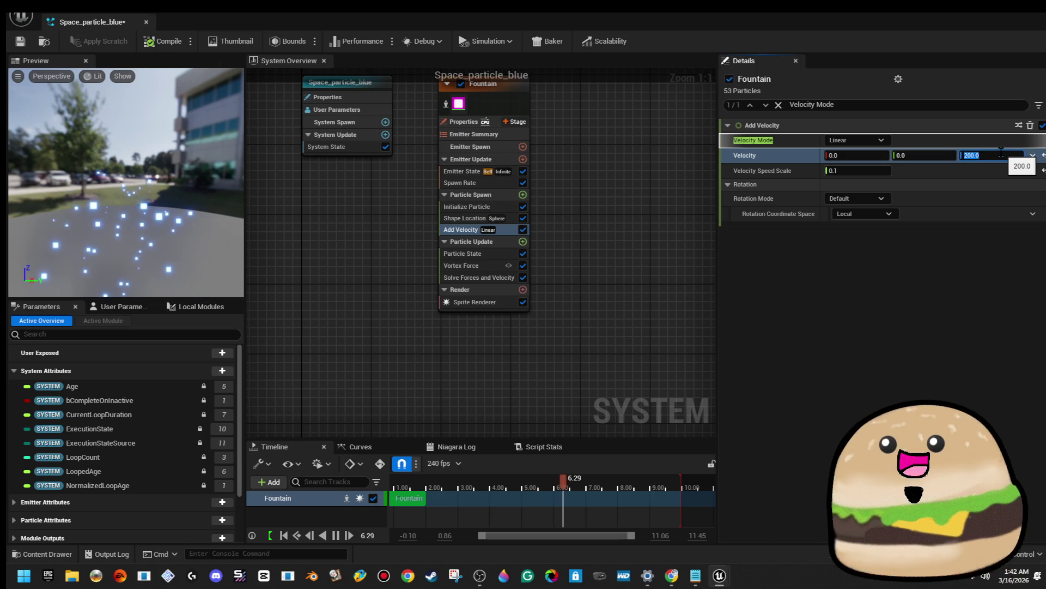
{"action": "type", "text": "100"}
{"action": "key", "text": "Return"}
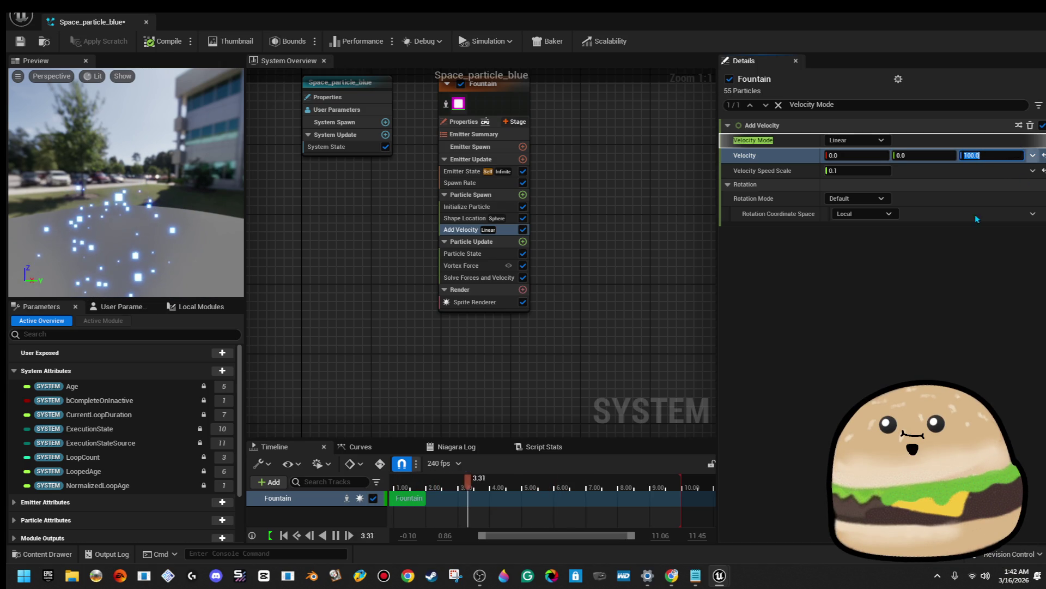
{"action": "left_click", "coordinate": [464, 266]}
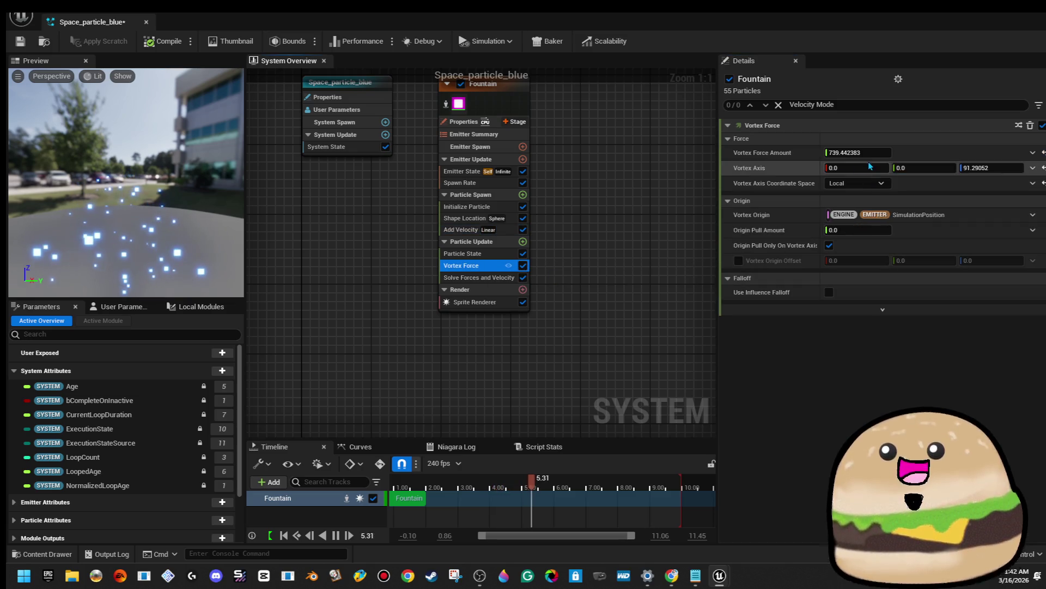
{"action": "left_click_drag", "start_coordinate": [858, 153], "coordinate": [897, 158]}
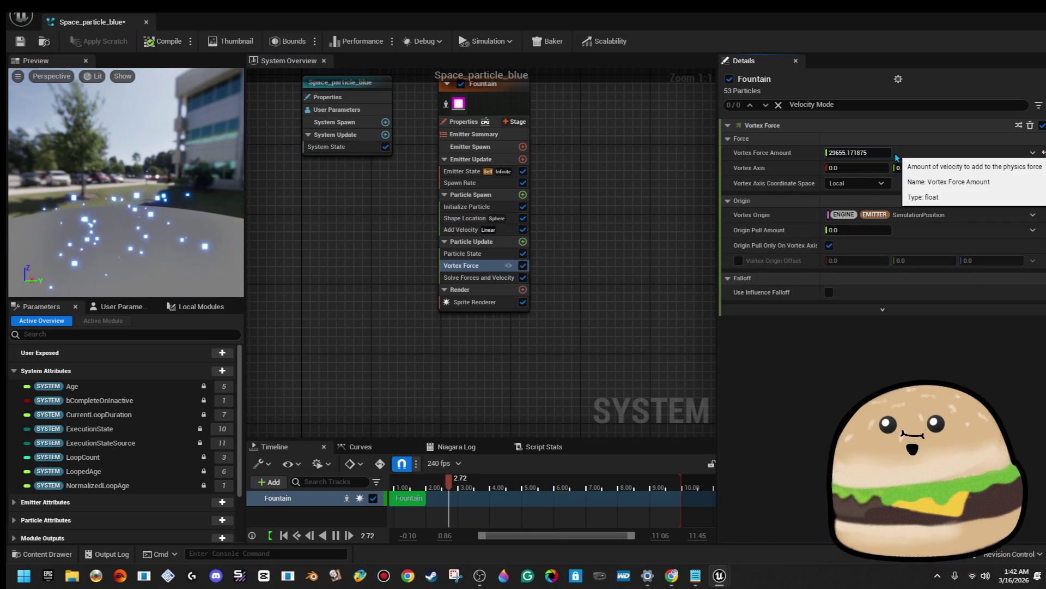
{"action": "left_click", "coordinate": [183, 42]}
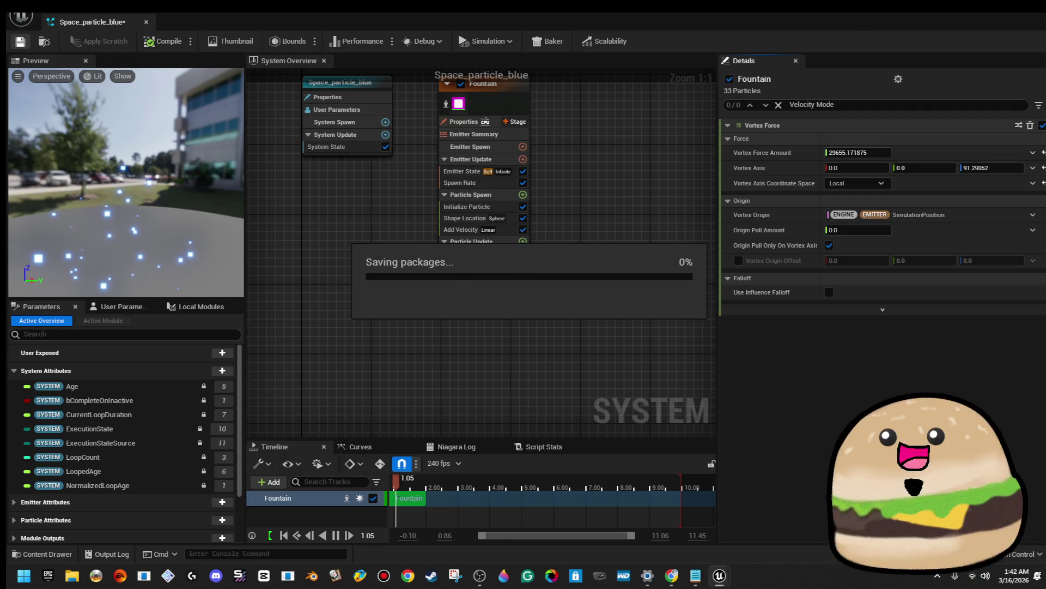
{"action": "key", "text": "alt+Tab"}
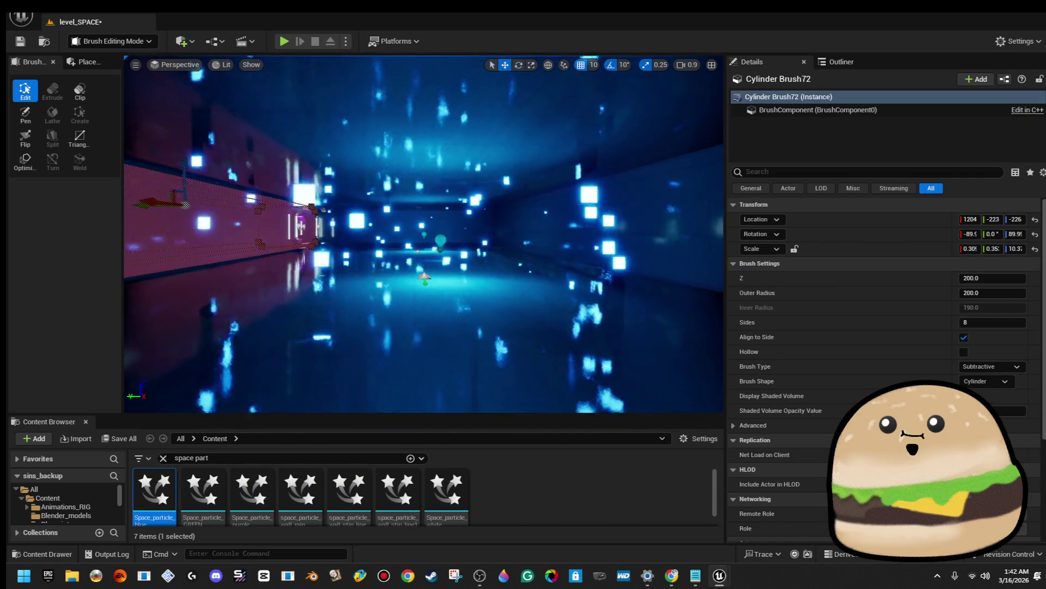
Frame the selected cylinder brush in the corridor, then reopen Space_particle_blue in the Niagara editor
{"action": "key", "text": "f"}
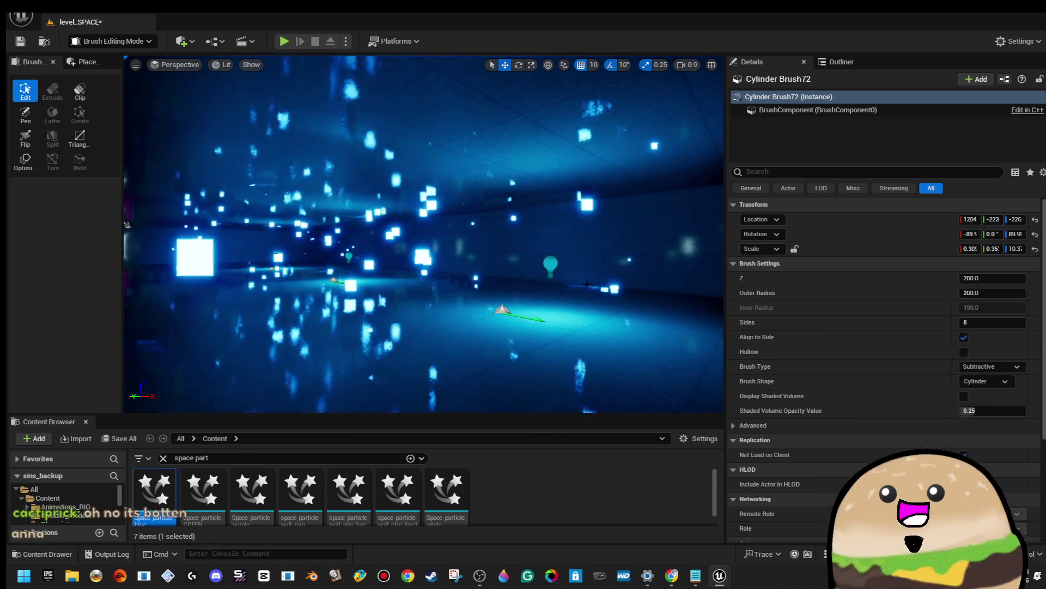
{"action": "double_click", "coordinate": [171, 505]}
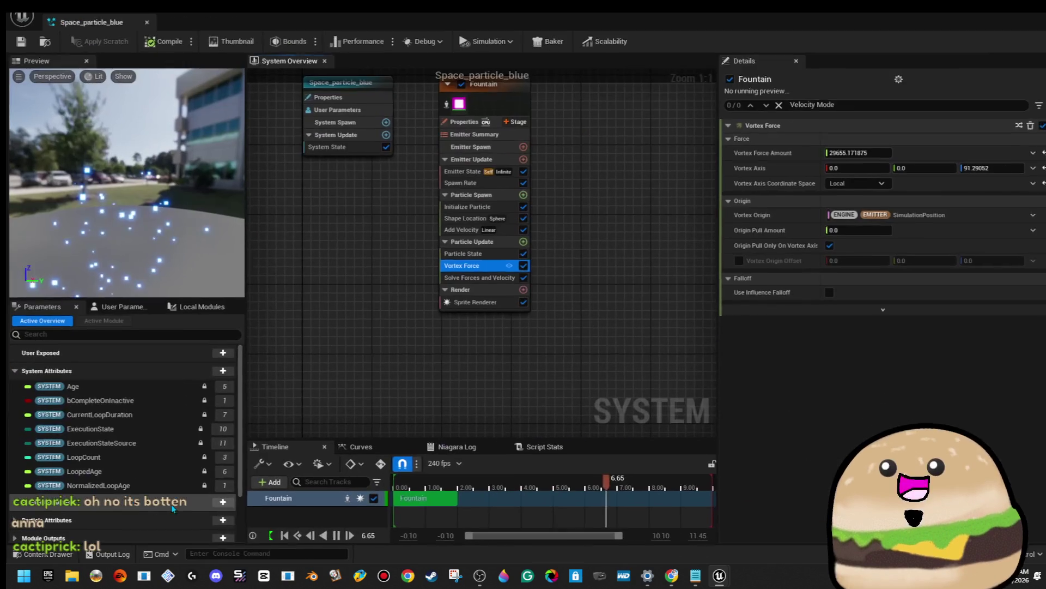
Shrink the Fountain's spawn sphere radius to 250 and move the Niagara window aside
{"action": "left_click", "coordinate": [993, 167]}
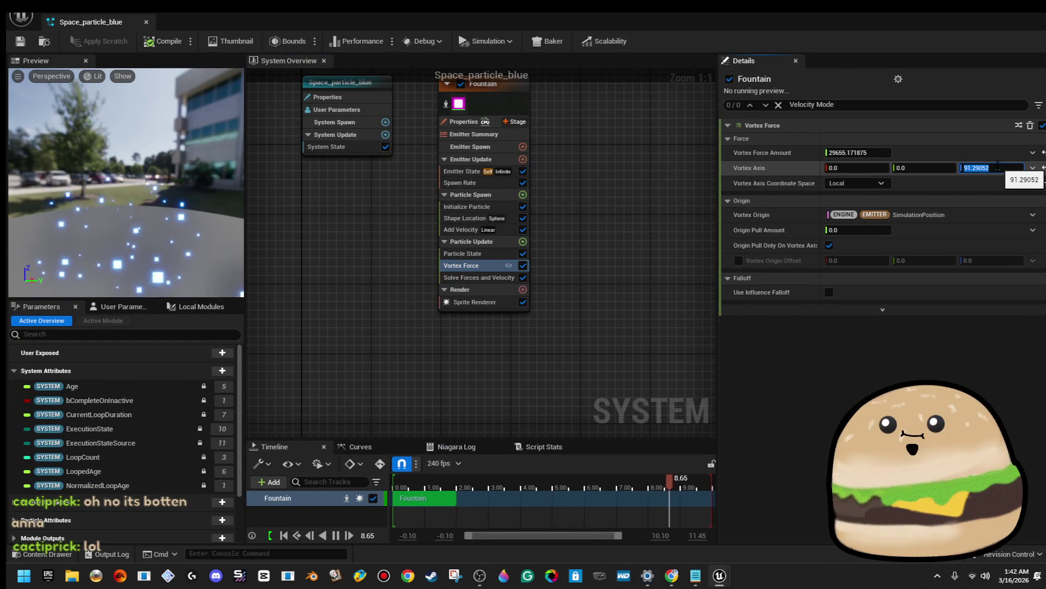
{"action": "key", "text": "Return"}
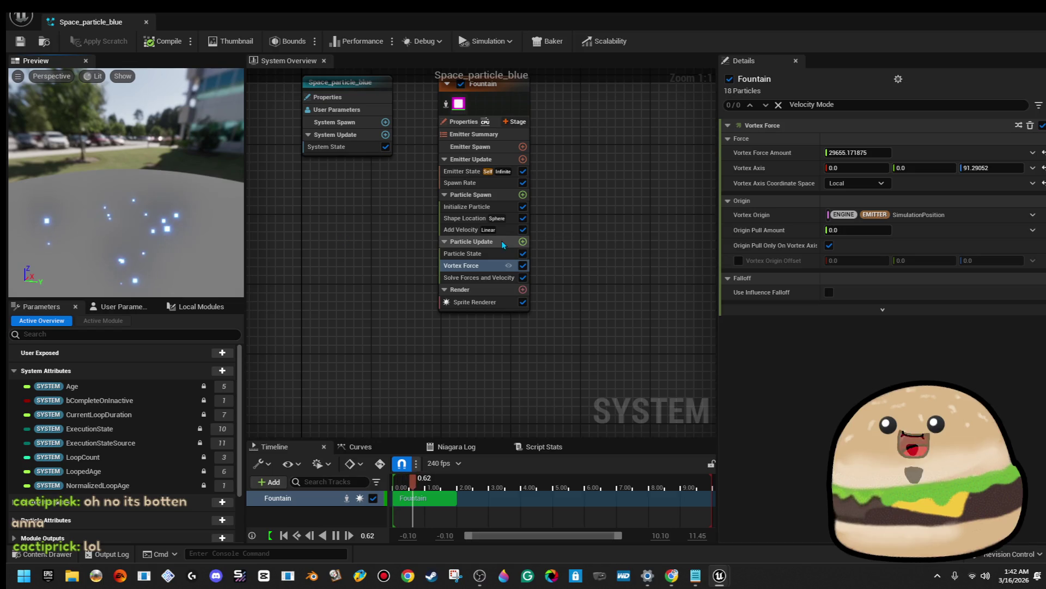
{"action": "left_click", "coordinate": [463, 218]}
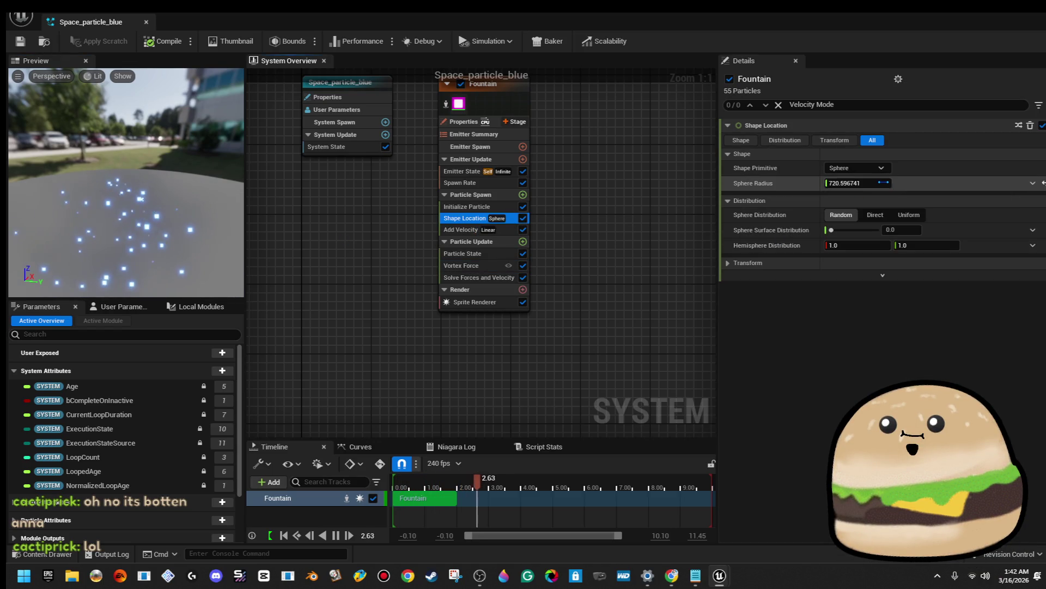
{"action": "type", "text": "250"}
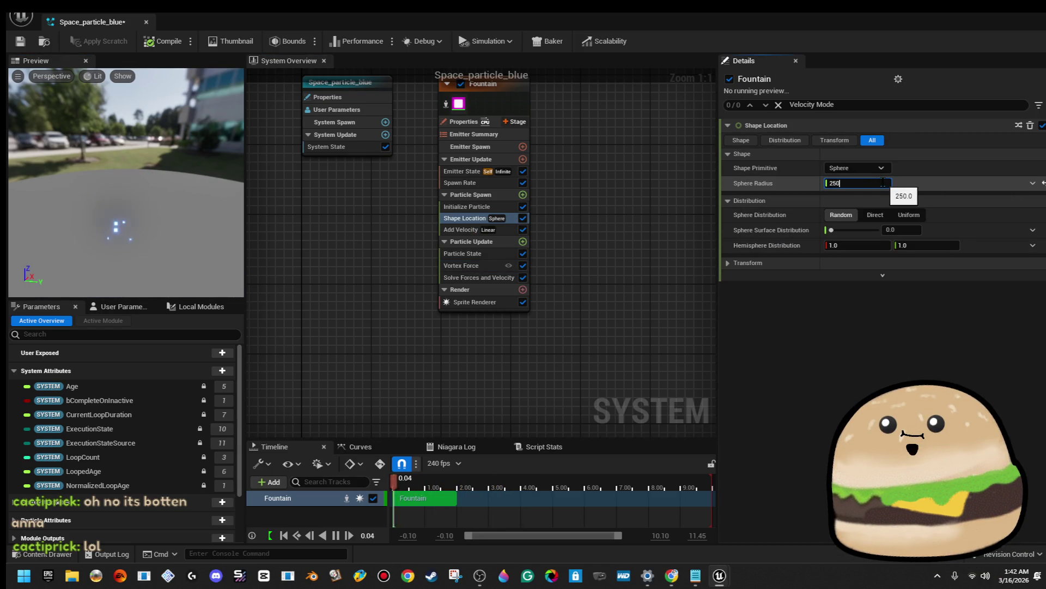
{"action": "key", "text": "Return"}
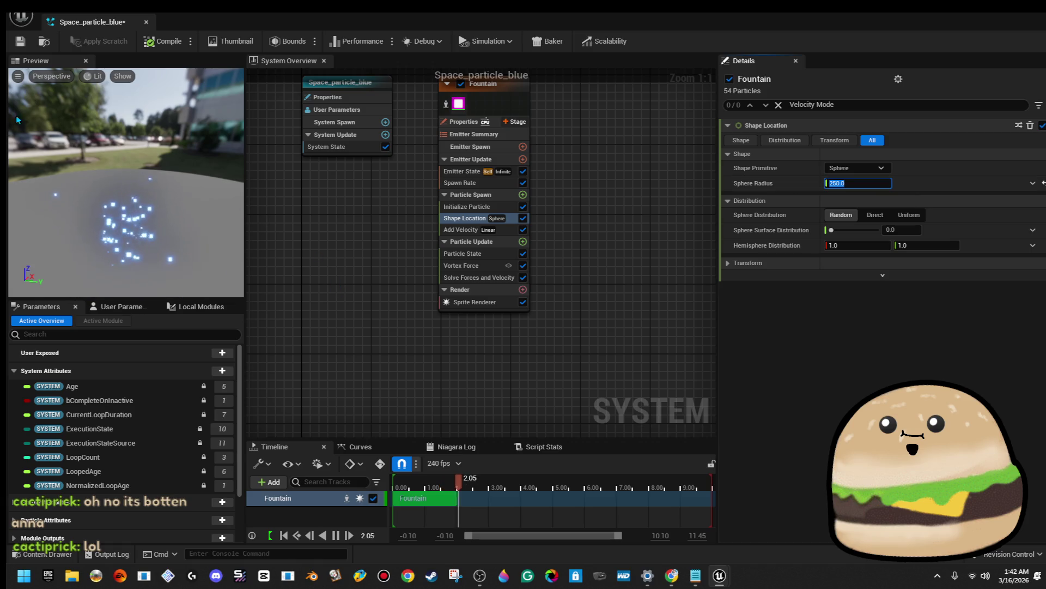
{"action": "left_click_drag", "start_coordinate": [93, 22], "coordinate": [996, 103]}
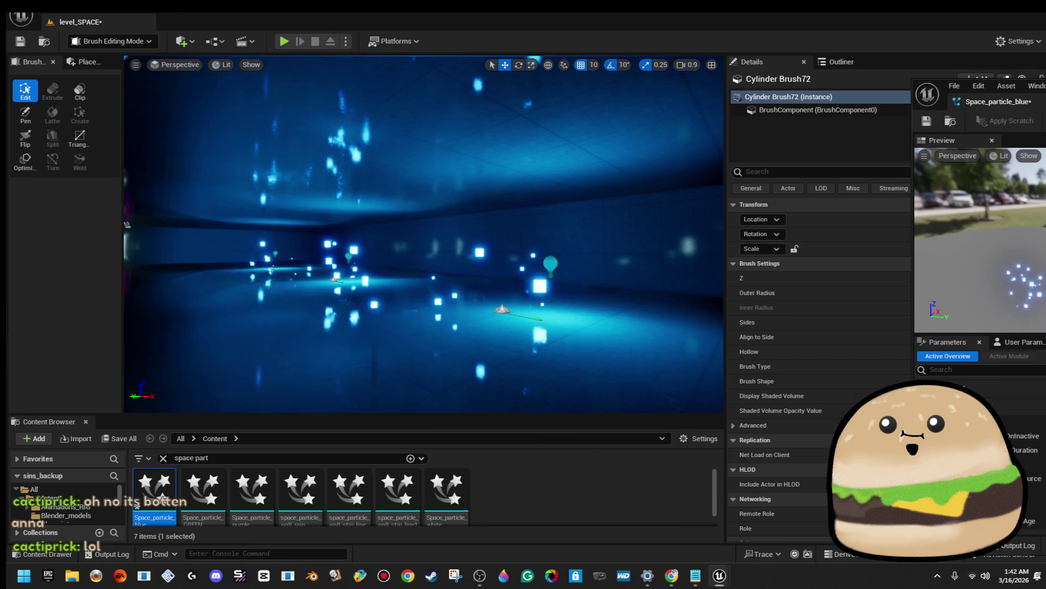
{"action": "mouse_move", "coordinate": [266, 216]}
{"action": "left_mouse_down"}
{"action": "mouse_move", "coordinate": [588, 224]}
{"action": "mouse_move", "coordinate": [275, 185]}
{"action": "mouse_move", "coordinate": [205, 210]}
{"action": "mouse_move", "coordinate": [130, 189]}
{"action": "left_mouse_up"}
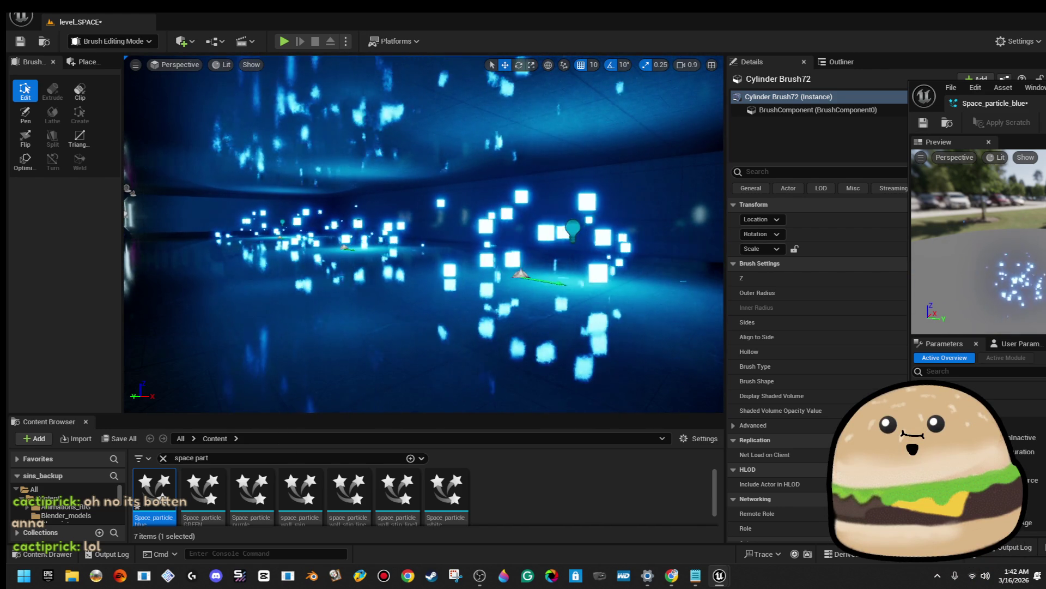
{"action": "mouse_move", "coordinate": [1045, 90]}
{"action": "left_mouse_down"}
{"action": "mouse_move", "coordinate": [627, 89]}
{"action": "mouse_move", "coordinate": [602, 21]}
{"action": "left_mouse_up"}
{"action": "mouse_move", "coordinate": [705, 30]}
{"action": "left_mouse_down"}
{"action": "mouse_move", "coordinate": [592, 90]}
{"action": "mouse_move", "coordinate": [943, 60]}
{"action": "mouse_move", "coordinate": [1041, 62]}
{"action": "left_mouse_up"}
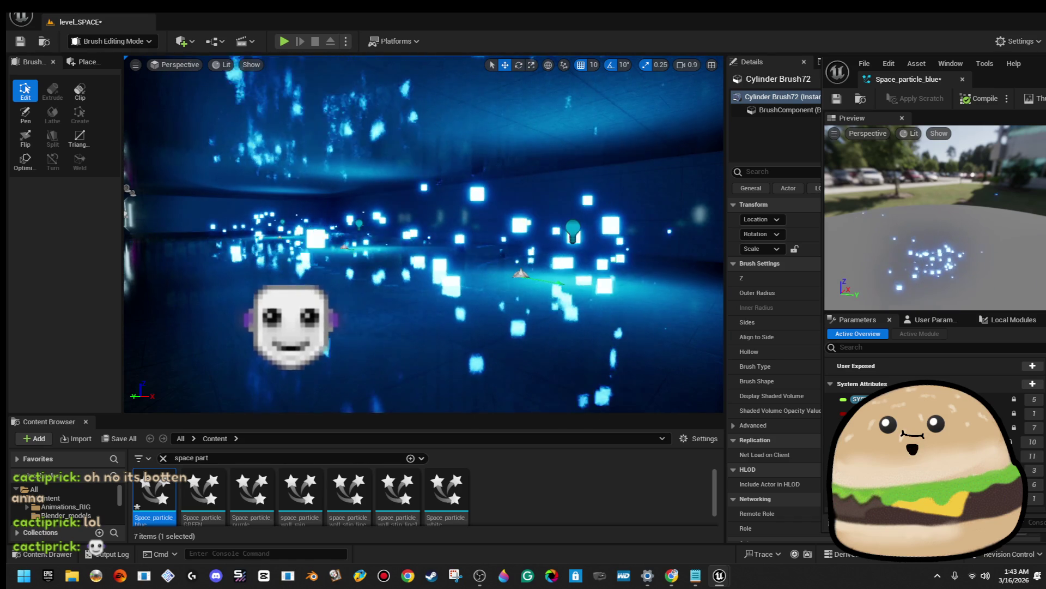
{"action": "mouse_move", "coordinate": [538, 179]}
{"action": "left_mouse_down"}
{"action": "mouse_move", "coordinate": [250, 193]}
{"action": "mouse_move", "coordinate": [663, 221]}
{"action": "left_mouse_up"}
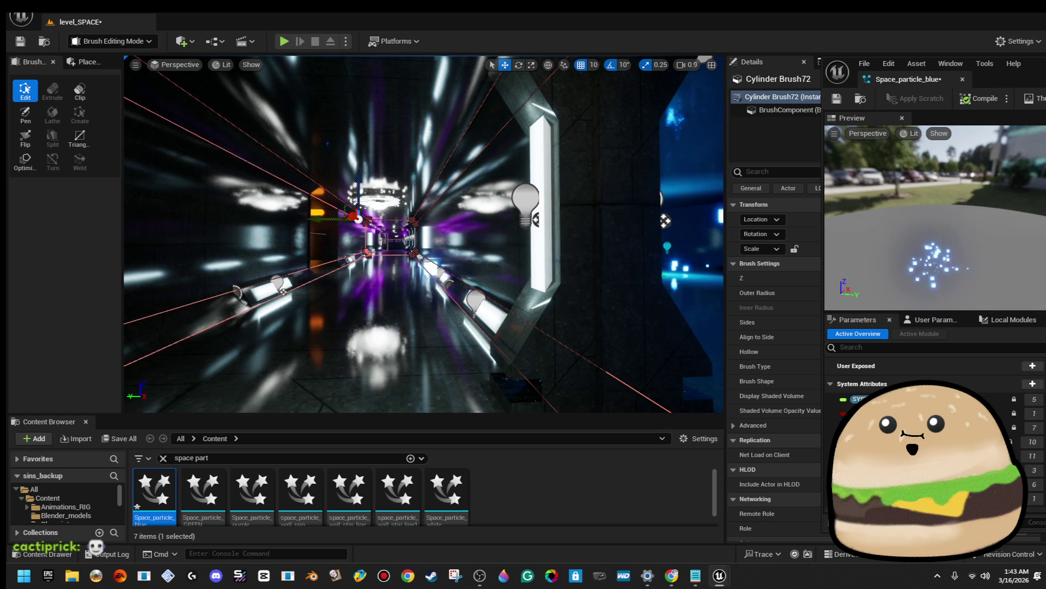
{"action": "left_click_drag", "start_coordinate": [620, 281], "coordinate": [708, 278]}
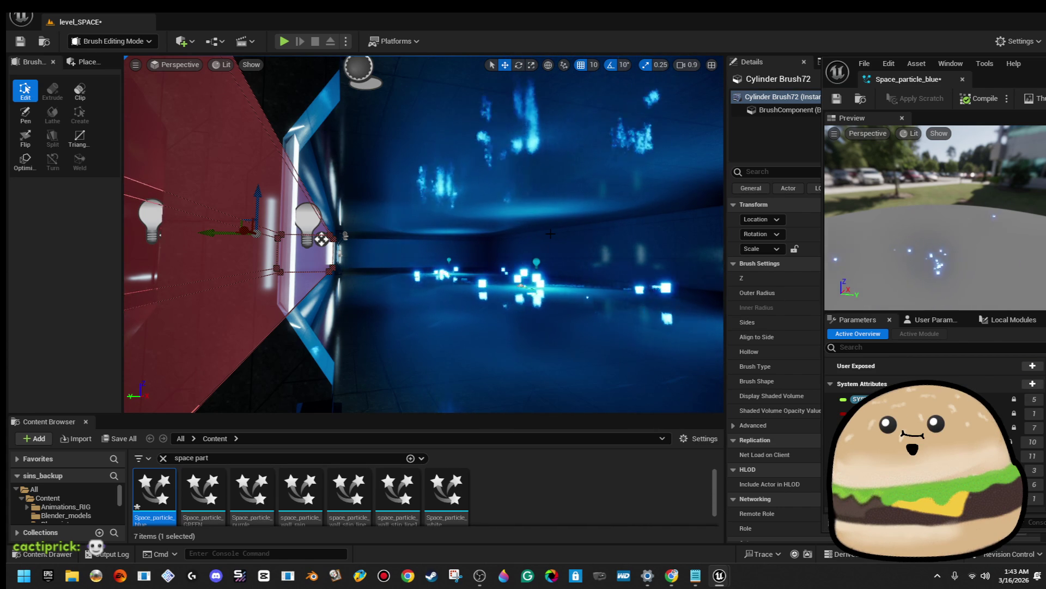
{"action": "left_click_drag", "start_coordinate": [553, 233], "coordinate": [425, 234]}
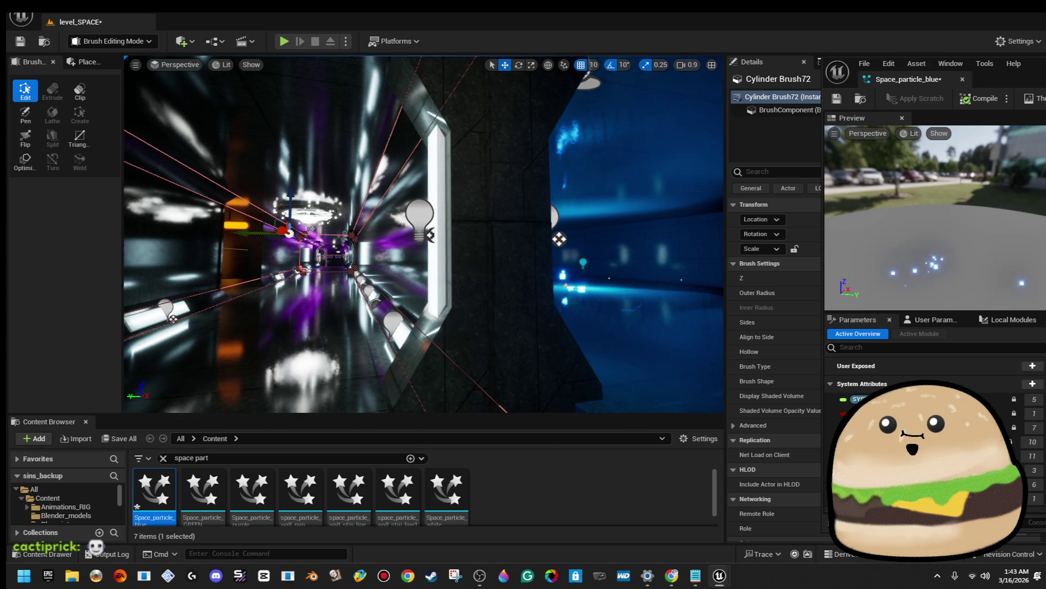
{"action": "left_click_drag", "start_coordinate": [559, 239], "coordinate": [206, 231]}
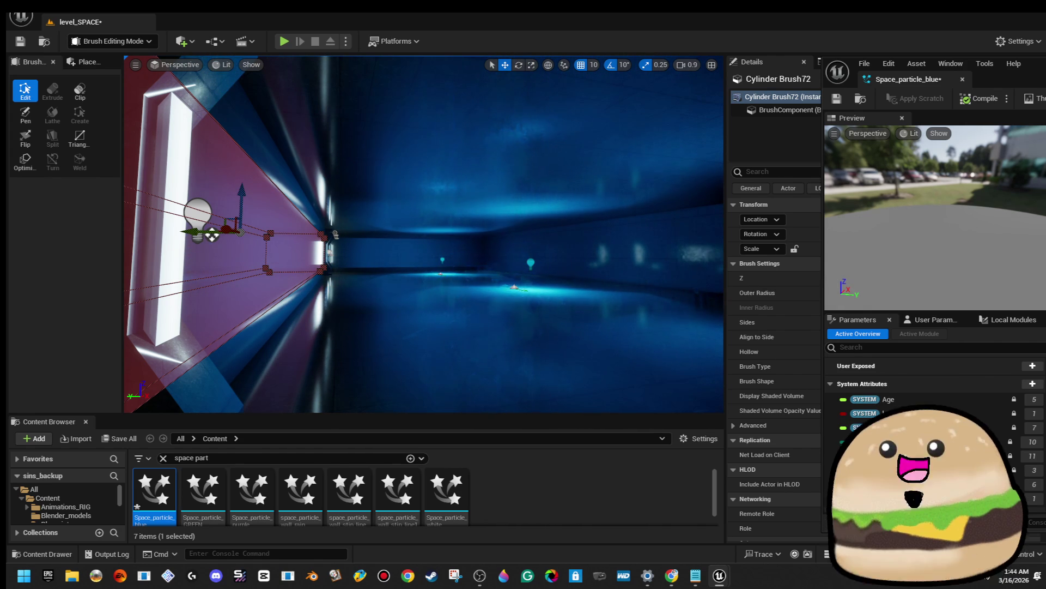
{"action": "mouse_move", "coordinate": [568, 300]}
{"action": "left_mouse_down"}
{"action": "mouse_move", "coordinate": [534, 314]}
{"action": "mouse_move", "coordinate": [555, 309]}
{"action": "mouse_move", "coordinate": [530, 271]}
{"action": "left_mouse_up"}
Select the placed Space_particle_blue actor in the corridor and look around the particle field
{"action": "left_click", "coordinate": [560, 321]}
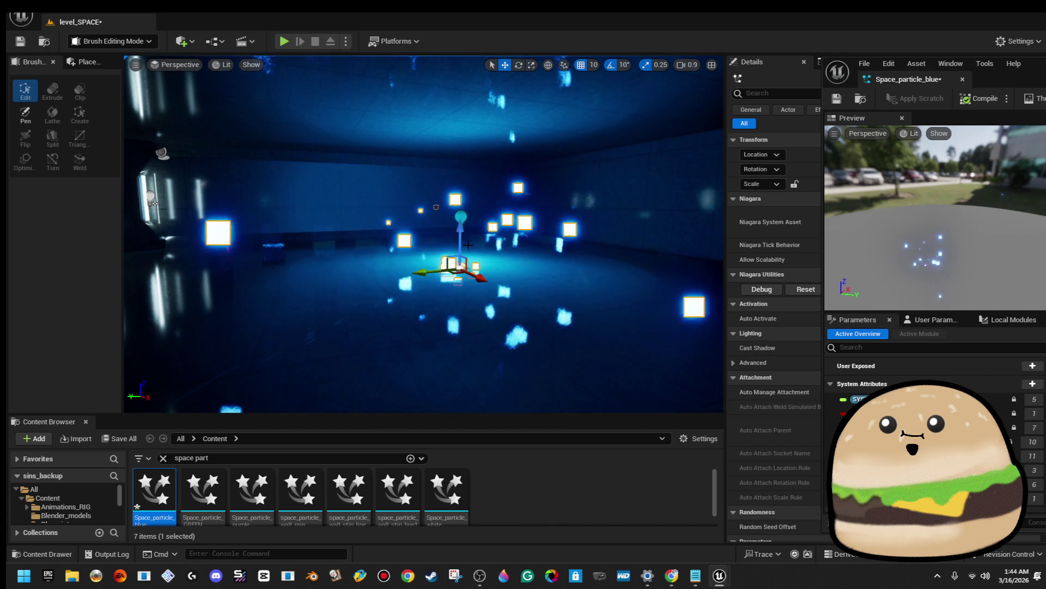
{"action": "left_click_drag", "start_coordinate": [477, 183], "coordinate": [476, 184]}
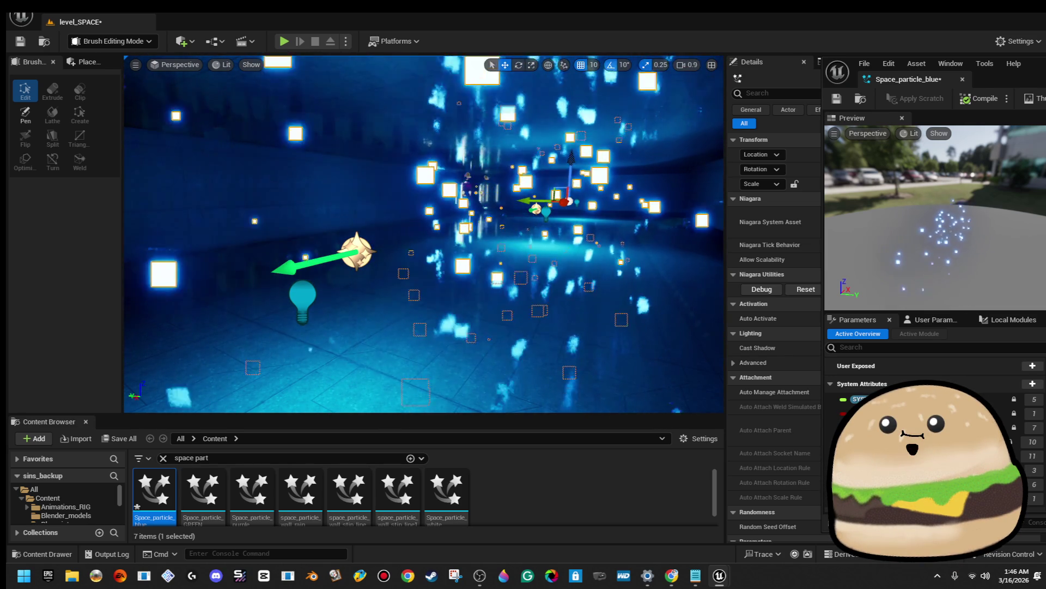
Duplicate the blue particle system, delete the Space_particle_blue2 copy, and select Space_particle_blue3
{"action": "mouse_move", "coordinate": [411, 243]}
{"action": "left_mouse_down"}
{"action": "mouse_move", "coordinate": [377, 240]}
{"action": "mouse_move", "coordinate": [411, 242]}
{"action": "mouse_move", "coordinate": [431, 224]}
{"action": "left_mouse_up"}
{"action": "left_click", "coordinate": [411, 242]}
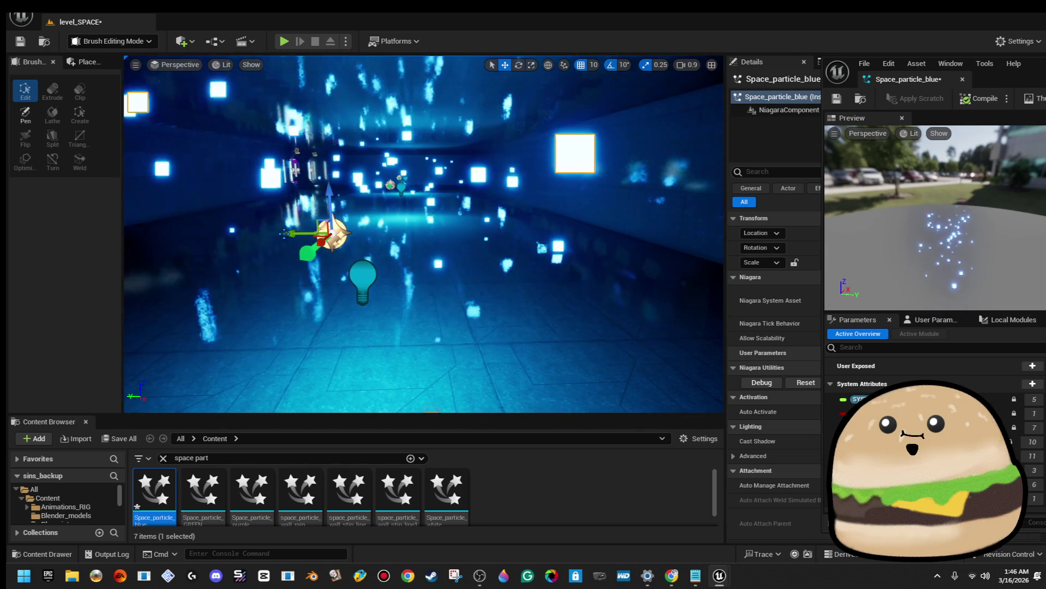
{"action": "left_click_drag", "start_coordinate": [599, 220], "coordinate": [589, 256]}
{"action": "key", "text": "ctrl+d"}
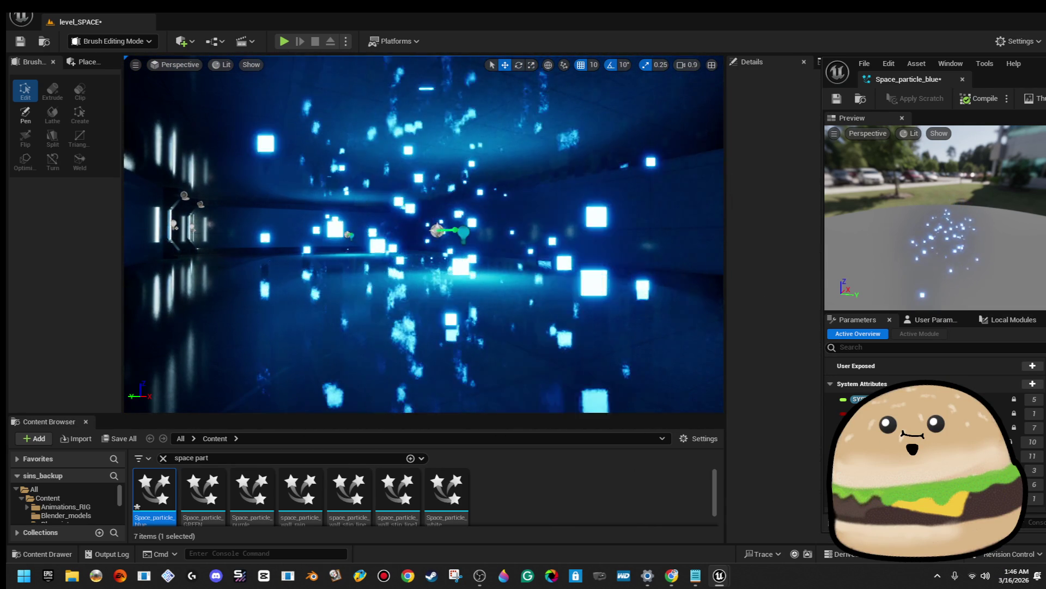
{"action": "left_click_drag", "start_coordinate": [457, 233], "coordinate": [457, 240]}
{"action": "key", "text": "Delete"}
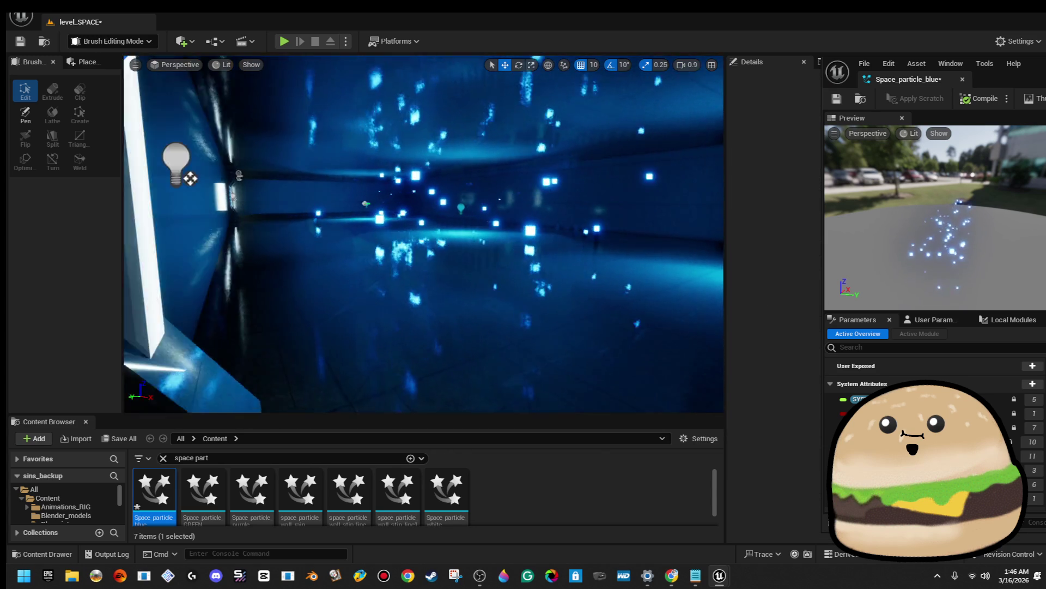
{"action": "left_click_drag", "start_coordinate": [446, 256], "coordinate": [445, 241]}
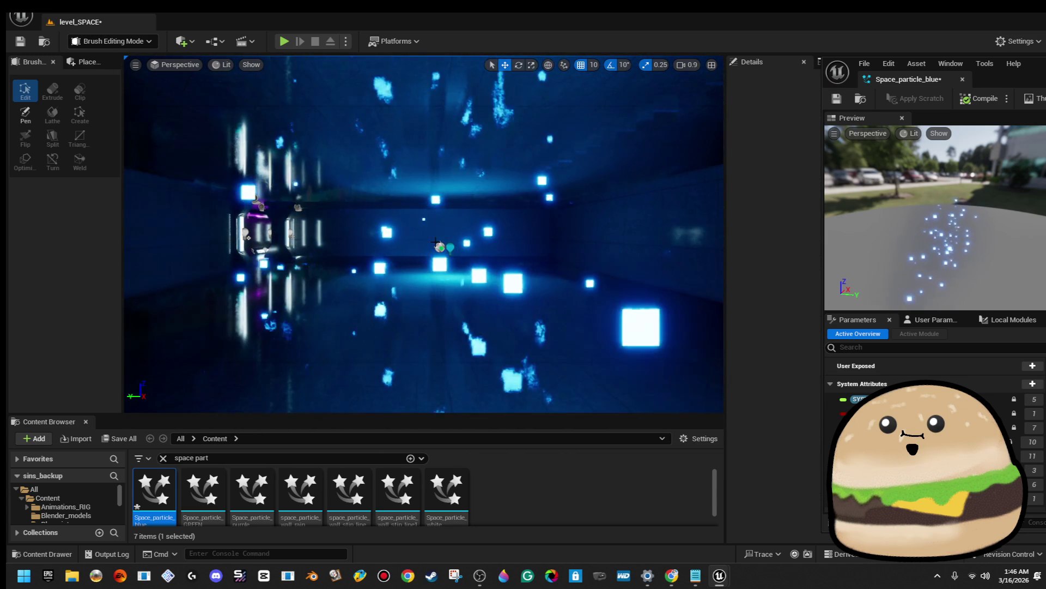
{"action": "left_click", "coordinate": [440, 246]}
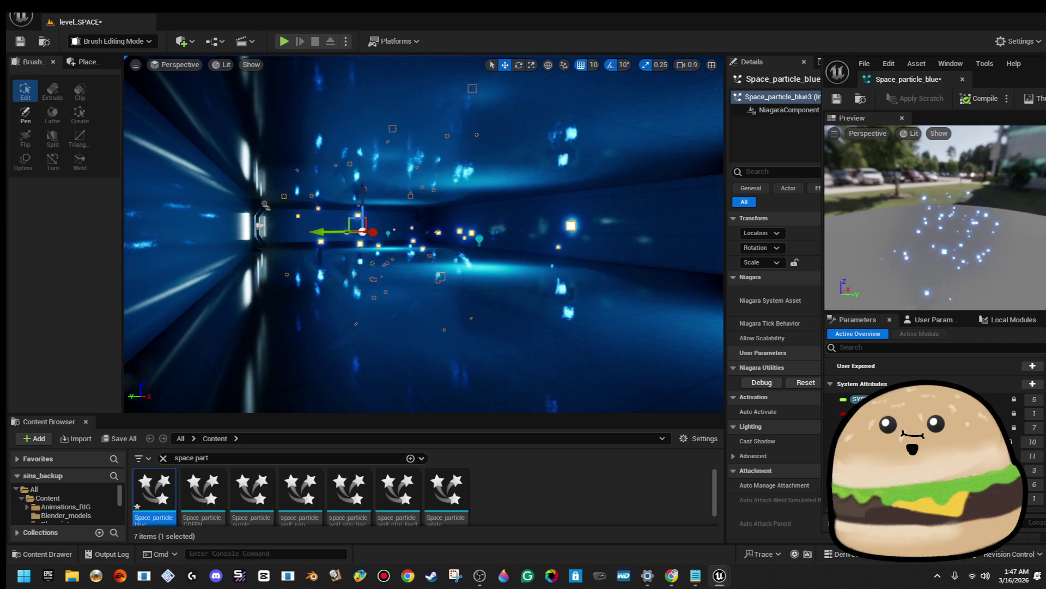
{"action": "scroll", "coordinate": [423, 234], "scroll_direction": "up", "scroll_amount": 5}
{"action": "scroll", "coordinate": [424, 234], "scroll_direction": "up", "scroll_amount": 4}
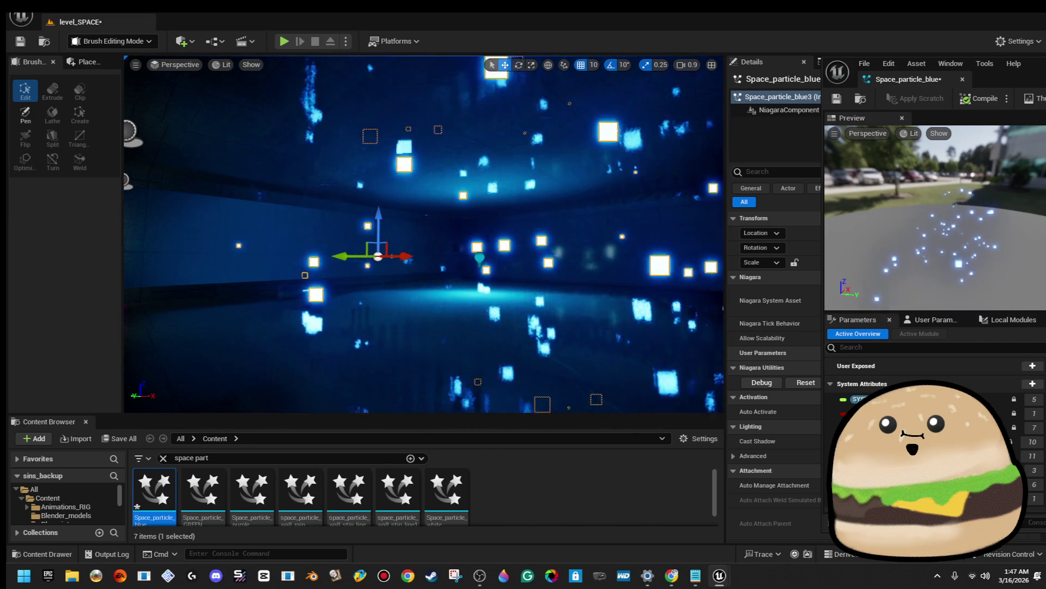
{"action": "mouse_move", "coordinate": [476, 270]}
{"action": "left_mouse_down"}
{"action": "mouse_move", "coordinate": [458, 271]}
{"action": "mouse_move", "coordinate": [490, 270]}
{"action": "mouse_move", "coordinate": [469, 245]}
{"action": "mouse_move", "coordinate": [461, 258]}
{"action": "left_mouse_up"}
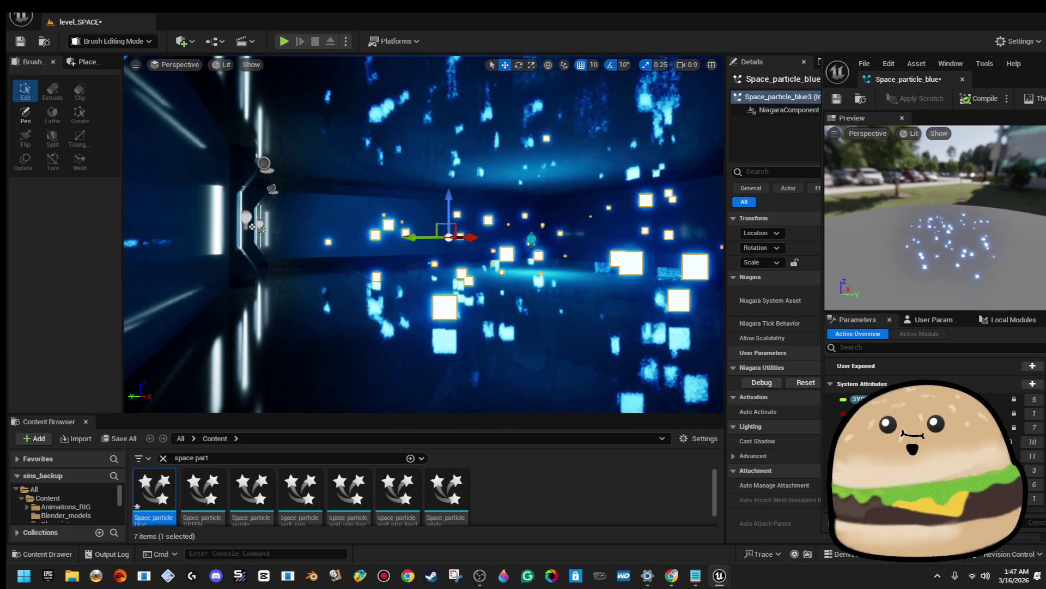
{"action": "left_click_drag", "start_coordinate": [465, 203], "coordinate": [499, 233]}
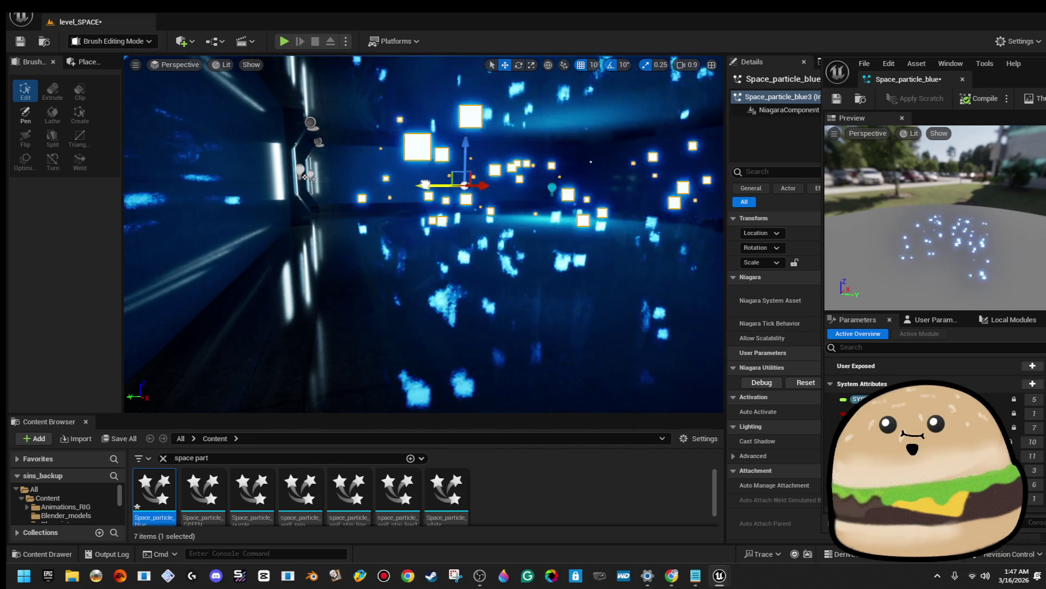
{"action": "left_click_drag", "start_coordinate": [423, 235], "coordinate": [380, 248]}
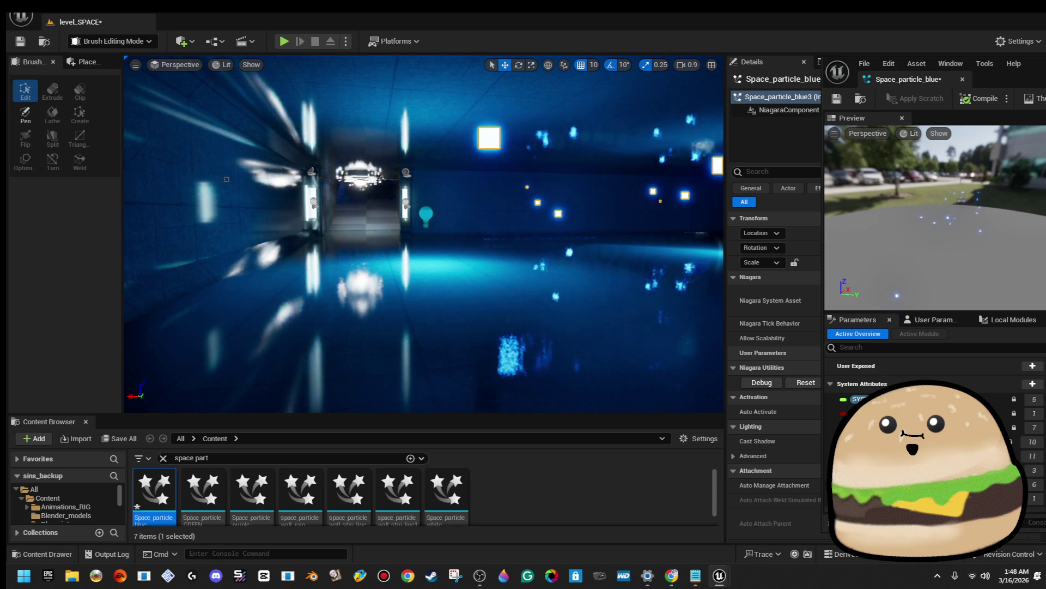
{"action": "key", "text": "Left"}
{"action": "key", "text": "Left"}
{"action": "key", "text": "Left"}
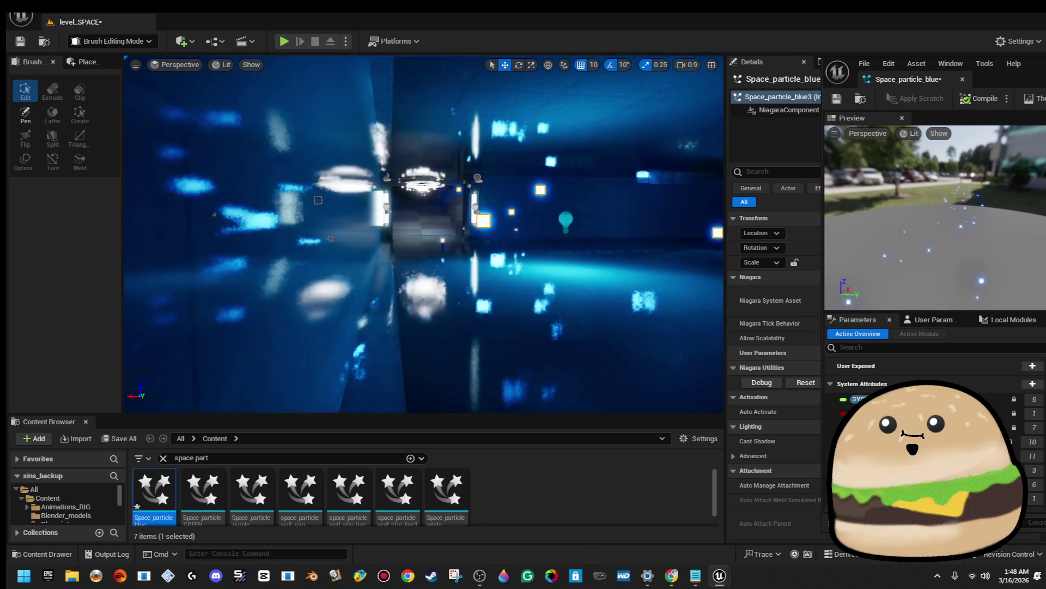
{"action": "key", "text": "Left"}
{"action": "key", "text": "Left"}
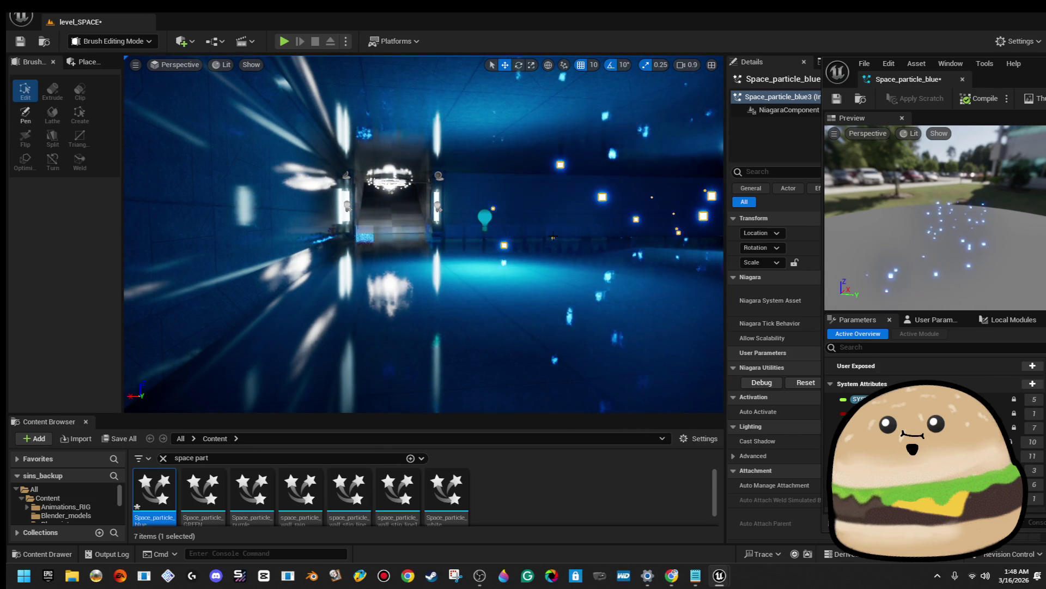
{"action": "key", "text": "f"}
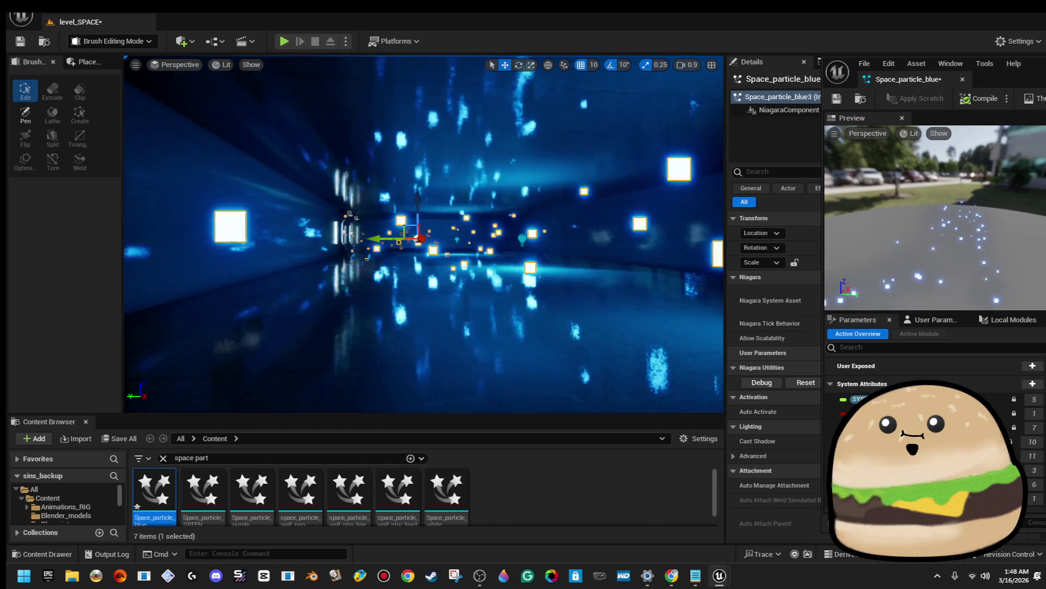
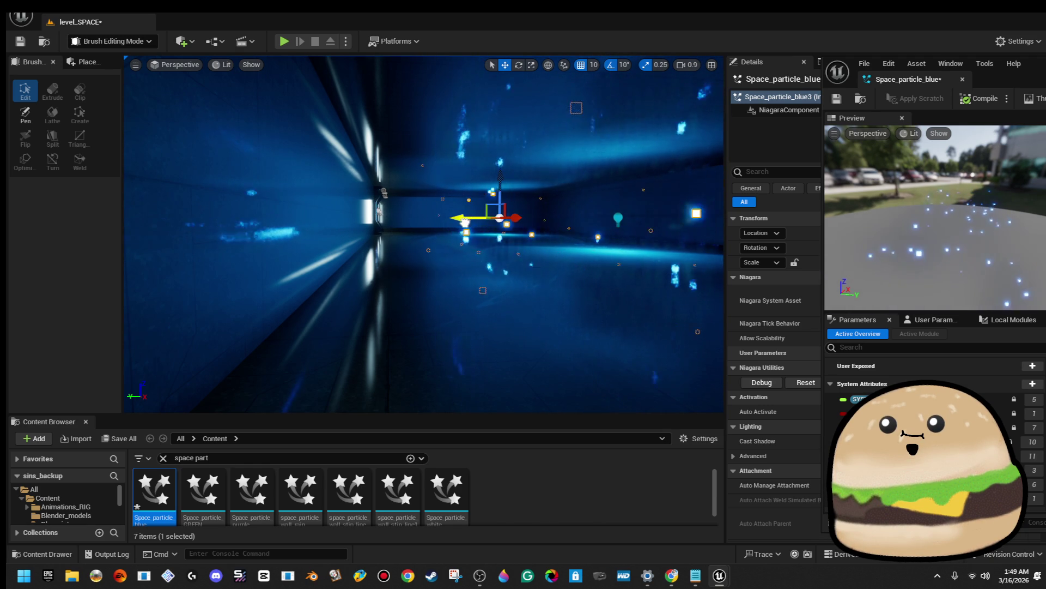
Slide the Space_particle_blue3 effect along its axis down the corridor
{"action": "mouse_move", "coordinate": [464, 221]}
{"action": "left_mouse_down"}
{"action": "mouse_move", "coordinate": [416, 217]}
{"action": "mouse_move", "coordinate": [449, 226]}
{"action": "mouse_move", "coordinate": [409, 226]}
{"action": "mouse_move", "coordinate": [434, 225]}
{"action": "left_mouse_up"}
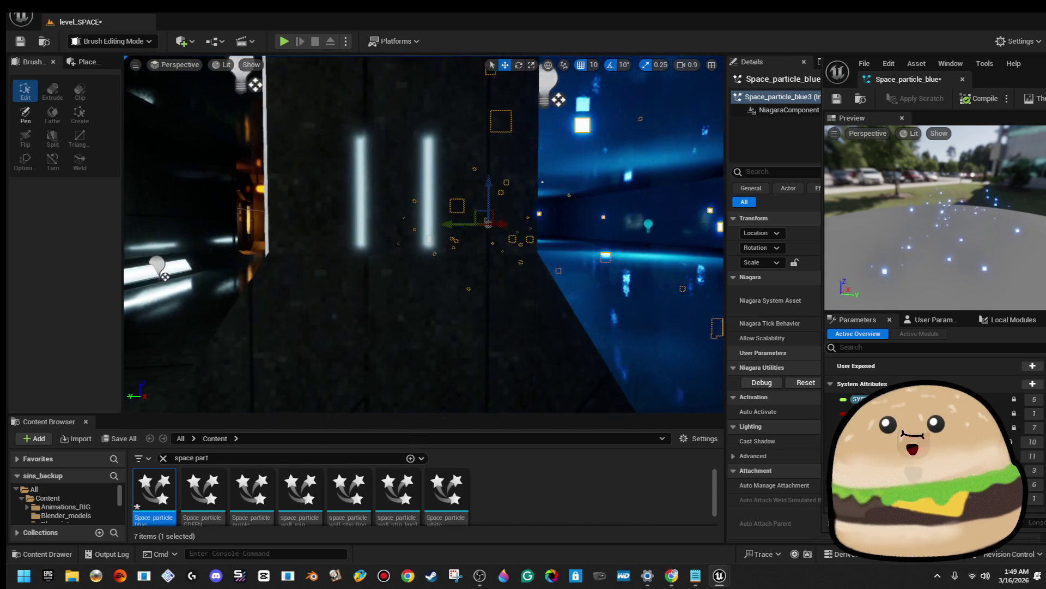
{"action": "right_click", "coordinate": [404, 252]}
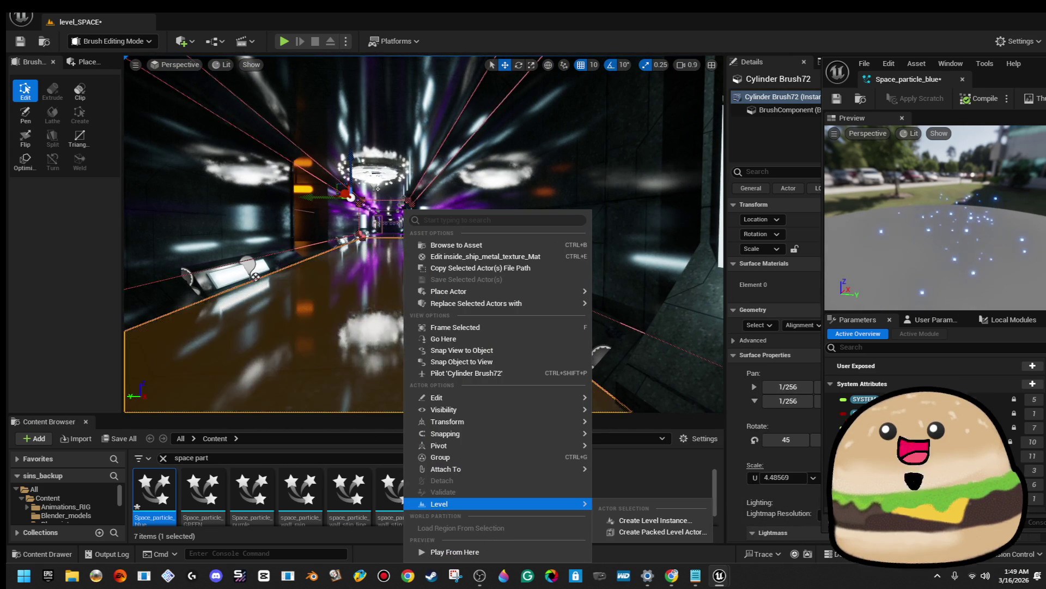
{"action": "key", "text": "Escape"}
{"action": "key", "text": "d"}
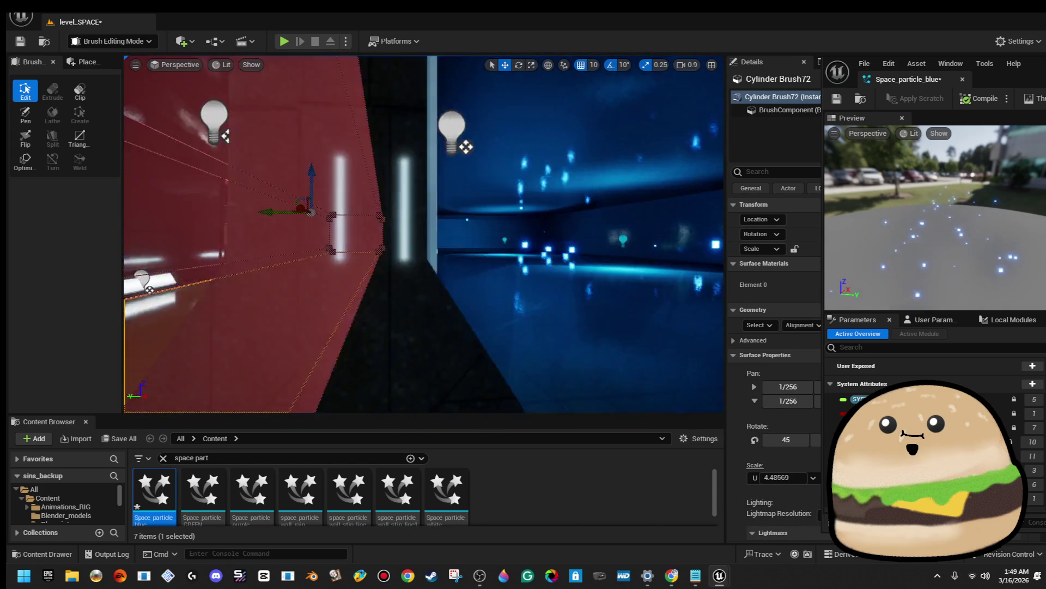
{"action": "left_click", "coordinate": [478, 238]}
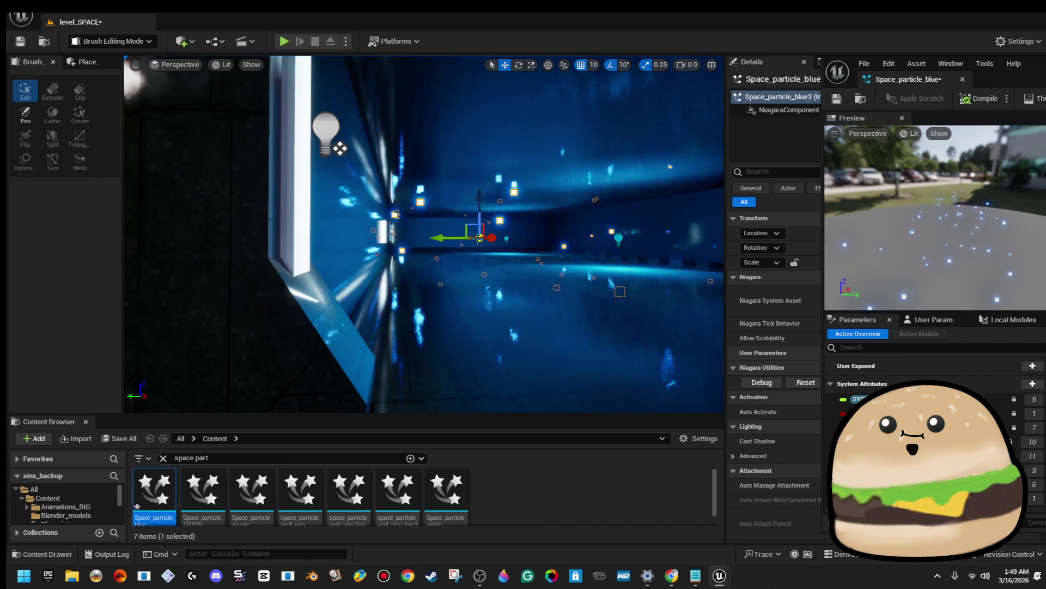
Launch Play From Here from a chosen spot on the corridor brush
{"action": "key", "text": "f"}
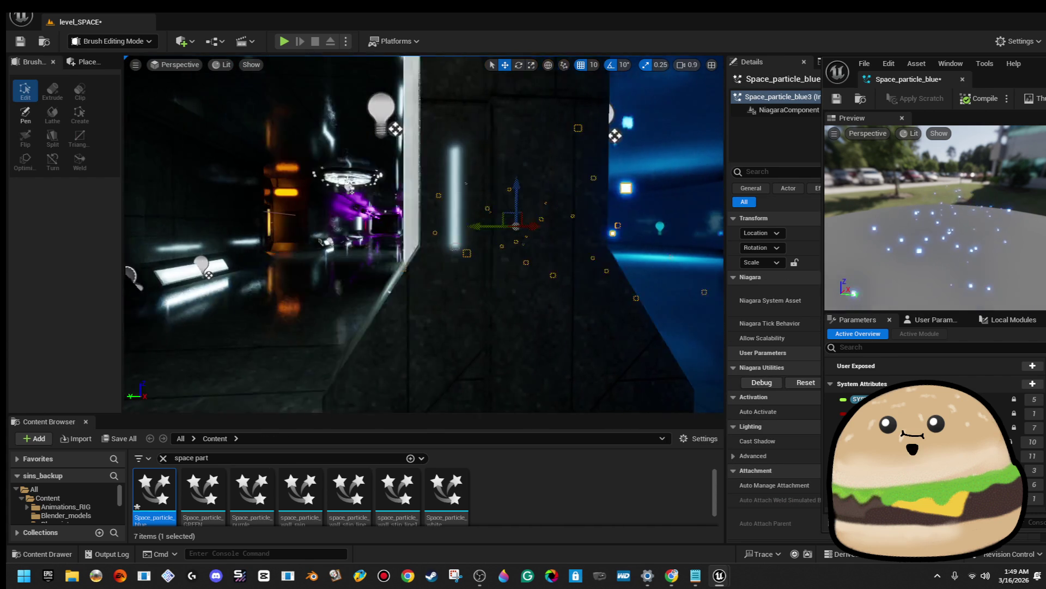
{"action": "key", "text": "f"}
{"action": "left_click_drag", "start_coordinate": [494, 226], "coordinate": [425, 236]}
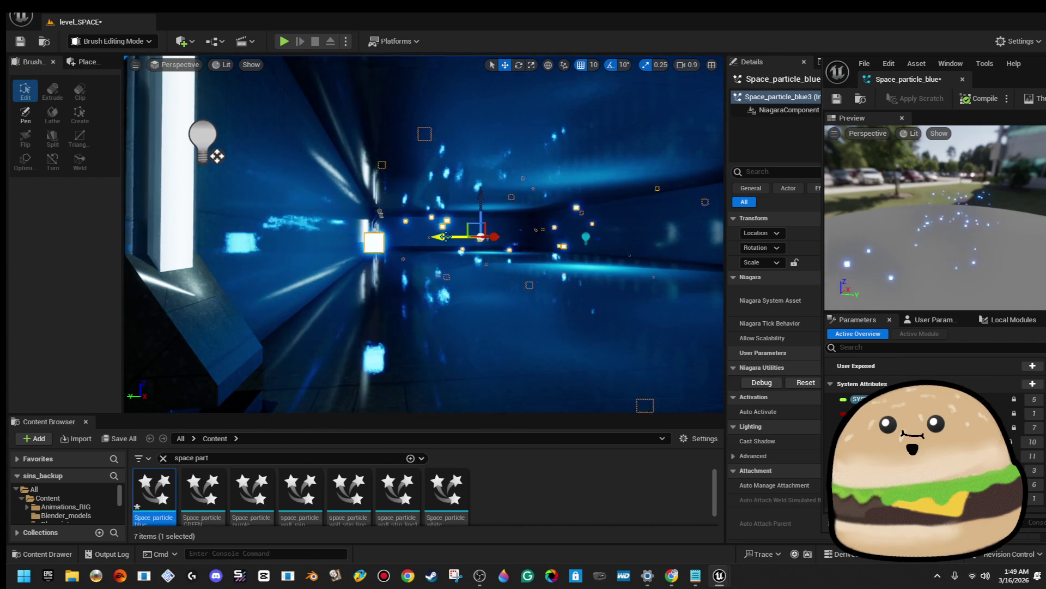
{"action": "right_click", "coordinate": [358, 210]}
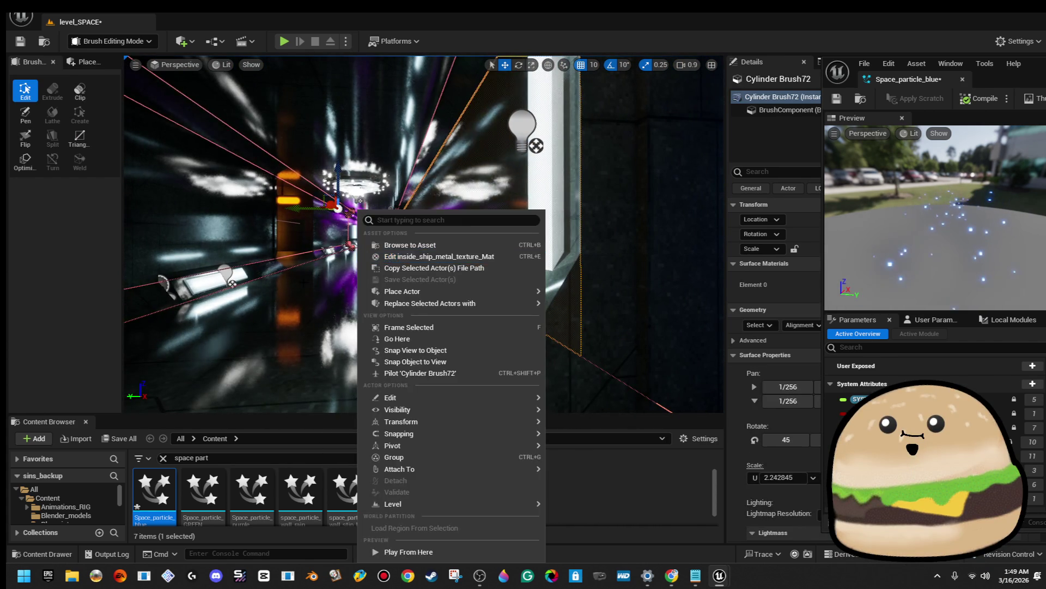
{"action": "right_click", "coordinate": [304, 210]}
{"action": "left_click", "coordinate": [385, 550]}
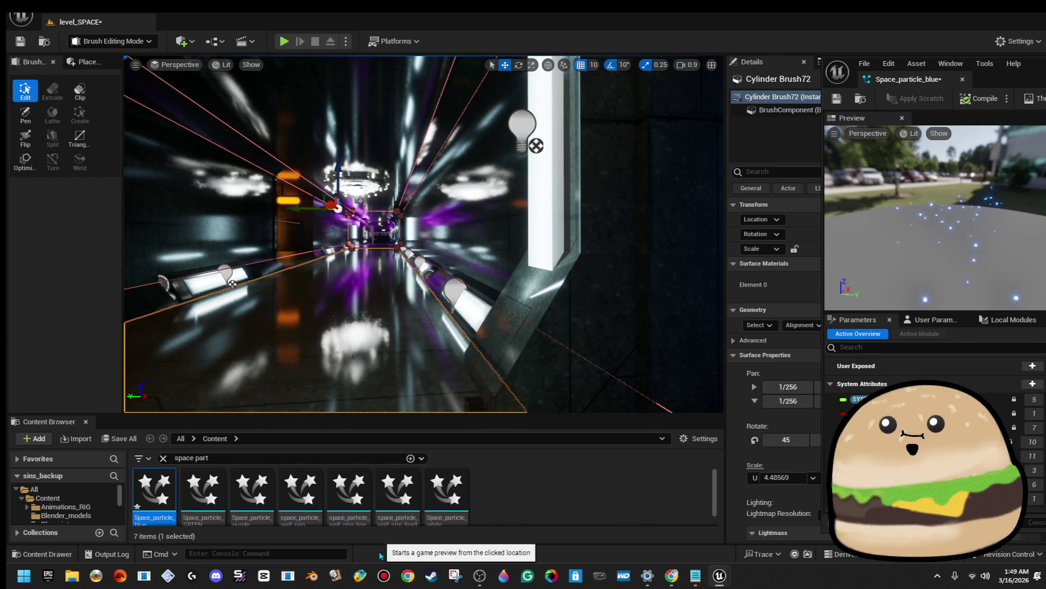
Run a brief full-screen preview, end it, and send the particle editor to the back
{"action": "key", "text": "F11"}
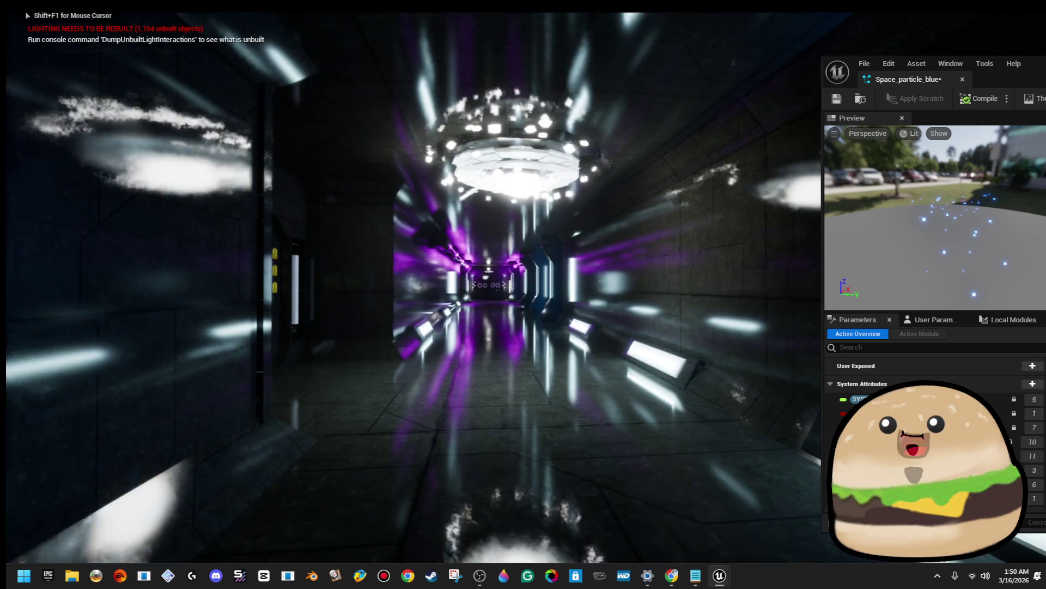
{"action": "key", "text": "shift+F1"}
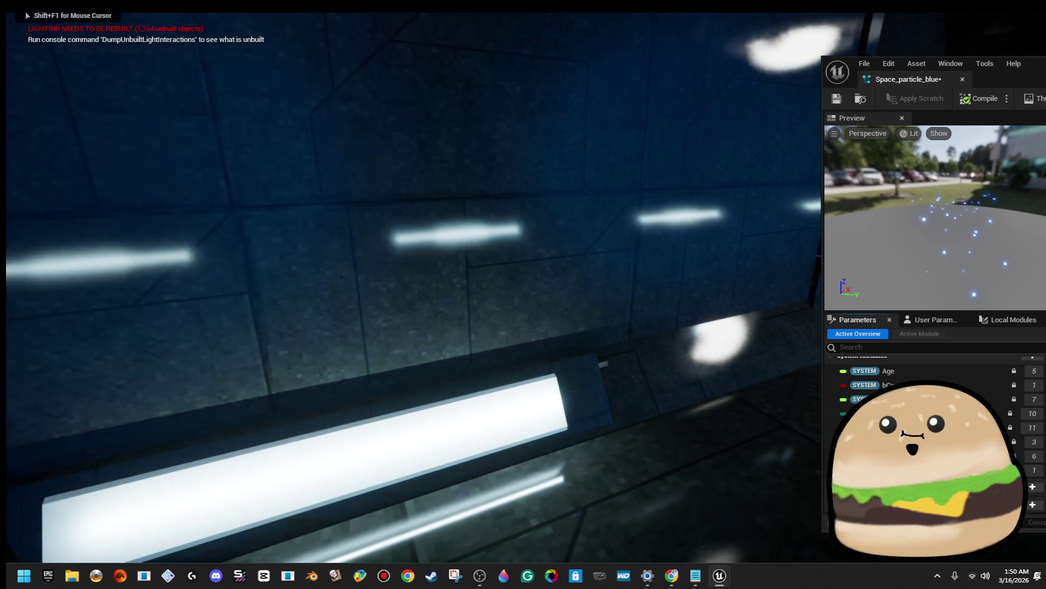
{"action": "left_click", "coordinate": [450, 416]}
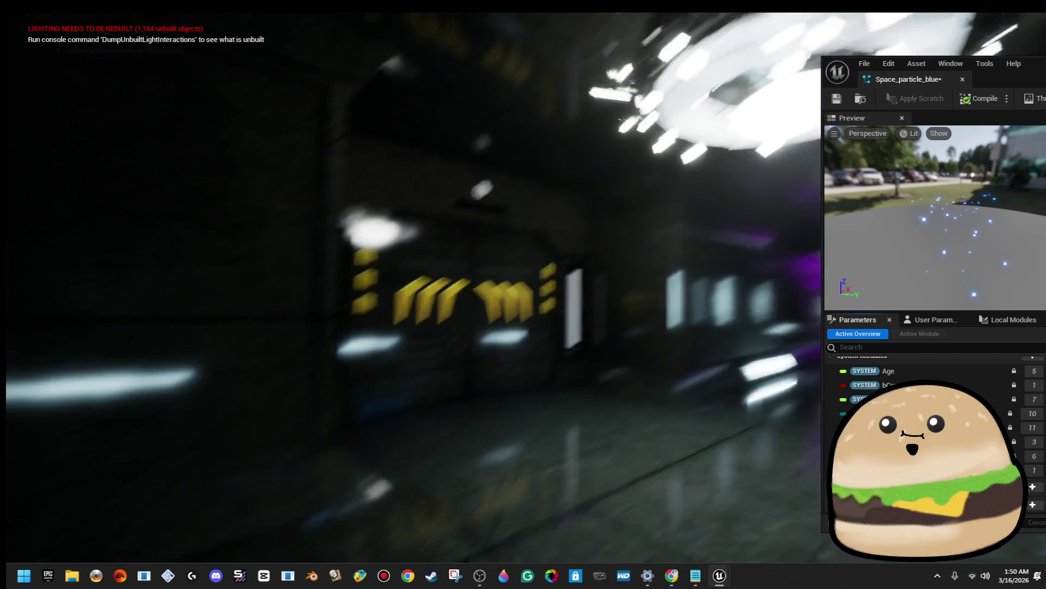
{"action": "key", "text": "Escape"}
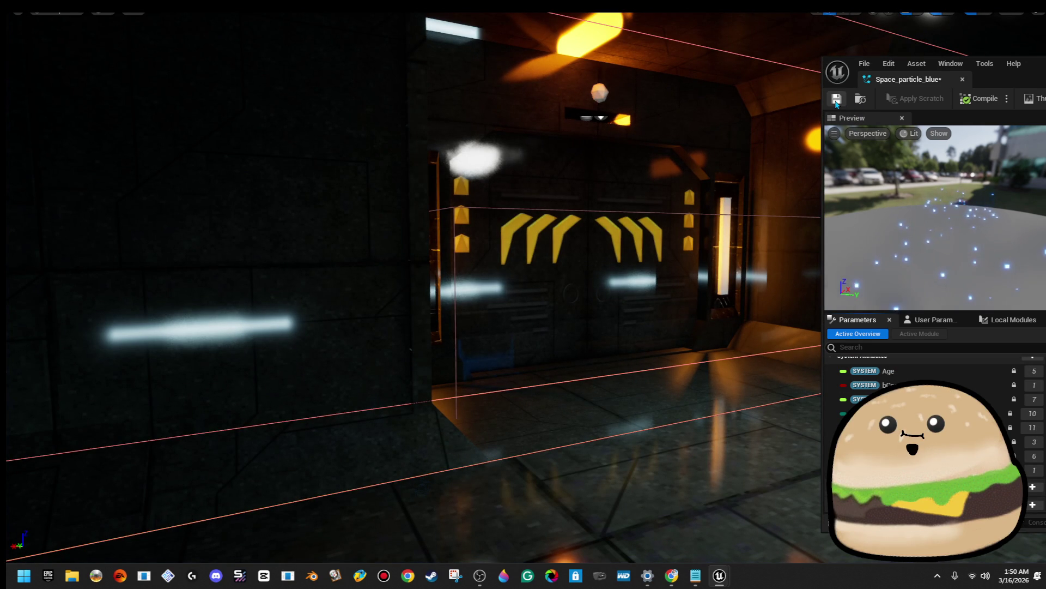
{"action": "left_click", "coordinate": [756, 225]}
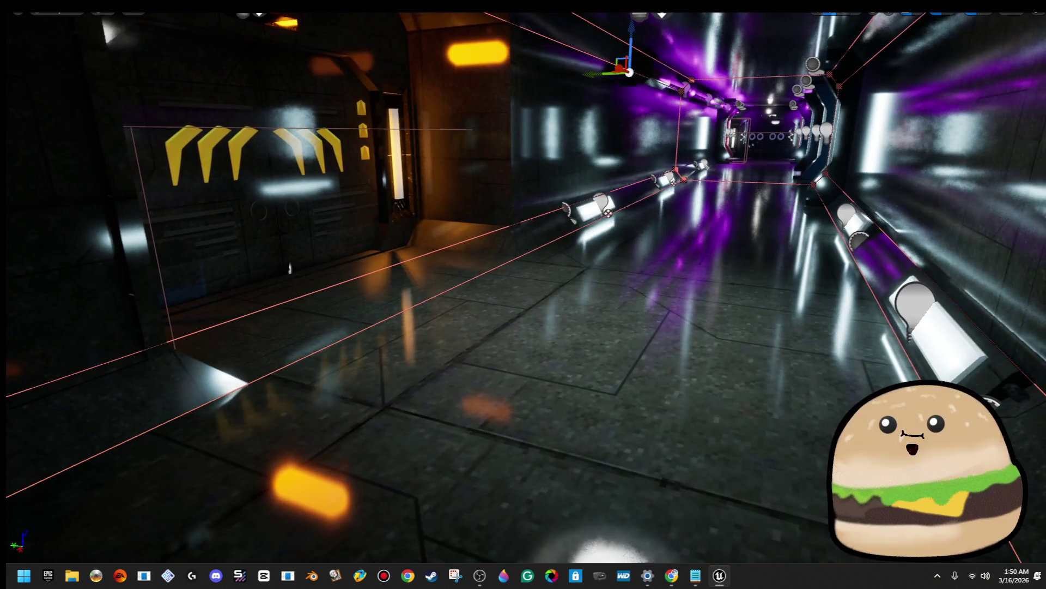
Start a new full-screen playtest and walk up to the yellow-marked corridor door
{"action": "right_click", "coordinate": [866, 436]}
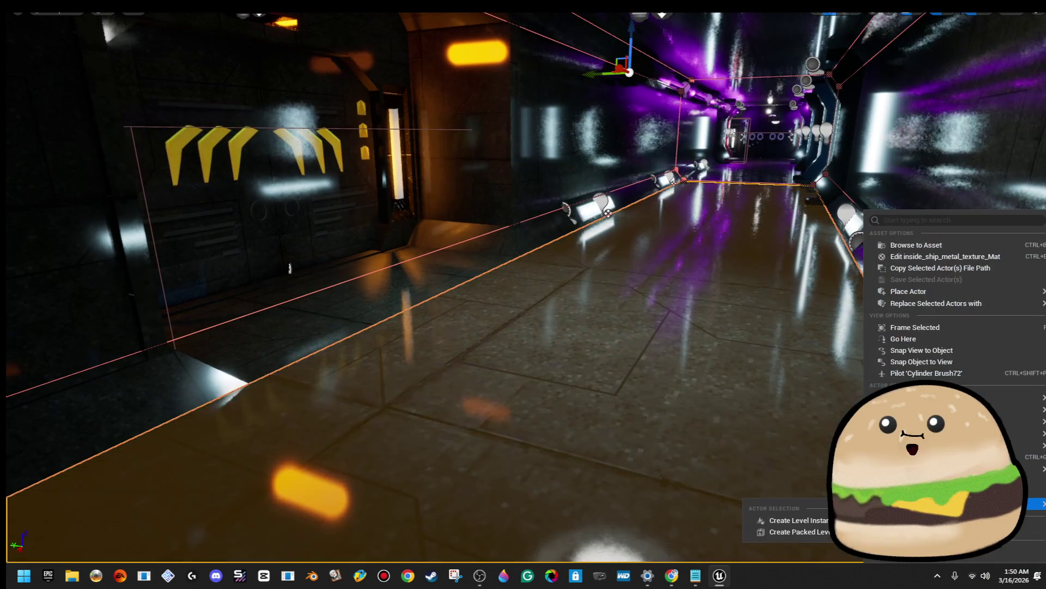
{"action": "key", "text": "alt+p"}
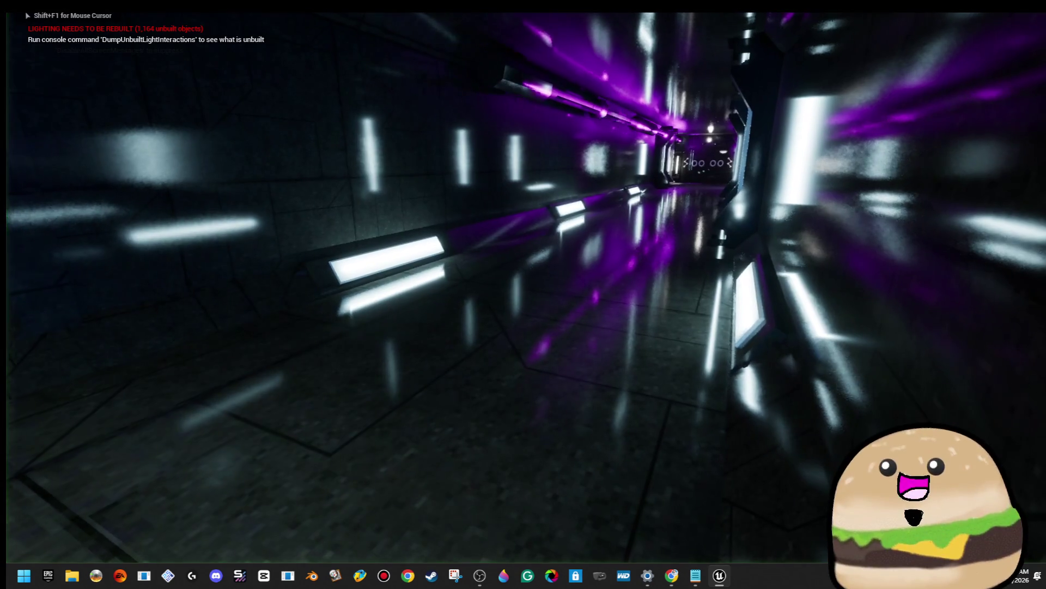
{"action": "key", "text": "shift+F1"}
{"action": "left_click", "coordinate": [722, 250]}
{"action": "key", "text": "F11"}
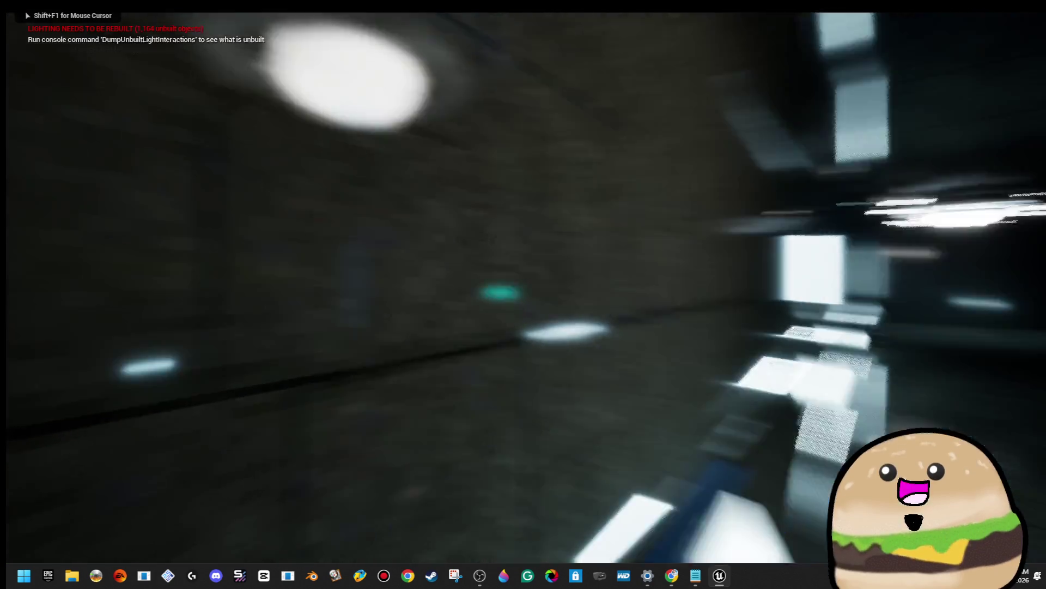
{"action": "key", "text": "w"}
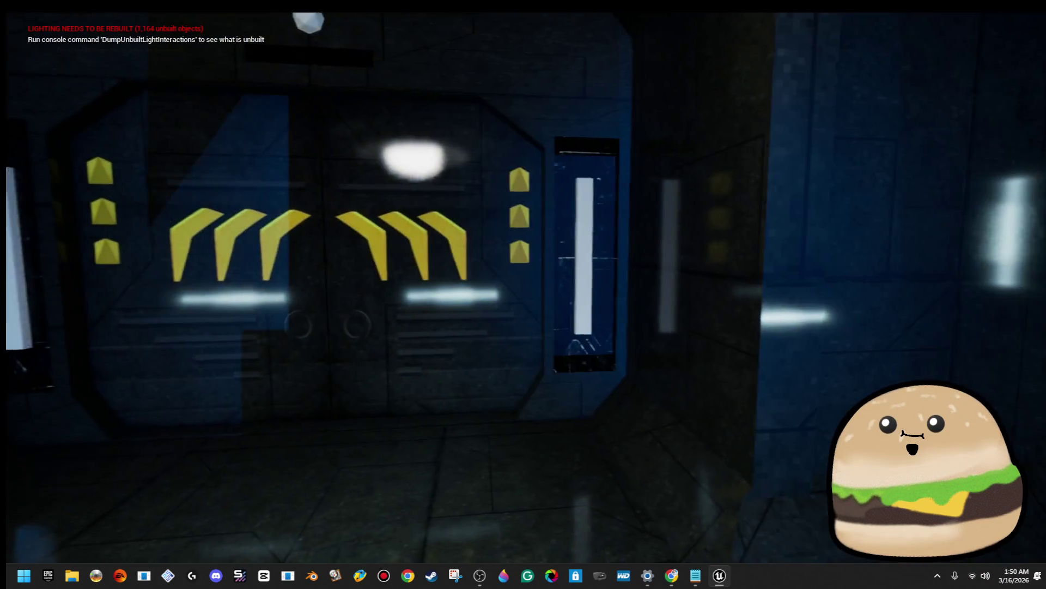
{"action": "key", "text": "s"}
Walk through the purple area and blue corridor into the wide blue-lit room, then stop
{"action": "key", "text": "w"}
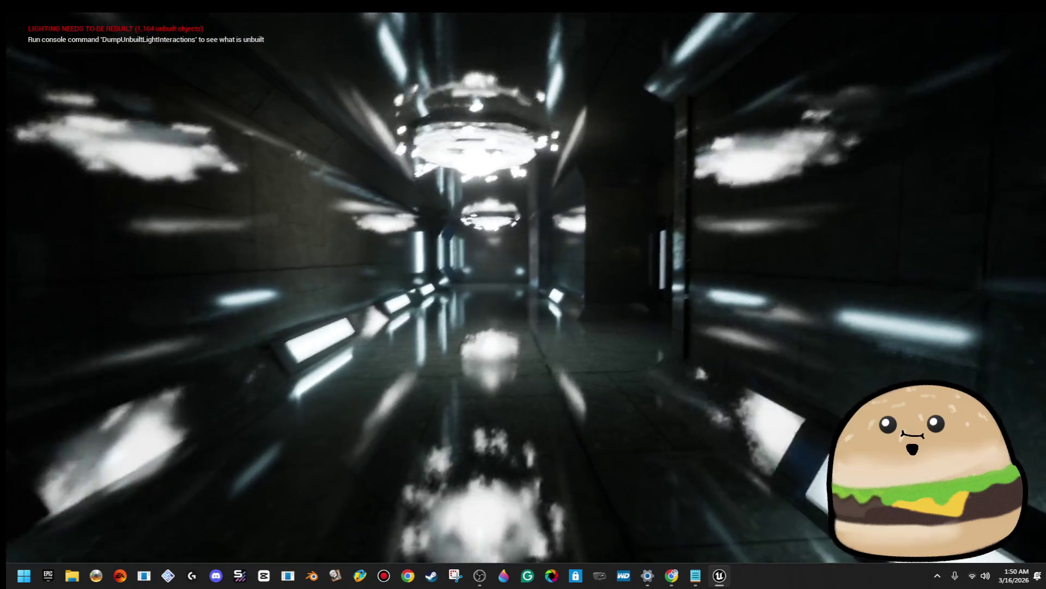
{"action": "key", "text": "w"}
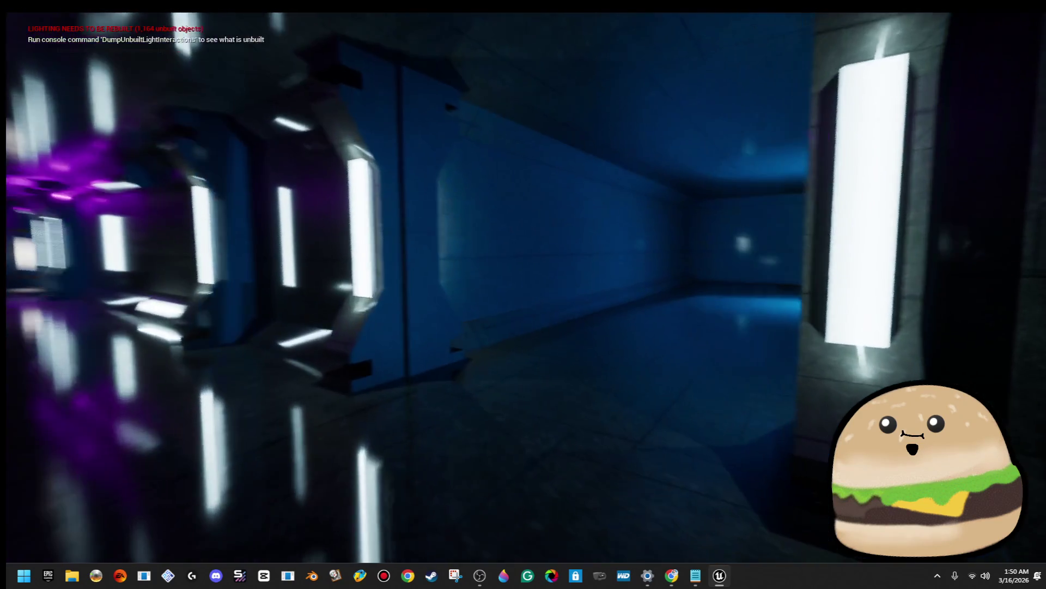
{"action": "key", "text": "w"}
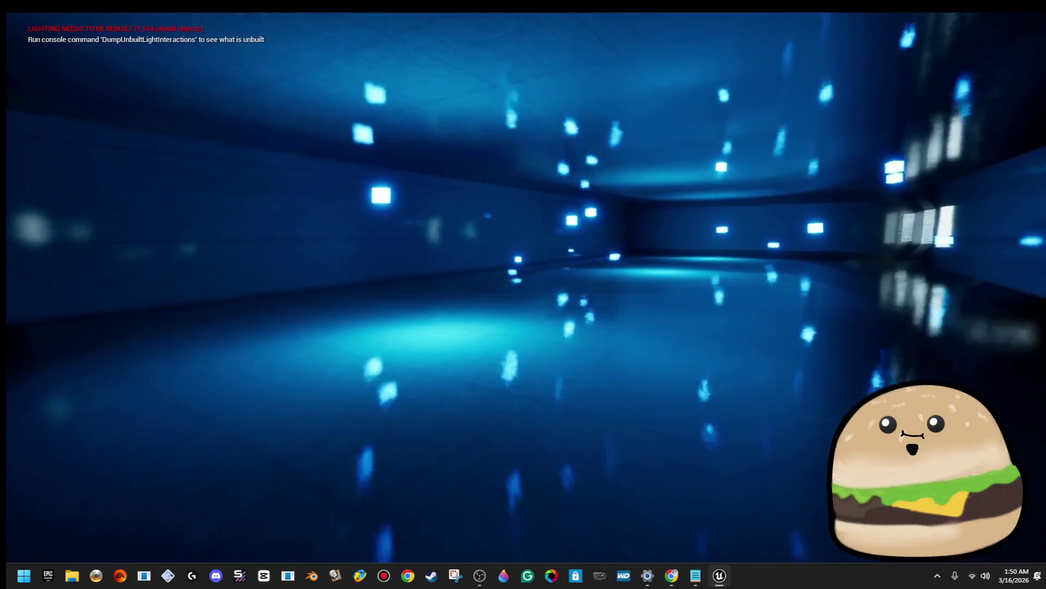
{"action": "key", "text": "w"}
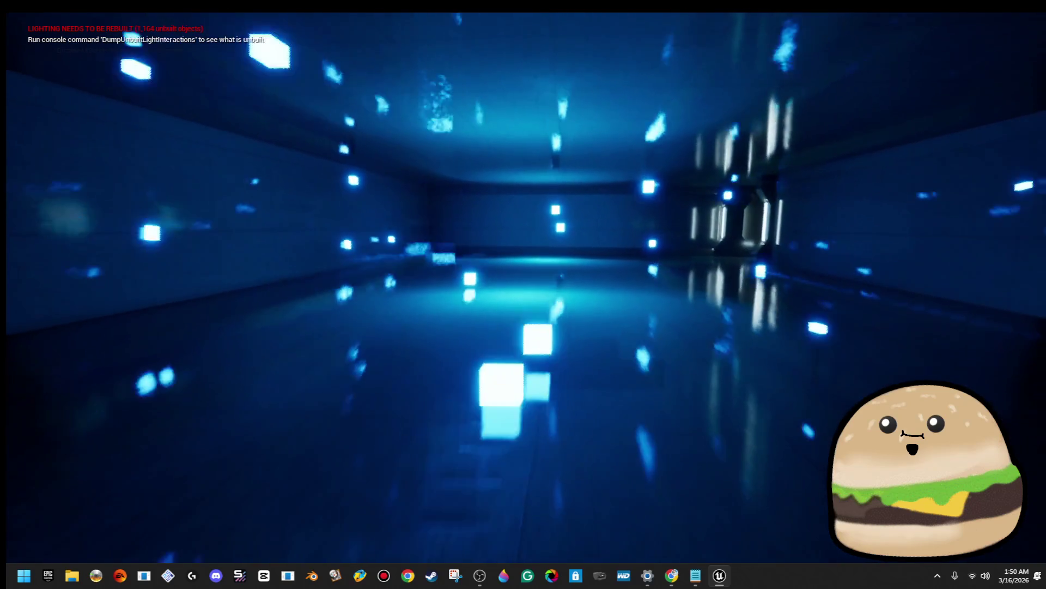
{"action": "key", "text": "w"}
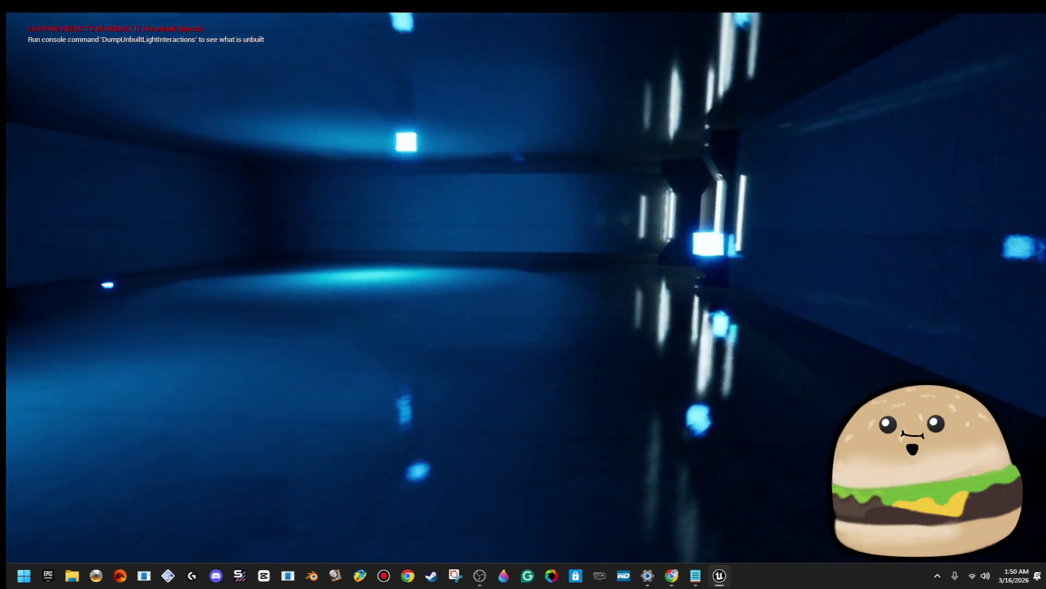
{"action": "key", "text": "w"}
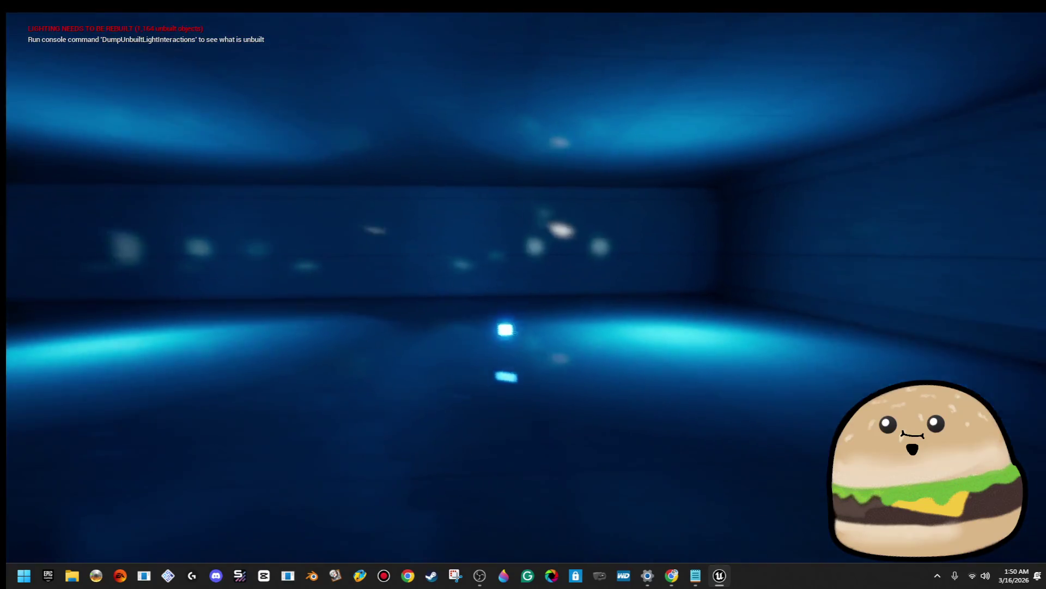
{"action": "key", "text": "w"}
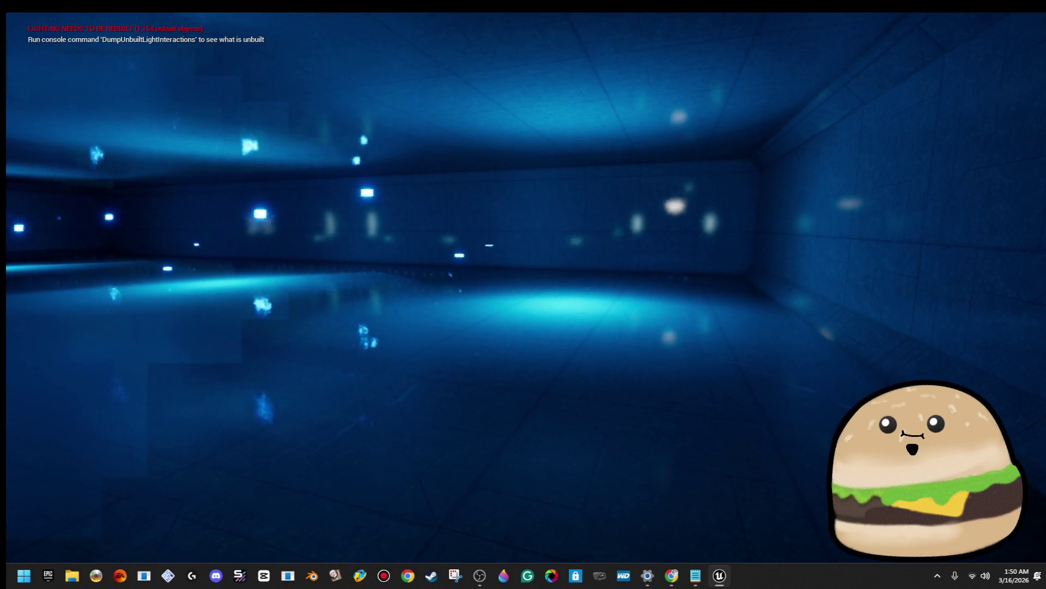
{"action": "key", "text": "Escape"}
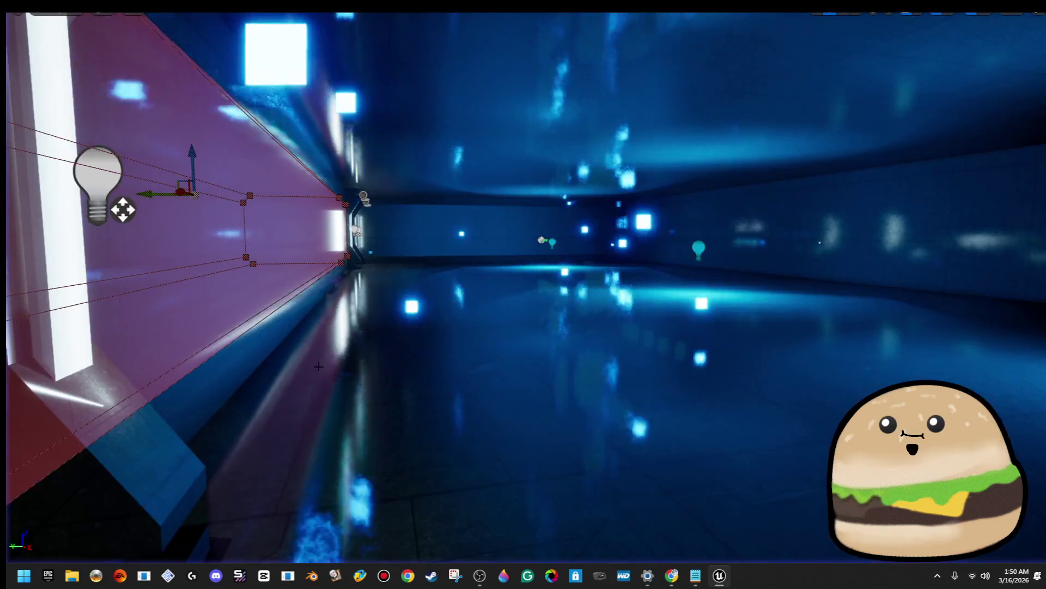
Exit full screen, reopen Space_particle_blue, and fly the view through the blue corridor
{"action": "left_click_drag", "start_coordinate": [476, 303], "coordinate": [539, 277]}
{"action": "key", "text": "F11"}
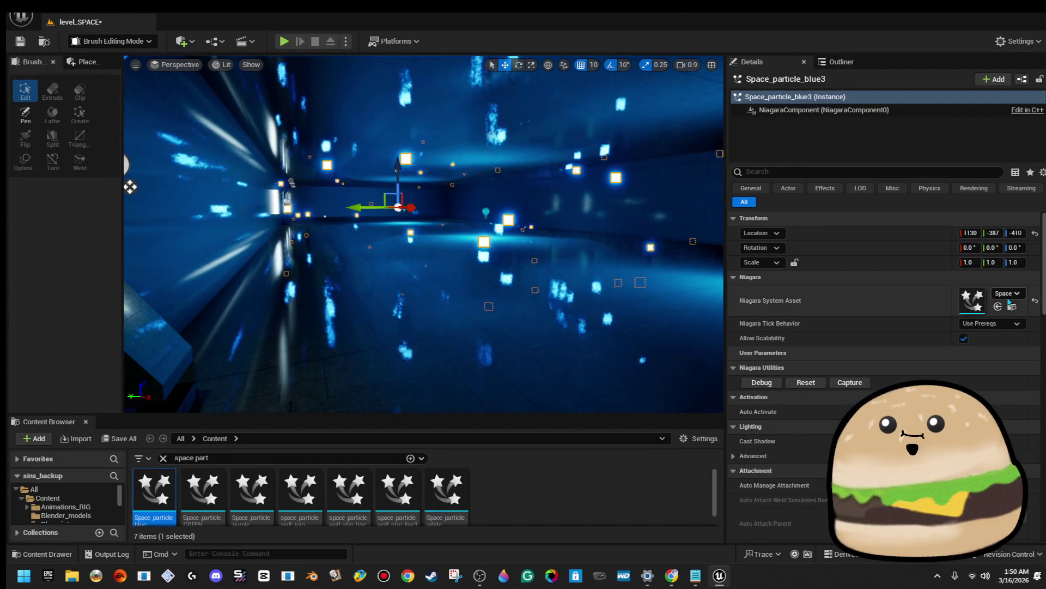
{"action": "double_click", "coordinate": [974, 302]}
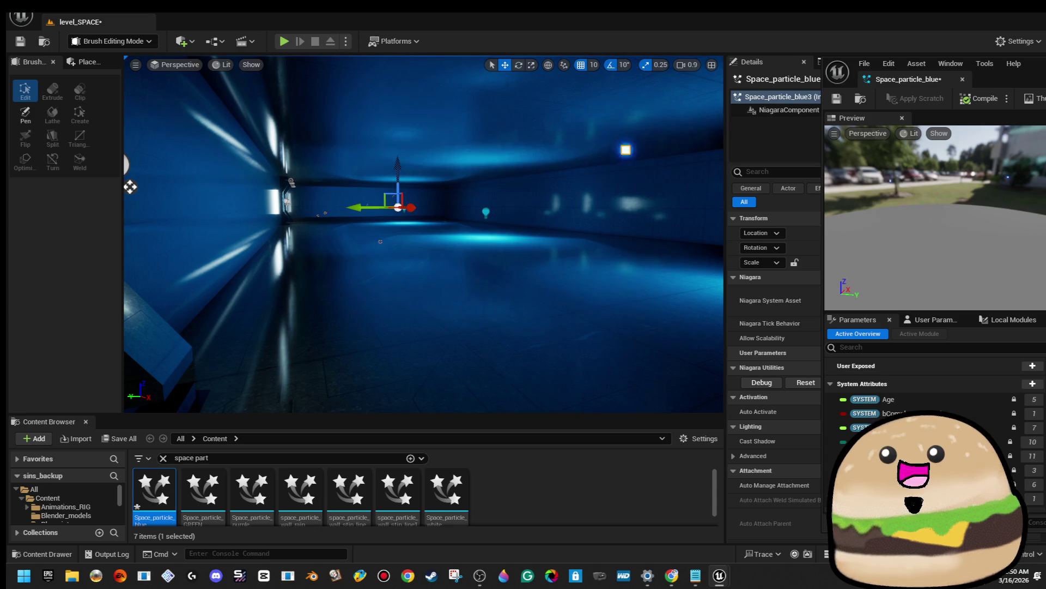
{"action": "left_click_drag", "start_coordinate": [430, 241], "coordinate": [387, 243]}
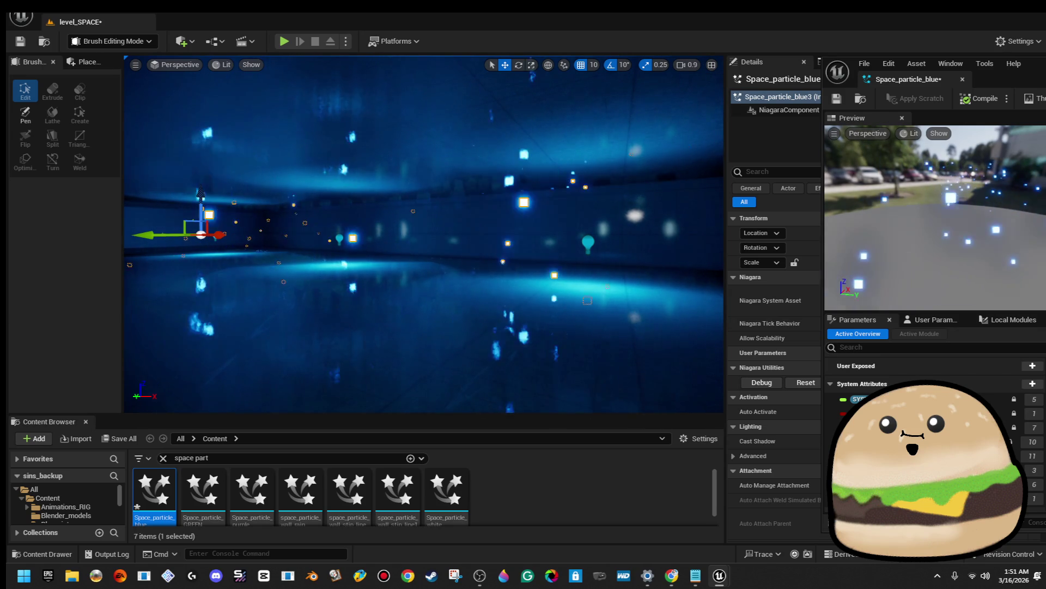
{"action": "left_click_drag", "start_coordinate": [127, 148], "coordinate": [246, 164]}
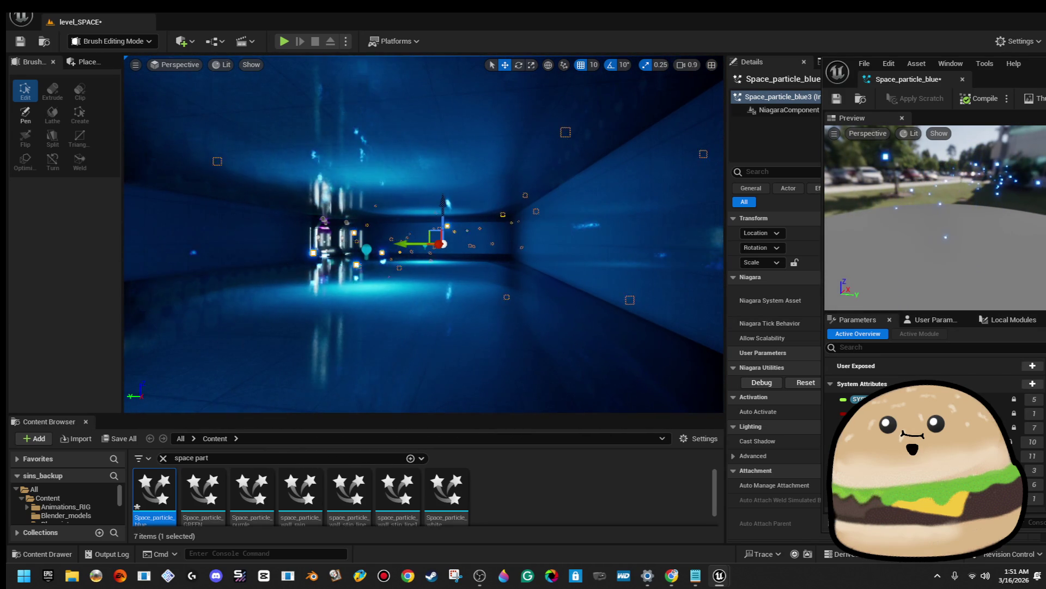
{"action": "left_click_drag", "start_coordinate": [245, 164], "coordinate": [246, 207]}
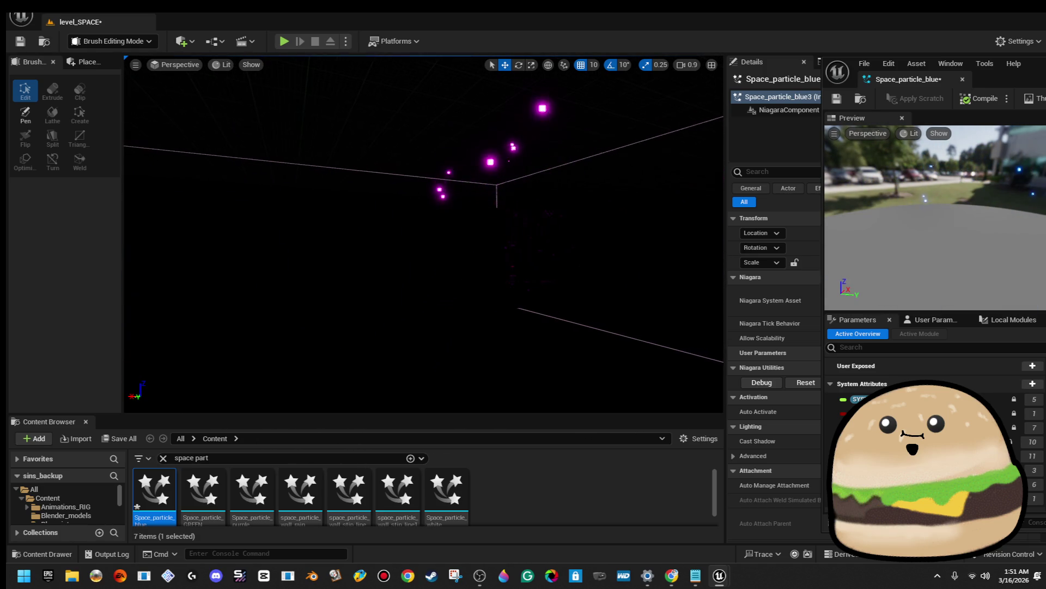
Centre on the blue particle effect and fly over to the purple-lit corridor with its wall lights
{"action": "scroll", "coordinate": [424, 235], "scroll_direction": "down", "scroll_amount": 10}
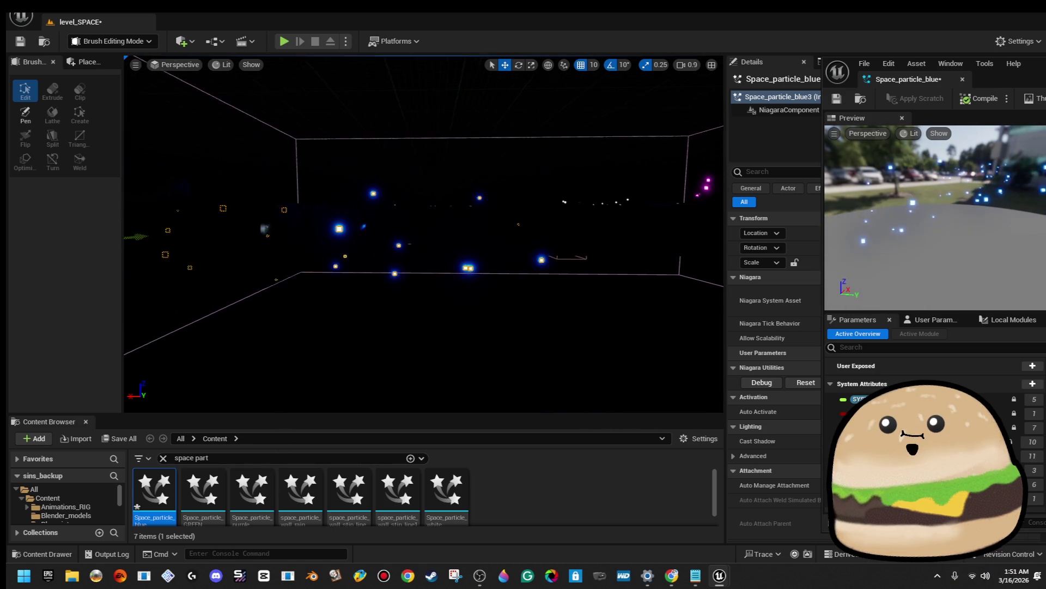
{"action": "key", "text": "f"}
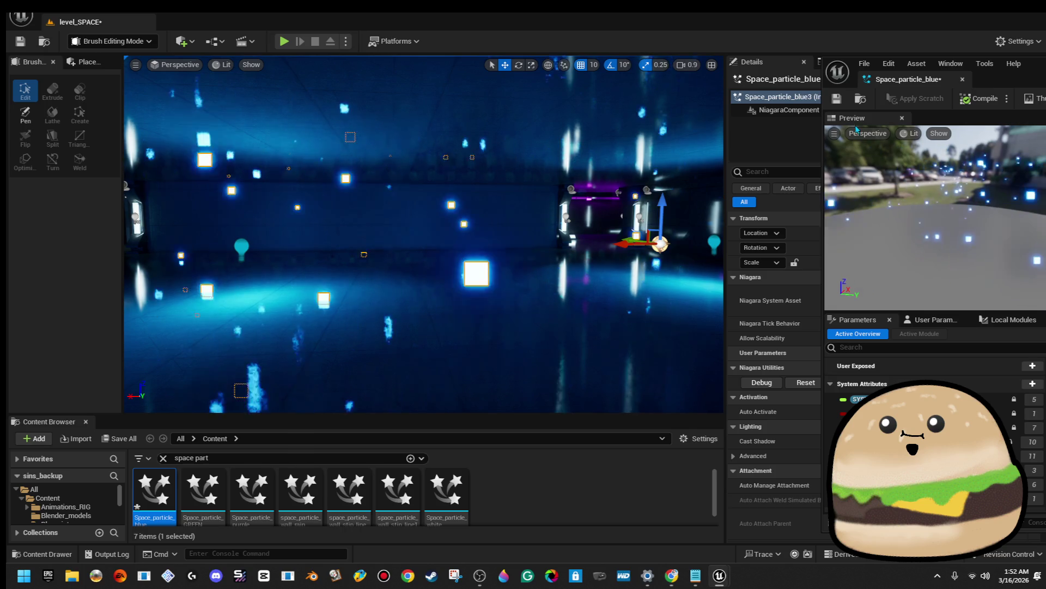
{"action": "left_click_drag", "start_coordinate": [547, 194], "coordinate": [546, 194]}
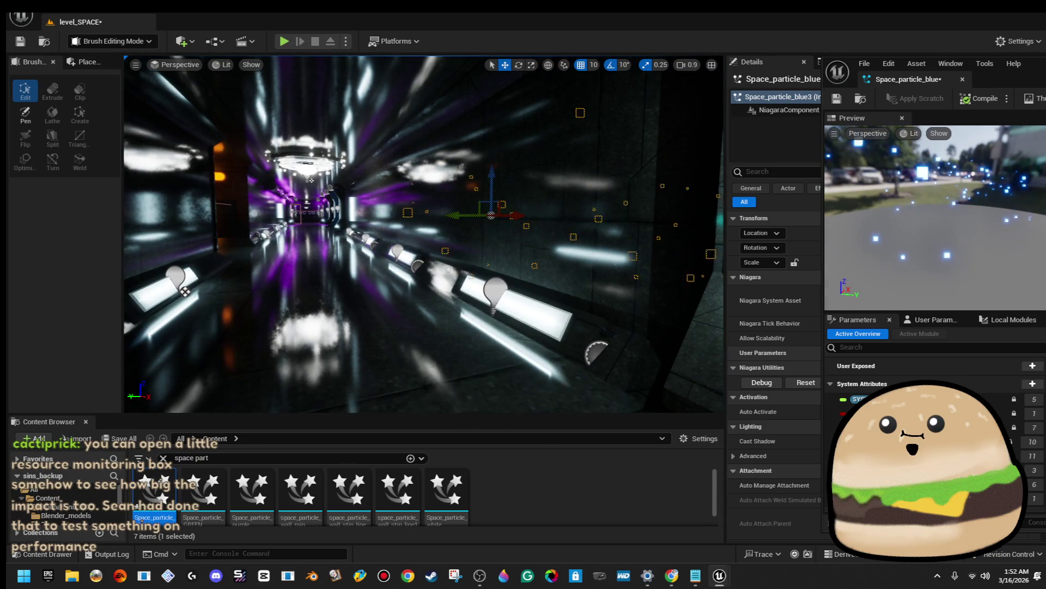
Play From Here, walking past the lit pillar through the particle hall into the purple corridor
{"action": "right_click", "coordinate": [357, 355]}
{"action": "left_click", "coordinate": [430, 550]}
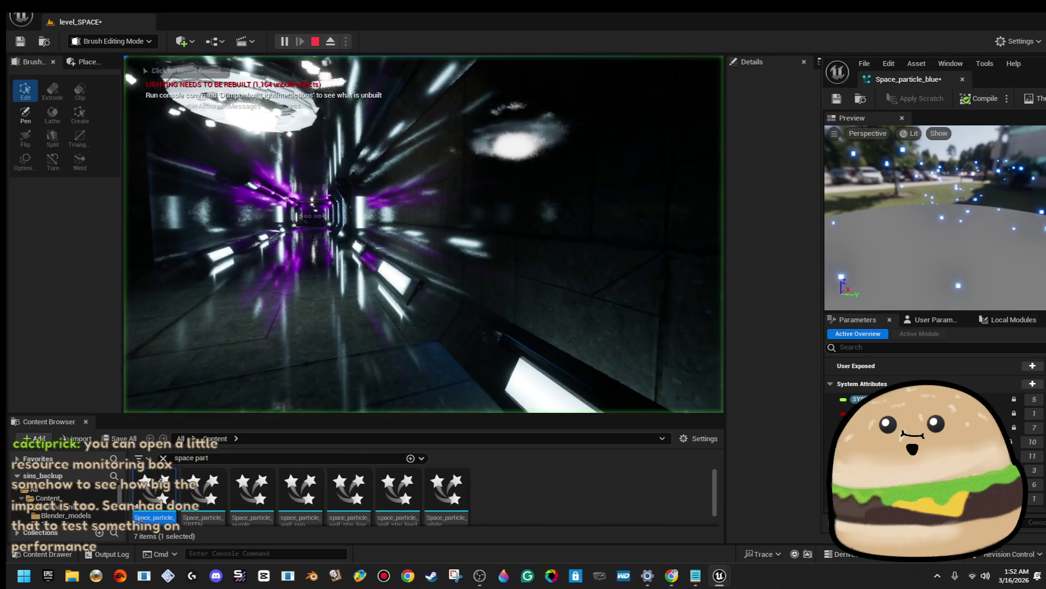
{"action": "key", "text": "w"}
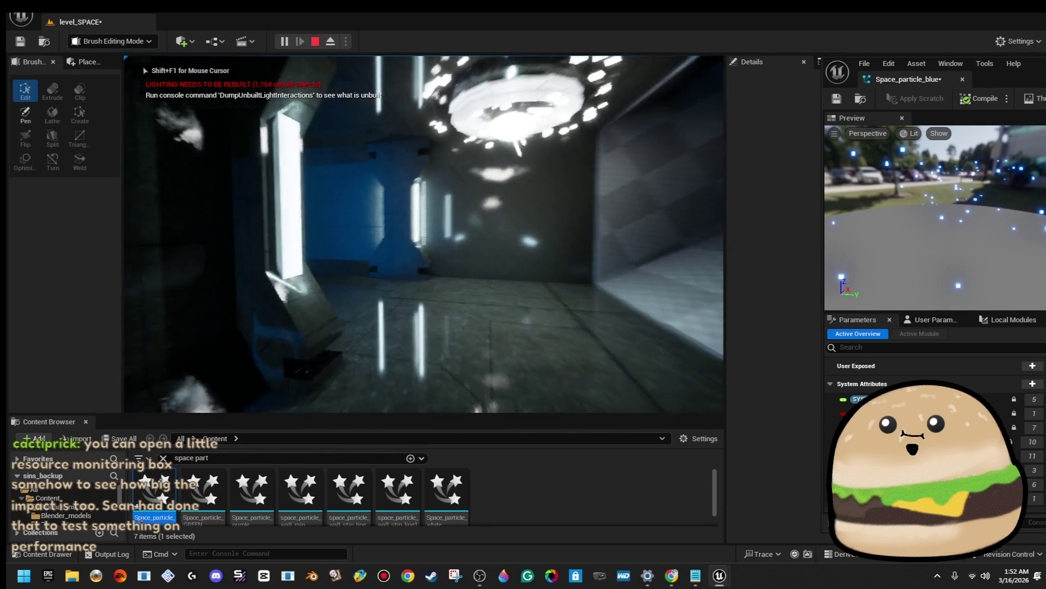
{"action": "key", "text": "w"}
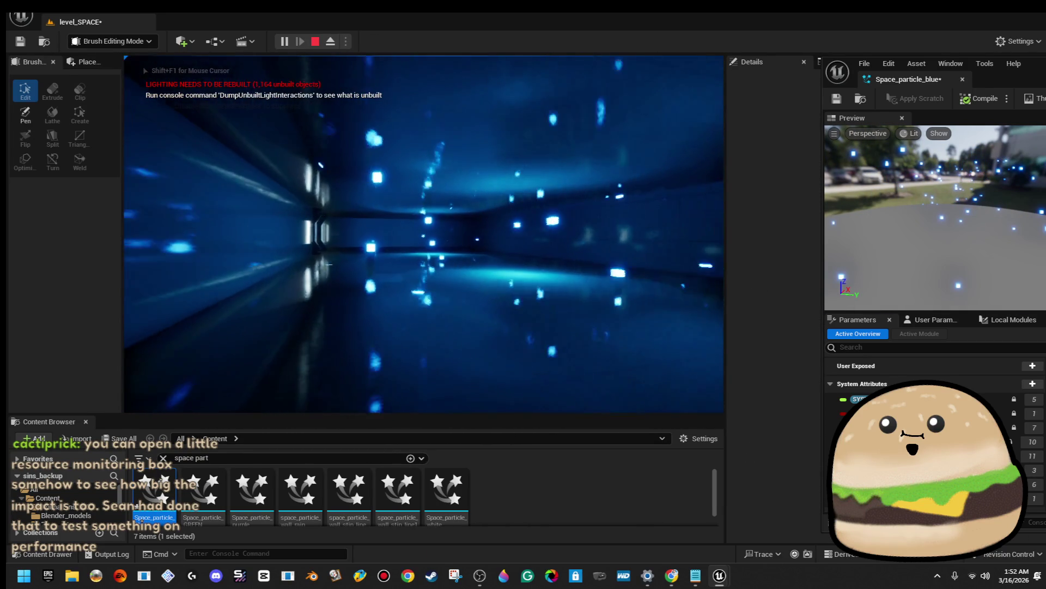
{"action": "key", "text": "w"}
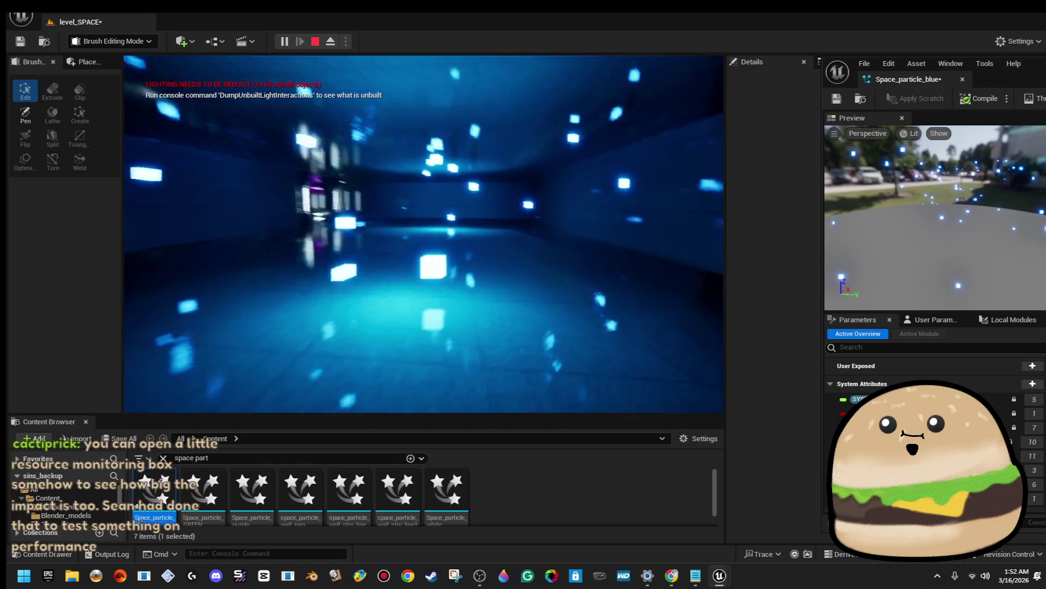
{"action": "key", "text": "w"}
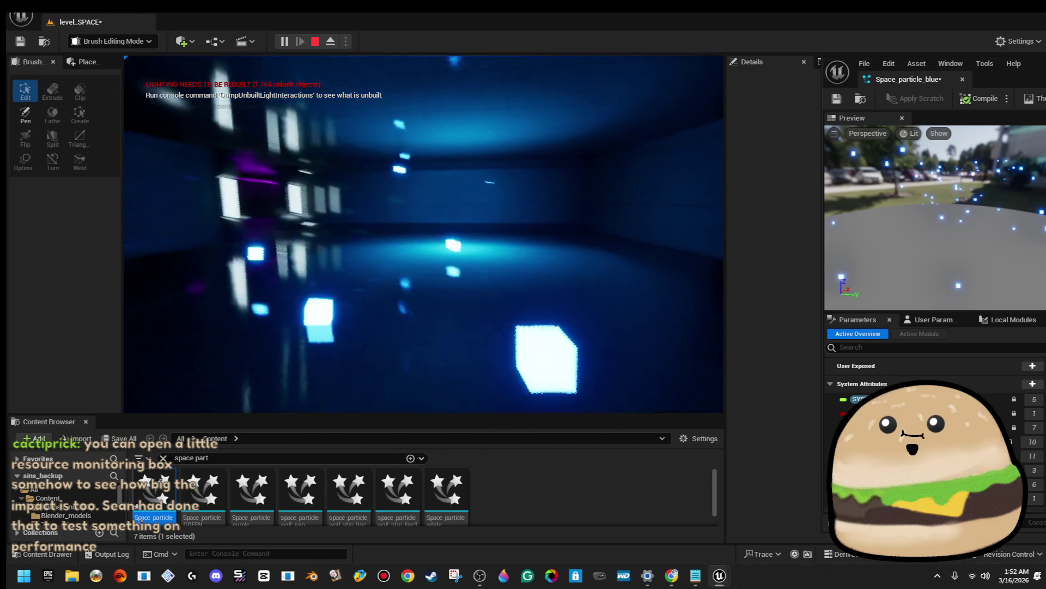
{"action": "key", "text": "w"}
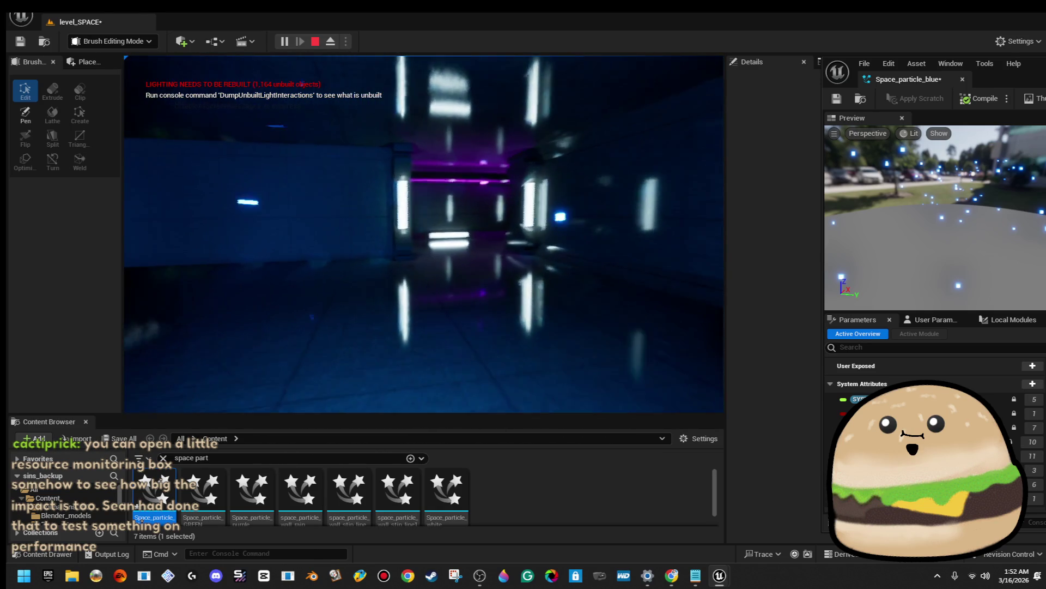
{"action": "key", "text": "w"}
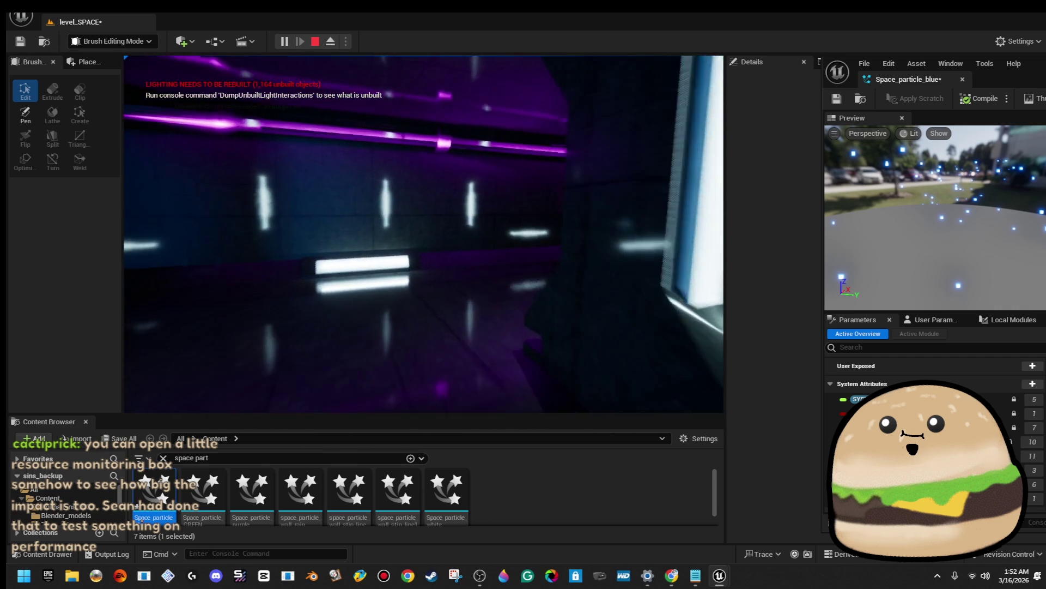
{"action": "key", "text": "w"}
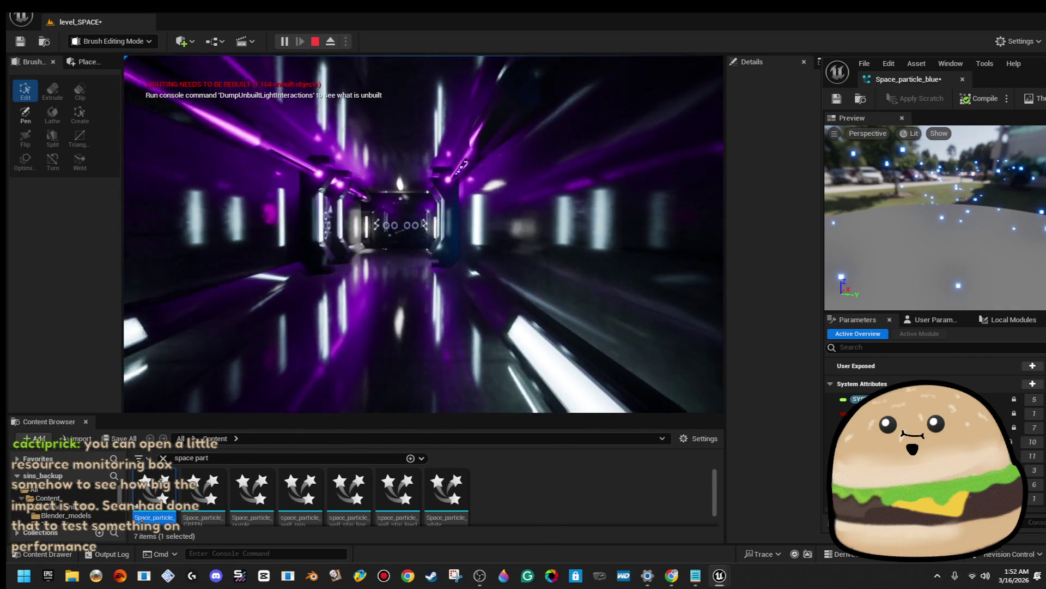
{"action": "key", "text": "w"}
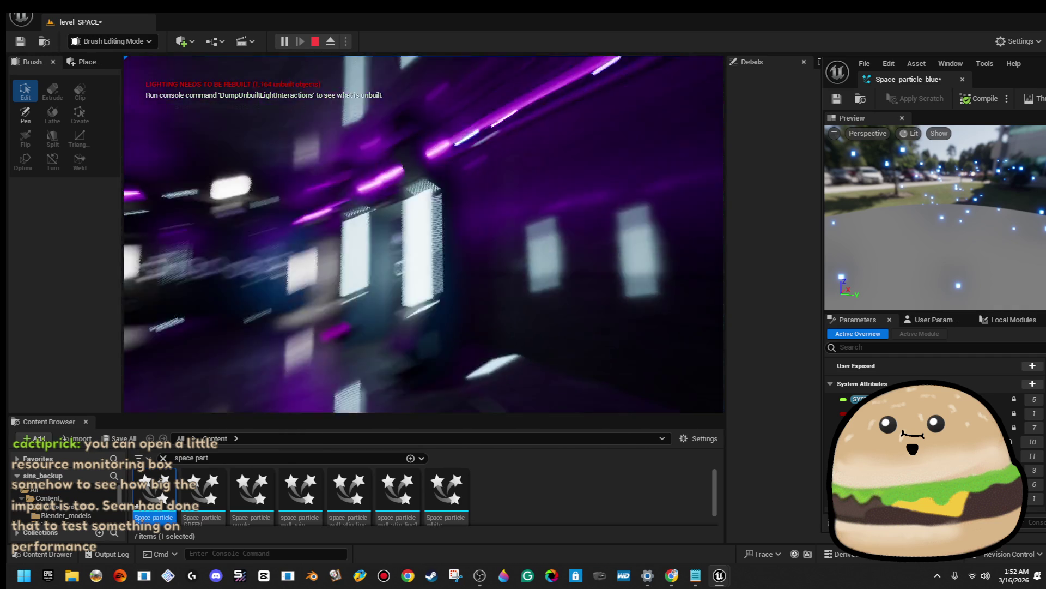
{"action": "key", "text": "Escape"}
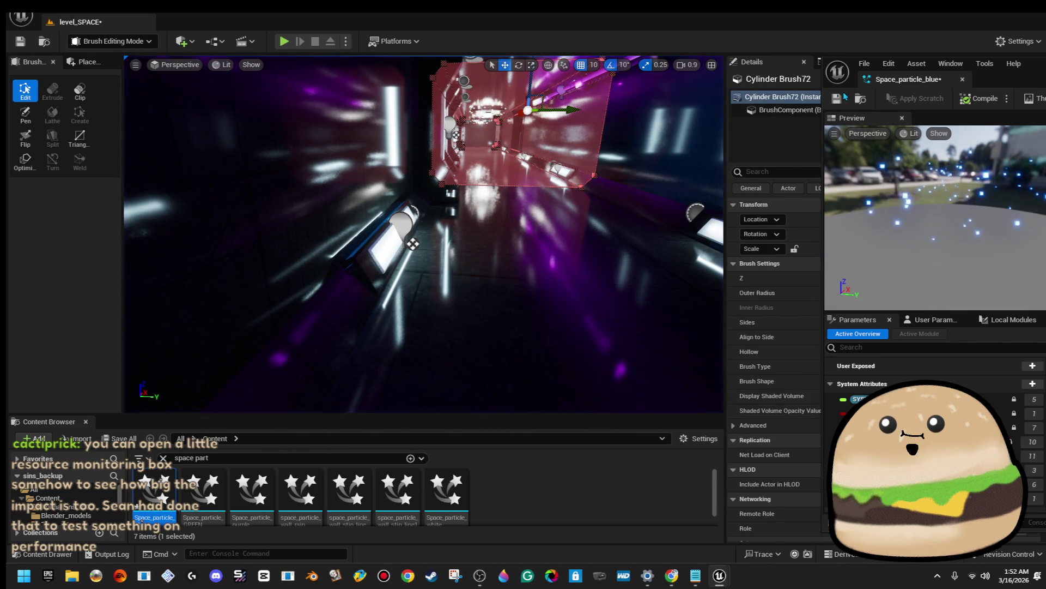
Close the Space_particle_blue editor, then select and frame space_pillar10 in the blue hall
{"action": "left_click", "coordinate": [962, 81]}
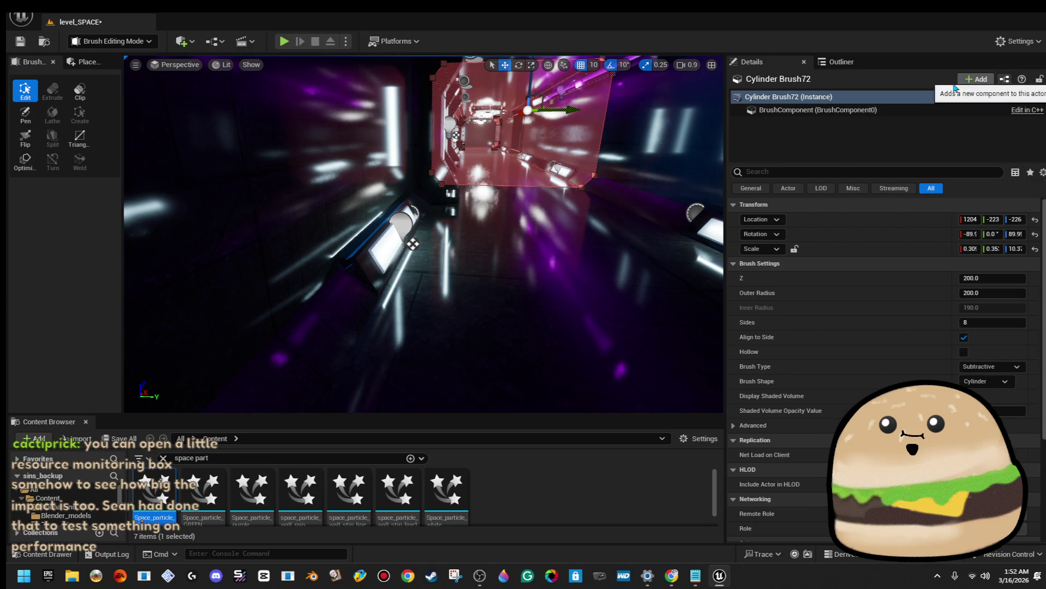
{"action": "key", "text": "Delete"}
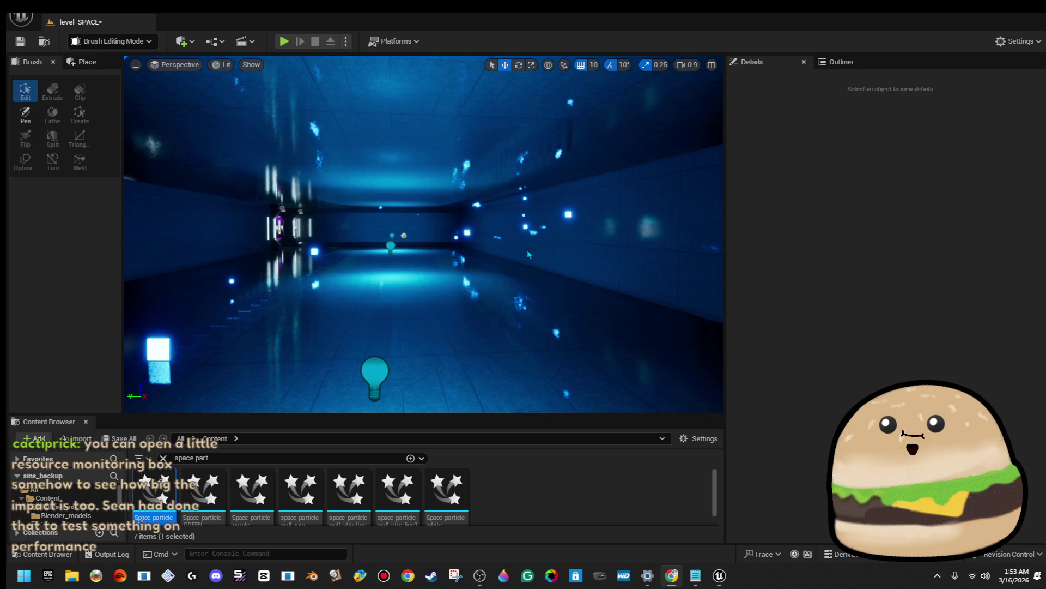
{"action": "mouse_move", "coordinate": [349, 163]}
{"action": "left_mouse_down"}
{"action": "mouse_move", "coordinate": [175, 133]}
{"action": "mouse_move", "coordinate": [308, 170]}
{"action": "mouse_move", "coordinate": [358, 77]}
{"action": "left_mouse_up"}
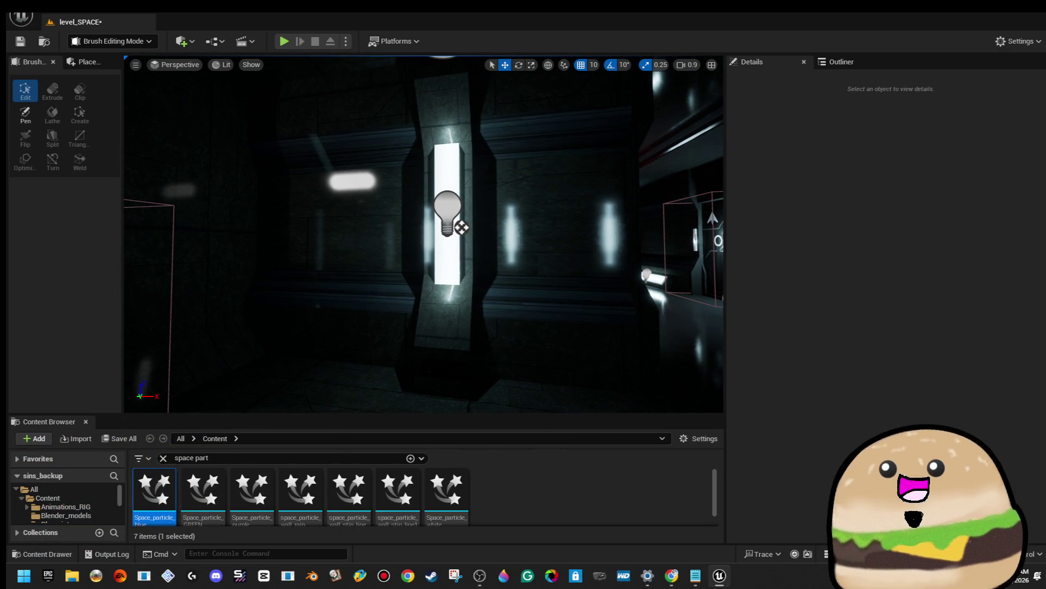
{"action": "left_click", "coordinate": [462, 227]}
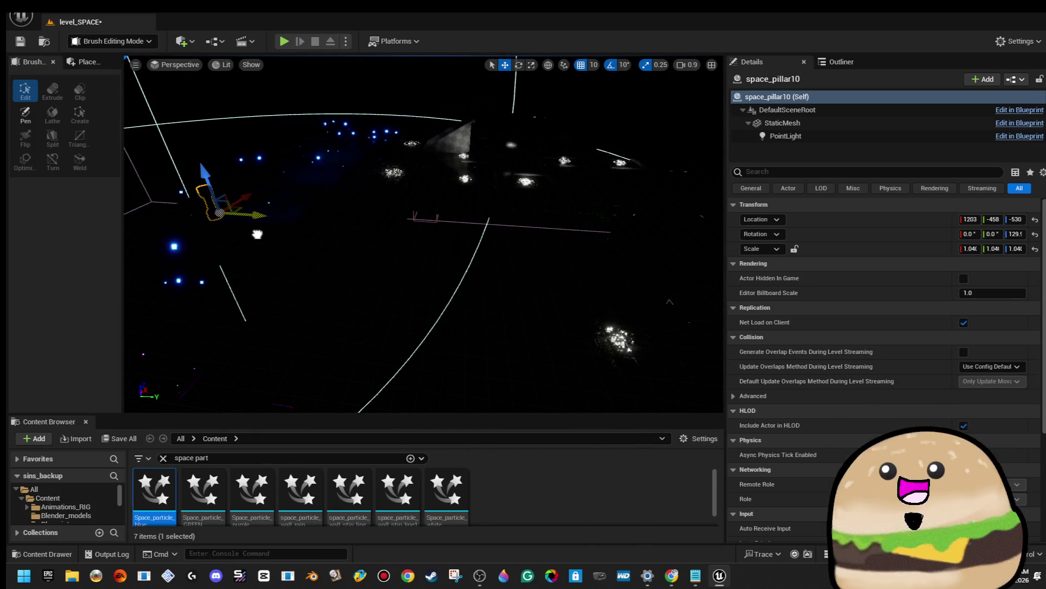
{"action": "left_click", "coordinate": [607, 286]}
{"action": "key", "text": "f"}
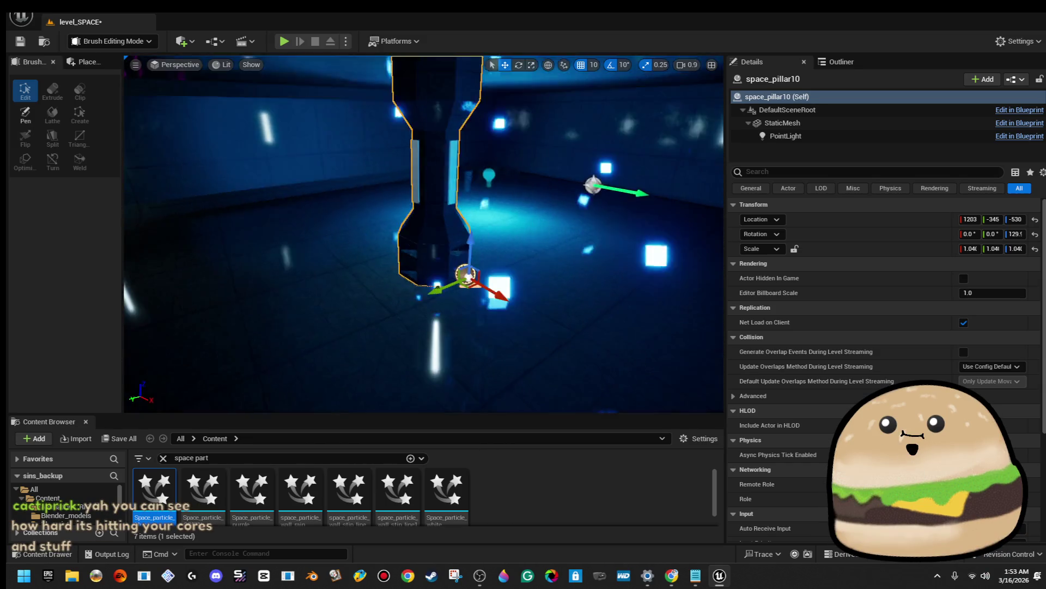
Move space_pillar10 to about 1132, -450, -530 in the hall
{"action": "left_click_drag", "start_coordinate": [423, 235], "coordinate": [384, 234]}
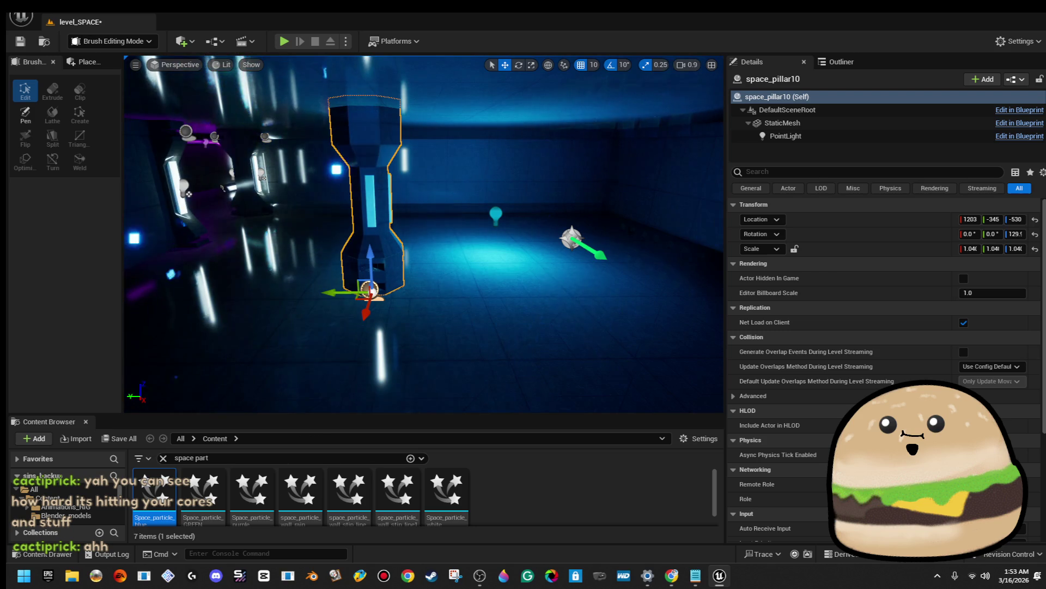
{"action": "mouse_move", "coordinate": [357, 297]}
{"action": "left_mouse_down"}
{"action": "mouse_move", "coordinate": [560, 229]}
{"action": "mouse_move", "coordinate": [579, 234]}
{"action": "mouse_move", "coordinate": [484, 310]}
{"action": "left_mouse_up"}
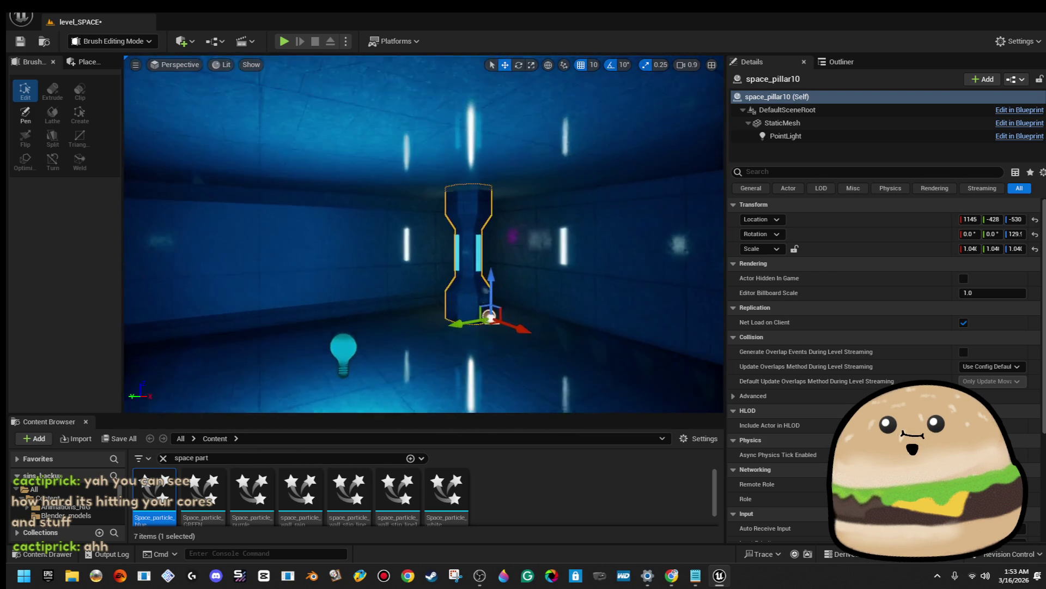
{"action": "key", "text": "f"}
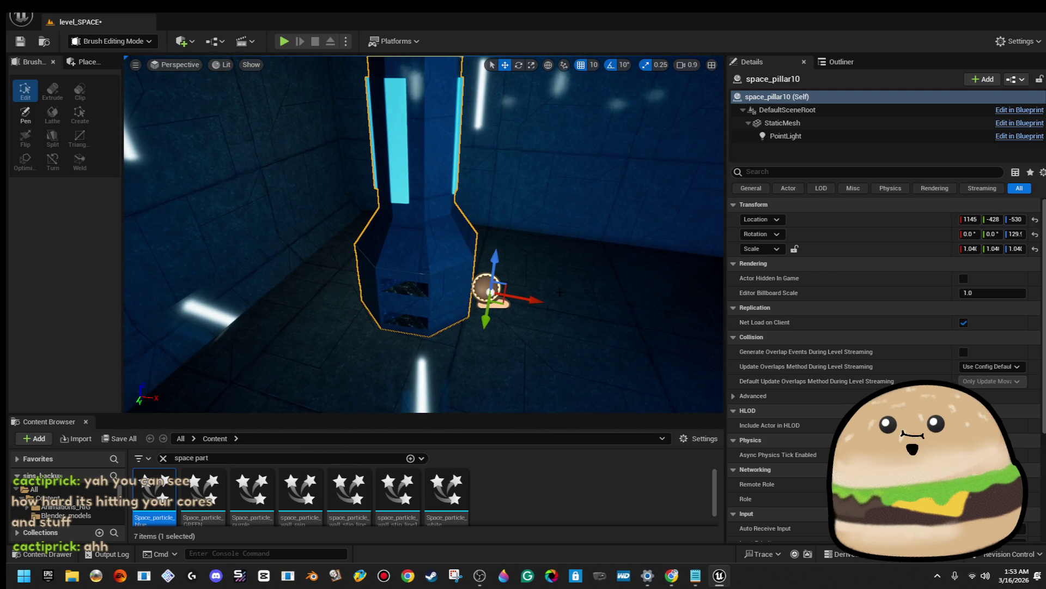
{"action": "mouse_move", "coordinate": [504, 304]}
{"action": "left_mouse_down"}
{"action": "mouse_move", "coordinate": [424, 214]}
{"action": "mouse_move", "coordinate": [404, 226]}
{"action": "mouse_move", "coordinate": [446, 238]}
{"action": "mouse_move", "coordinate": [429, 239]}
{"action": "mouse_move", "coordinate": [452, 256]}
{"action": "mouse_move", "coordinate": [485, 246]}
{"action": "left_mouse_up"}
{"action": "key", "text": "w"}
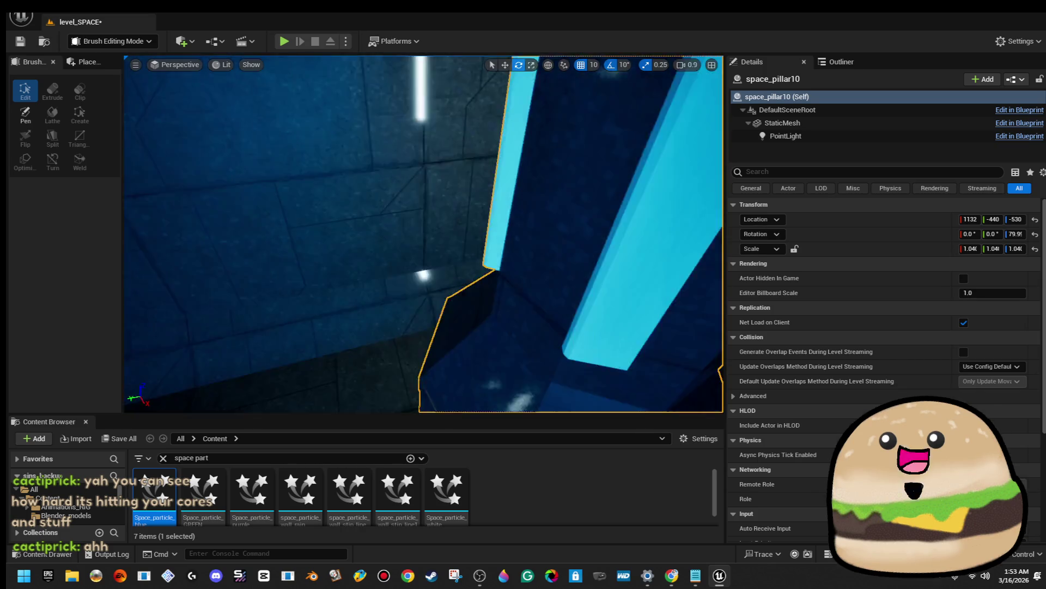
{"action": "mouse_move", "coordinate": [473, 272]}
{"action": "left_mouse_down"}
{"action": "mouse_move", "coordinate": [467, 280]}
{"action": "mouse_move", "coordinate": [551, 257]}
{"action": "mouse_move", "coordinate": [553, 300]}
{"action": "mouse_move", "coordinate": [570, 312]}
{"action": "left_mouse_up"}
Turn space_pillar10's yaw to roughly 90 degrees
{"action": "key", "text": "e"}
{"action": "key", "text": "w"}
{"action": "mouse_move", "coordinate": [520, 271]}
{"action": "left_mouse_down"}
{"action": "mouse_move", "coordinate": [492, 200]}
{"action": "mouse_move", "coordinate": [564, 250]}
{"action": "left_mouse_up"}
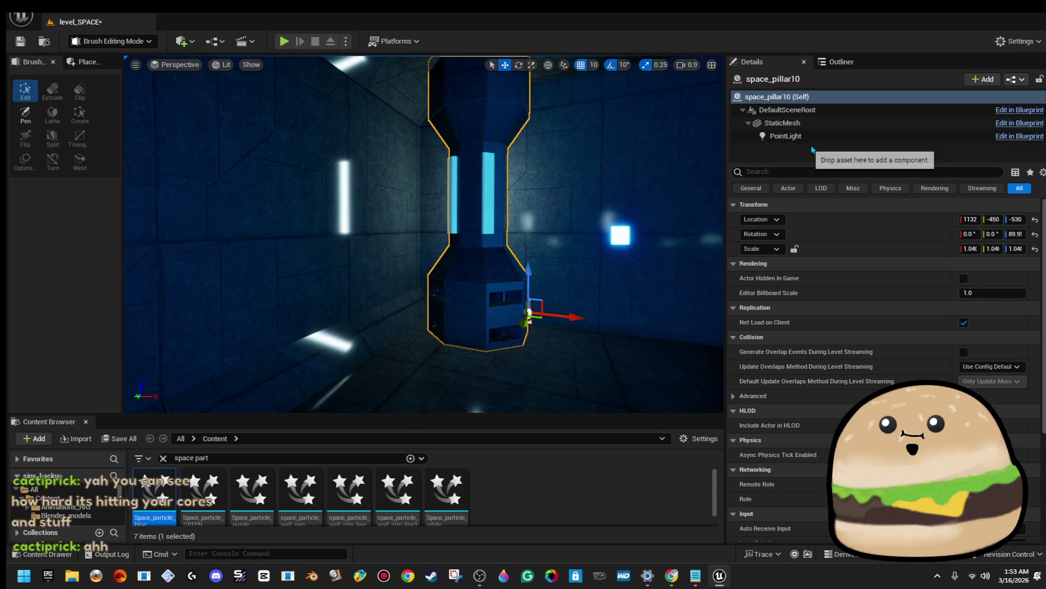
Set the pillar's PointLight colour to saturated bright cyan (about R 0, G 0.65, B 1.0)
{"action": "left_click", "coordinate": [807, 136]}
{"action": "left_click", "coordinate": [1002, 322]}
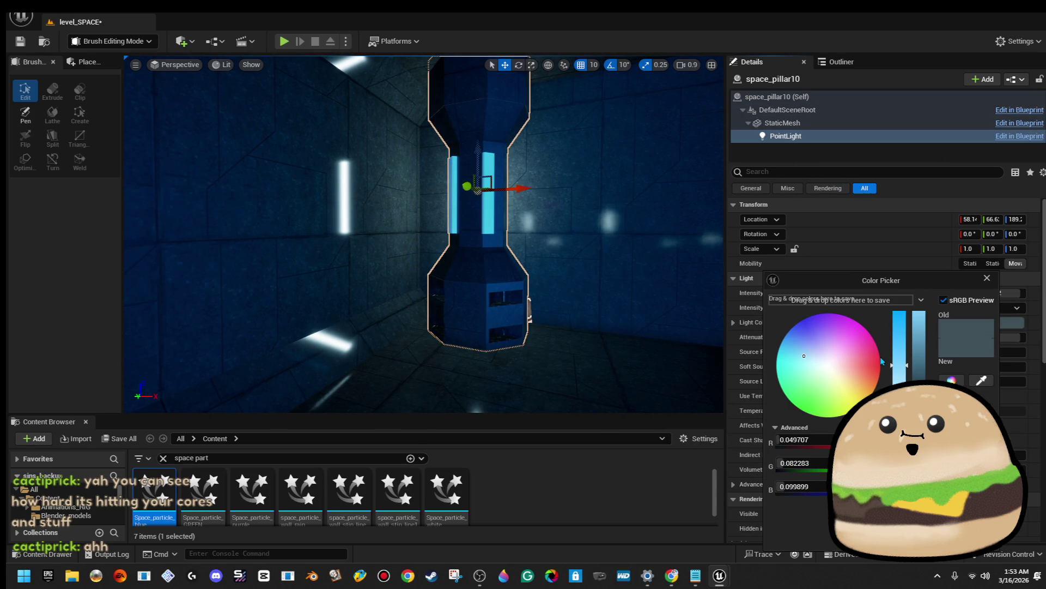
{"action": "left_click_drag", "start_coordinate": [901, 338], "coordinate": [900, 313]}
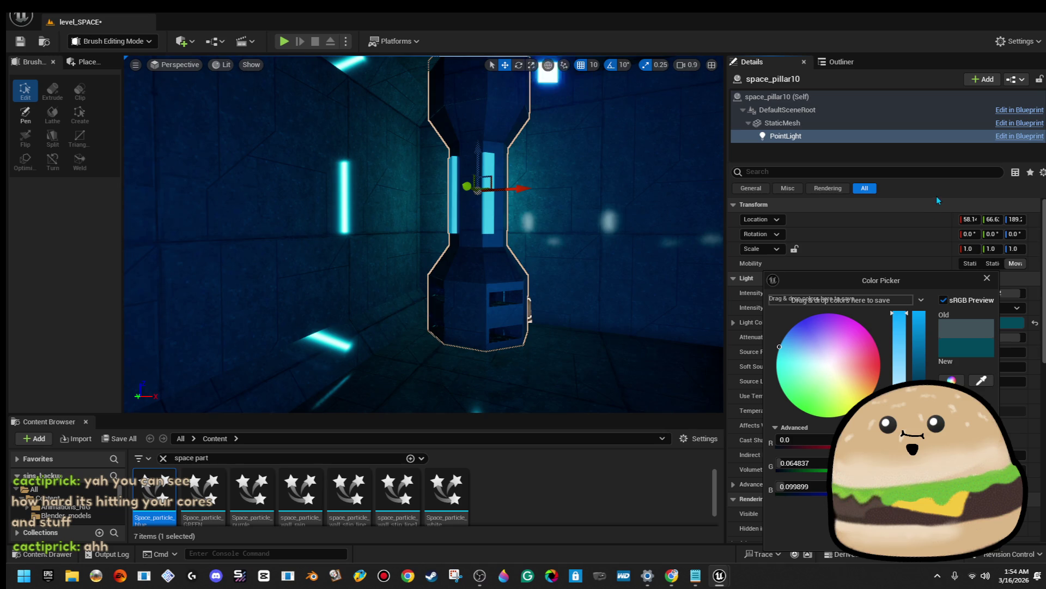
{"action": "left_click", "coordinate": [1003, 328]}
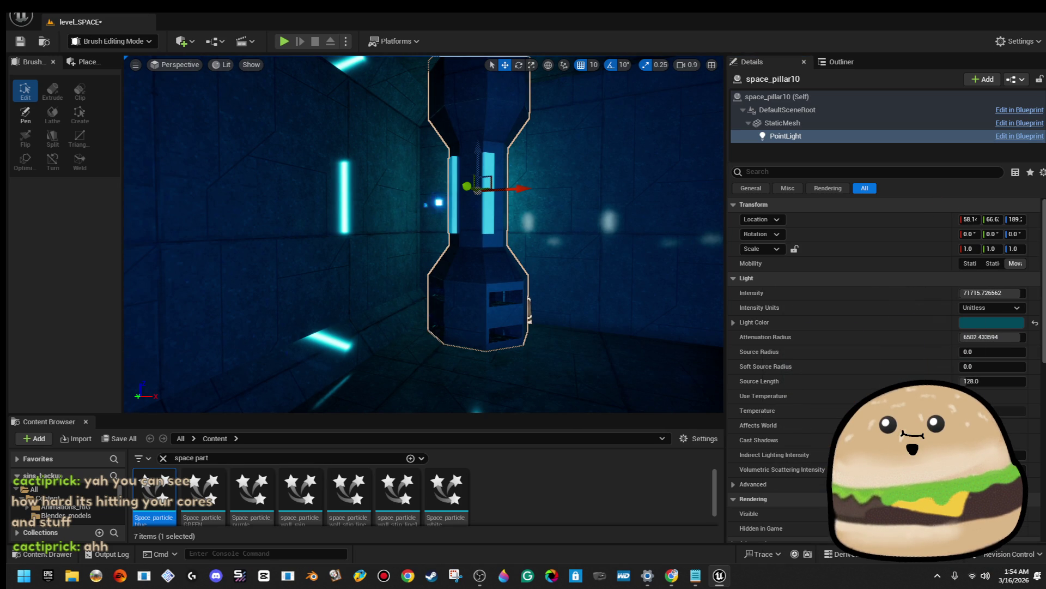
{"action": "left_click", "coordinate": [1002, 328]}
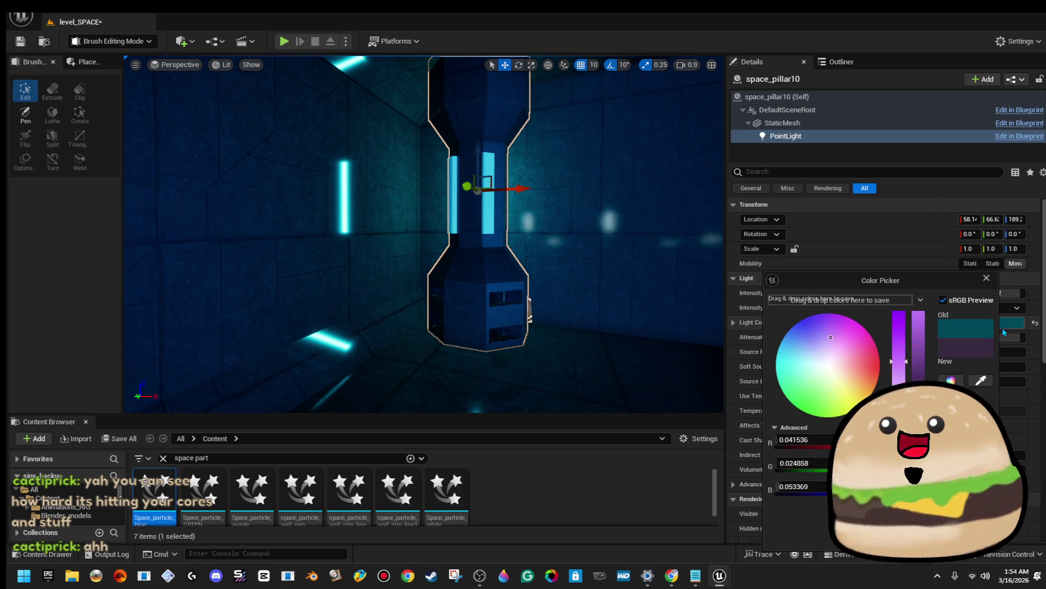
{"action": "left_click_drag", "start_coordinate": [919, 376], "coordinate": [935, 317]}
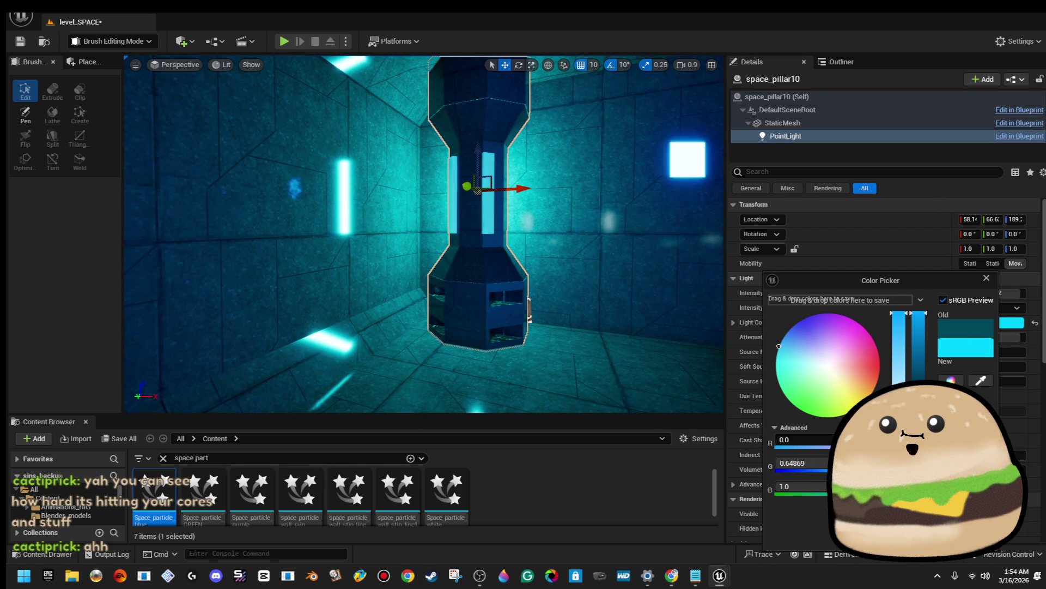
{"action": "scroll", "coordinate": [844, 382], "scroll_direction": "down", "scroll_amount": 5}
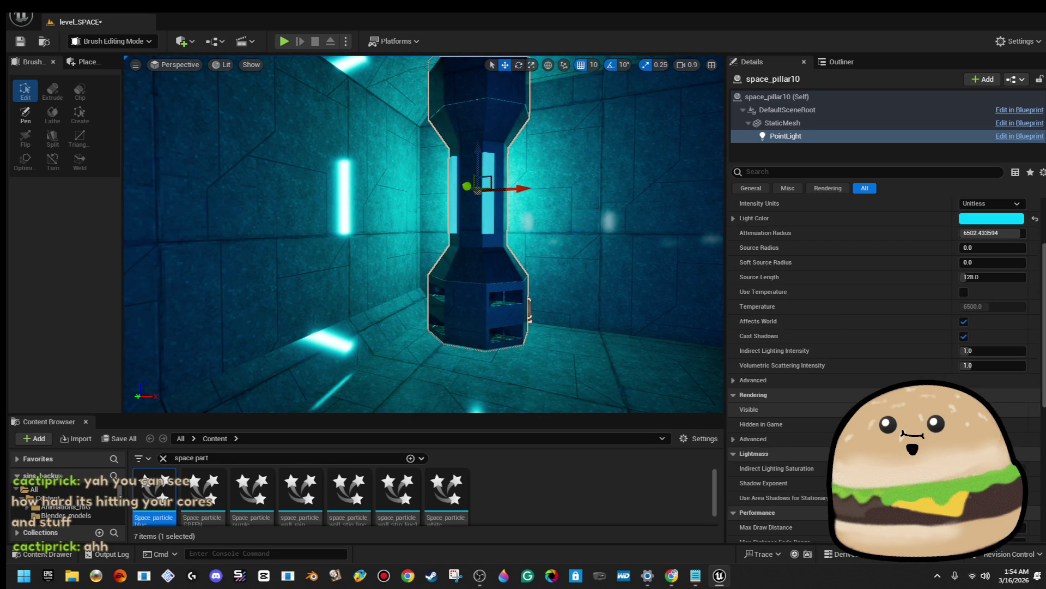
{"action": "scroll", "coordinate": [1003, 381], "scroll_direction": "down", "scroll_amount": 3}
{"action": "left_click", "coordinate": [1006, 382]}
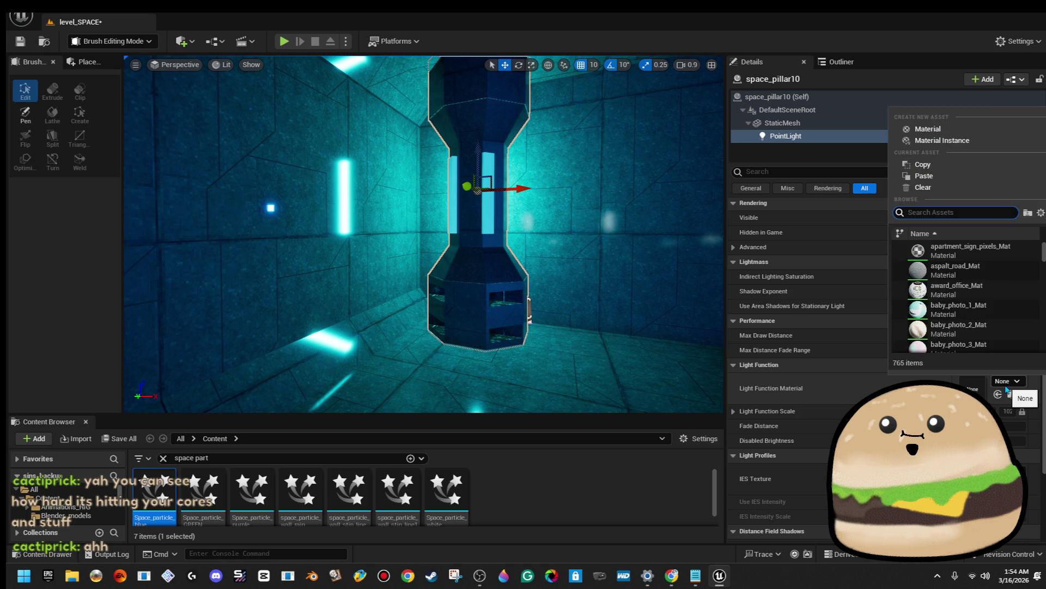
Try Match_matches_flicker as the PointLight's light function, then reset it to None
{"action": "left_click", "coordinate": [1005, 384]}
{"action": "scroll", "coordinate": [883, 327], "scroll_direction": "down", "scroll_amount": 2}
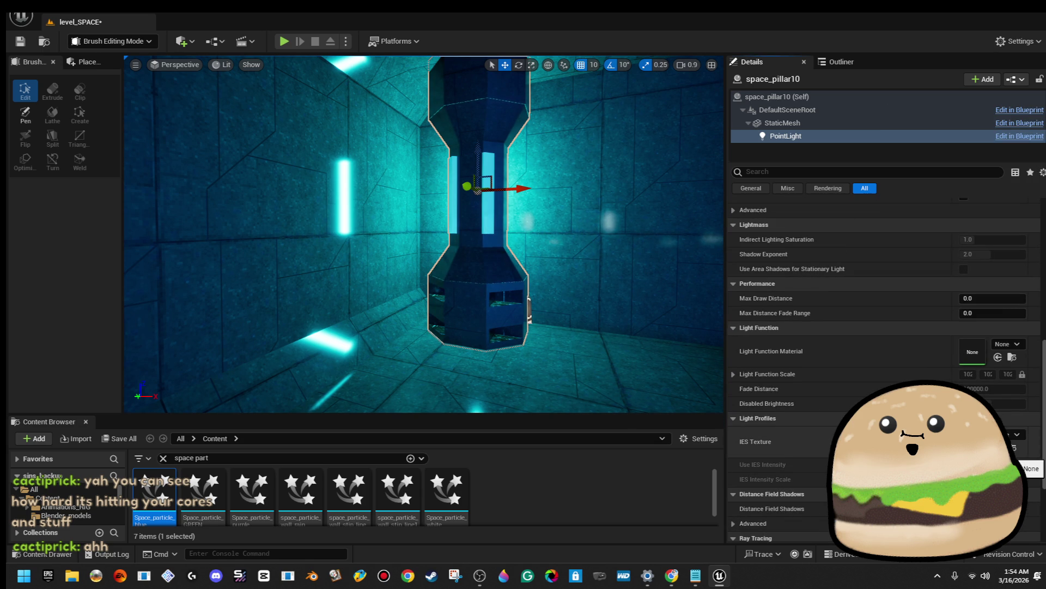
{"action": "left_click", "coordinate": [1010, 347]}
{"action": "type", "text": "flicker"}
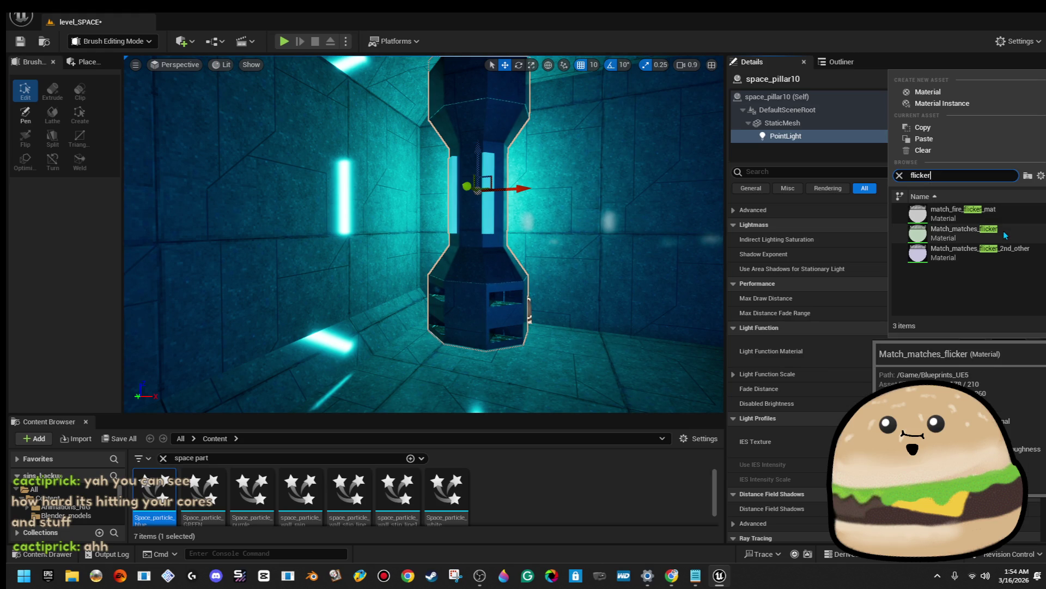
{"action": "left_click", "coordinate": [1004, 233]}
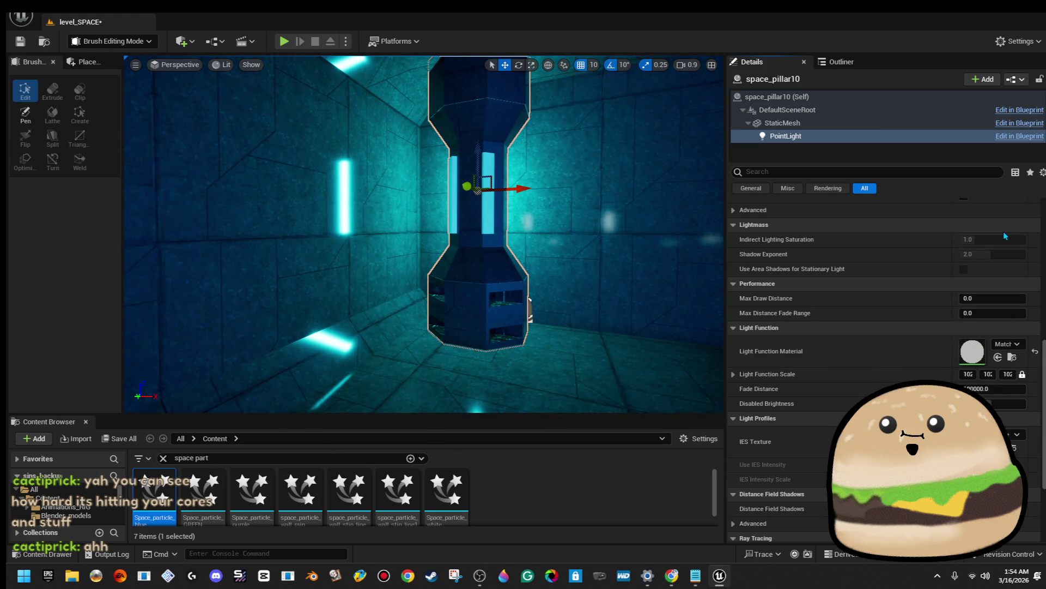
{"action": "left_click", "coordinate": [1039, 355]}
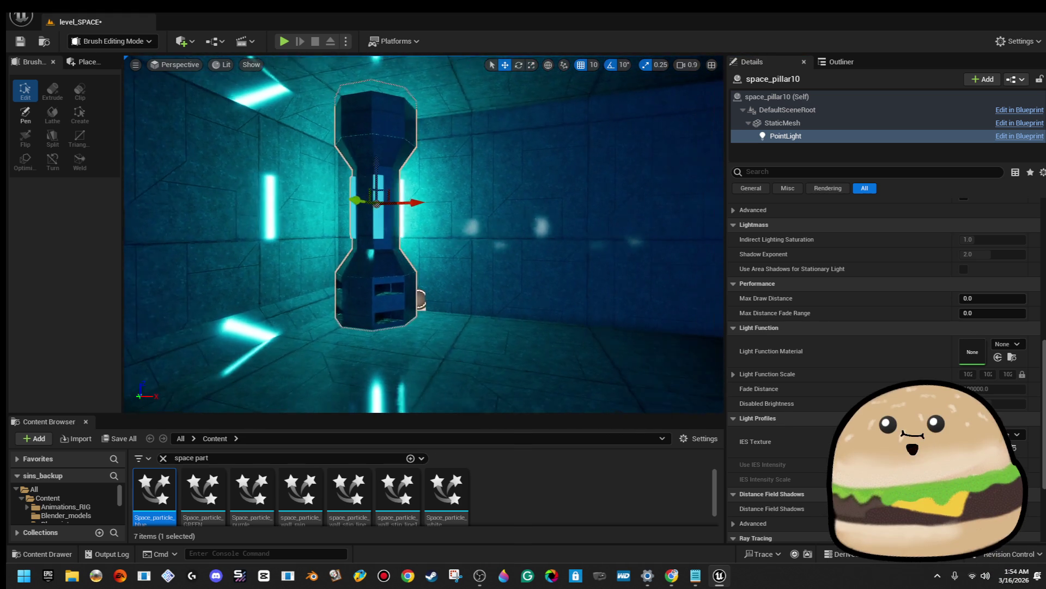
{"action": "mouse_move", "coordinate": [409, 305]}
{"action": "left_mouse_down"}
{"action": "mouse_move", "coordinate": [409, 278]}
{"action": "mouse_move", "coordinate": [463, 279]}
{"action": "left_mouse_up"}
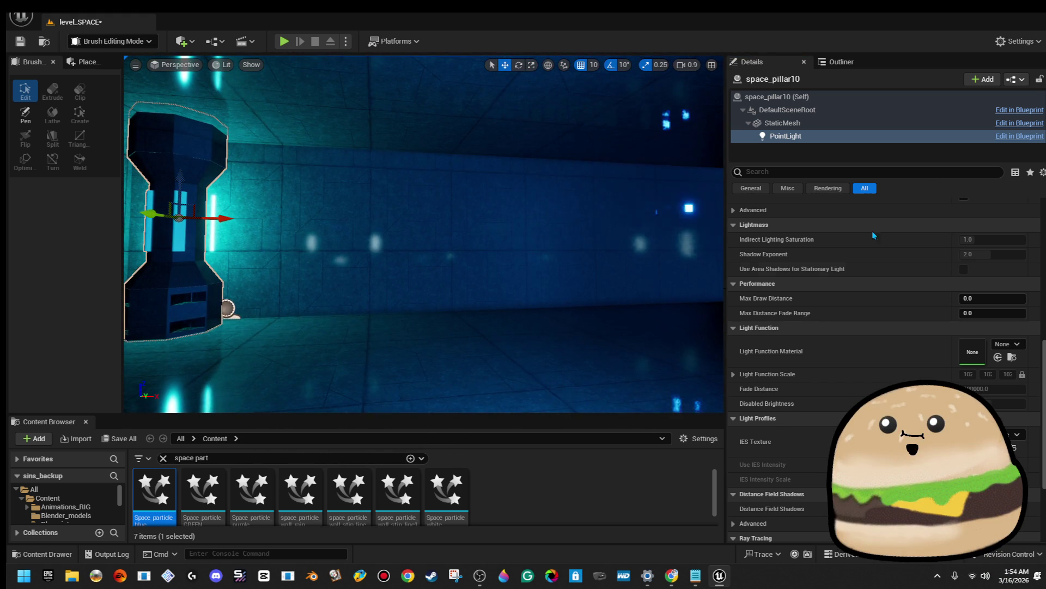
Inspect the pillar mesh's Element 1 glow material, then dismiss the lighting results log
{"action": "left_click", "coordinate": [850, 123]}
{"action": "scroll", "coordinate": [968, 348], "scroll_direction": "down", "scroll_amount": 3}
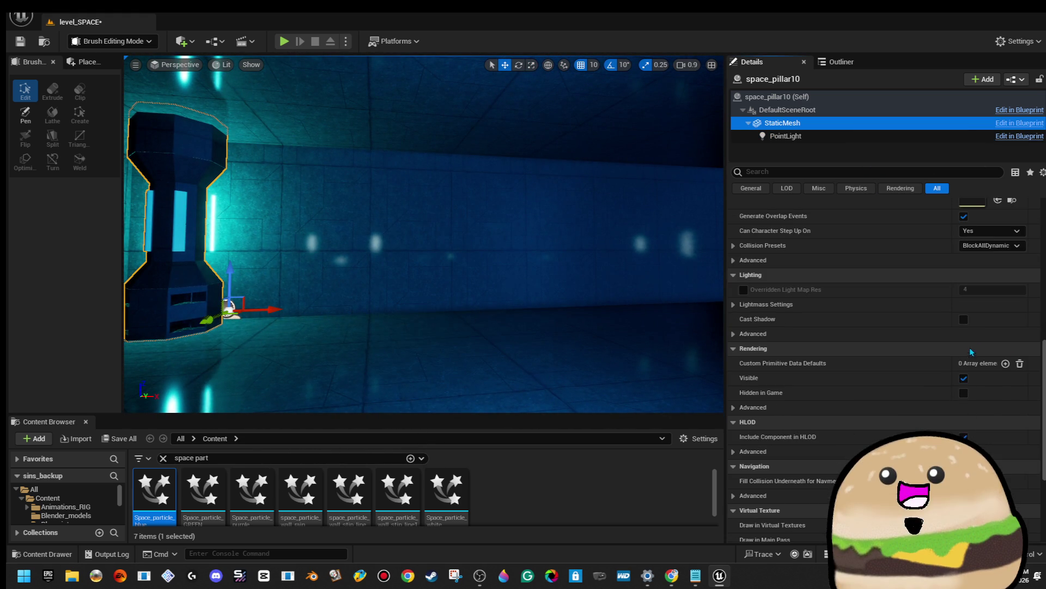
{"action": "scroll", "coordinate": [986, 349], "scroll_direction": "up", "scroll_amount": 10}
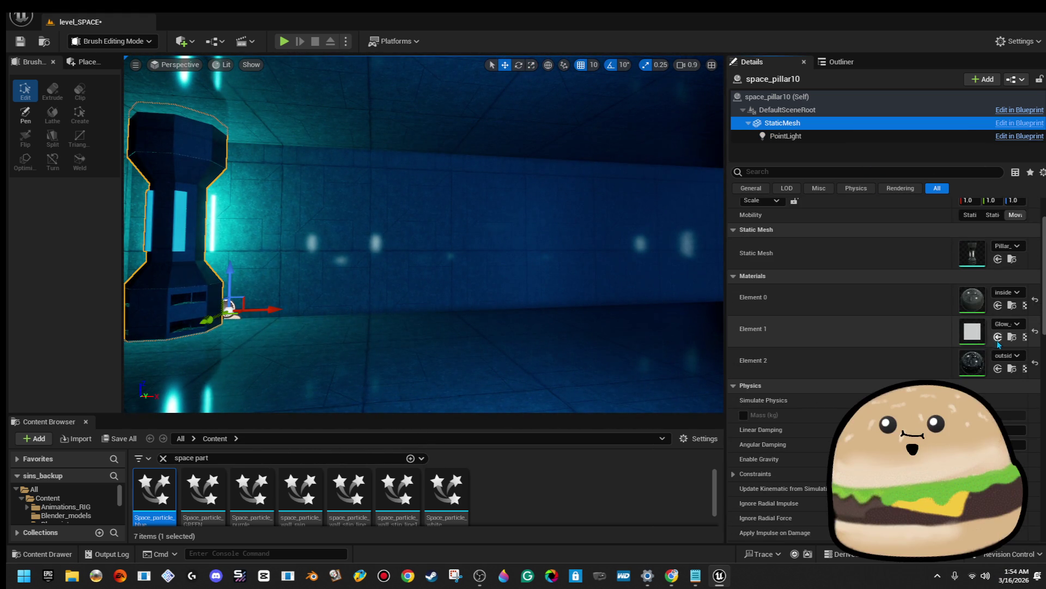
{"action": "left_click", "coordinate": [1011, 325]}
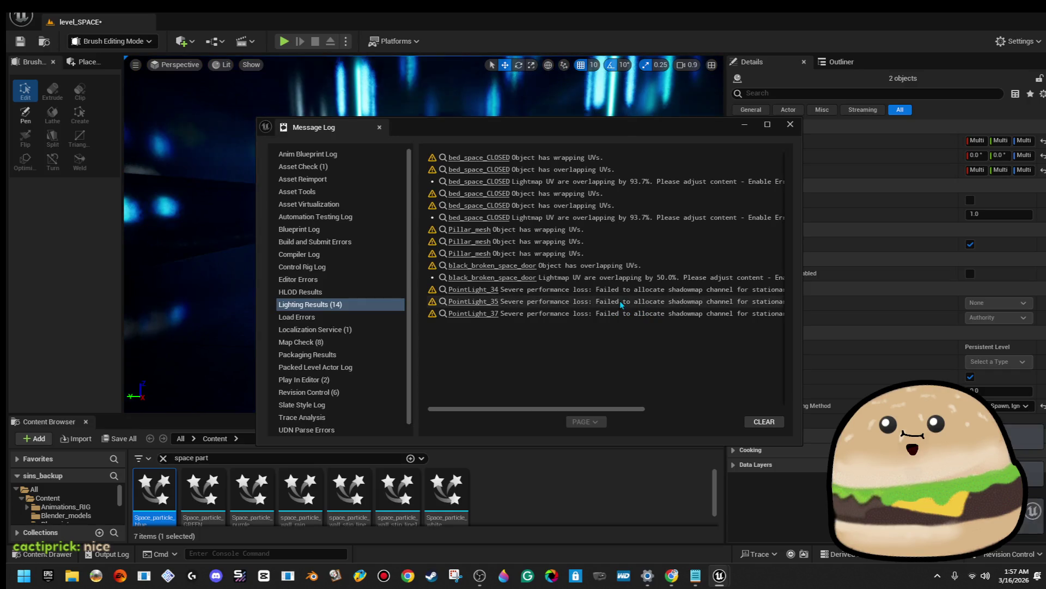
{"action": "left_click", "coordinate": [790, 124]}
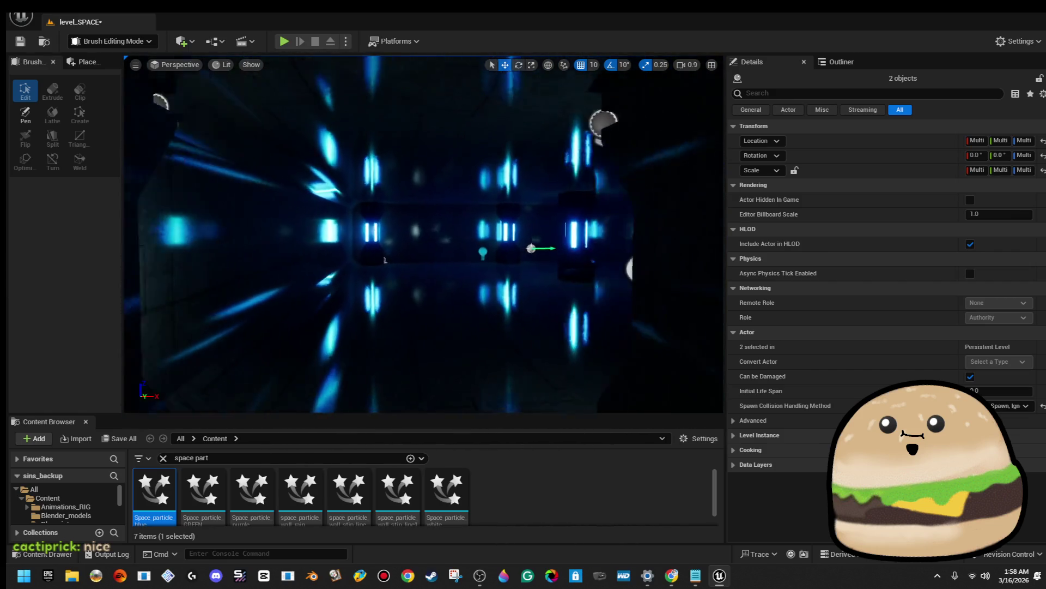
Play From Here in the corridor, walk under the ceiling ring light, then stop with Esc
{"action": "right_click", "coordinate": [480, 213]}
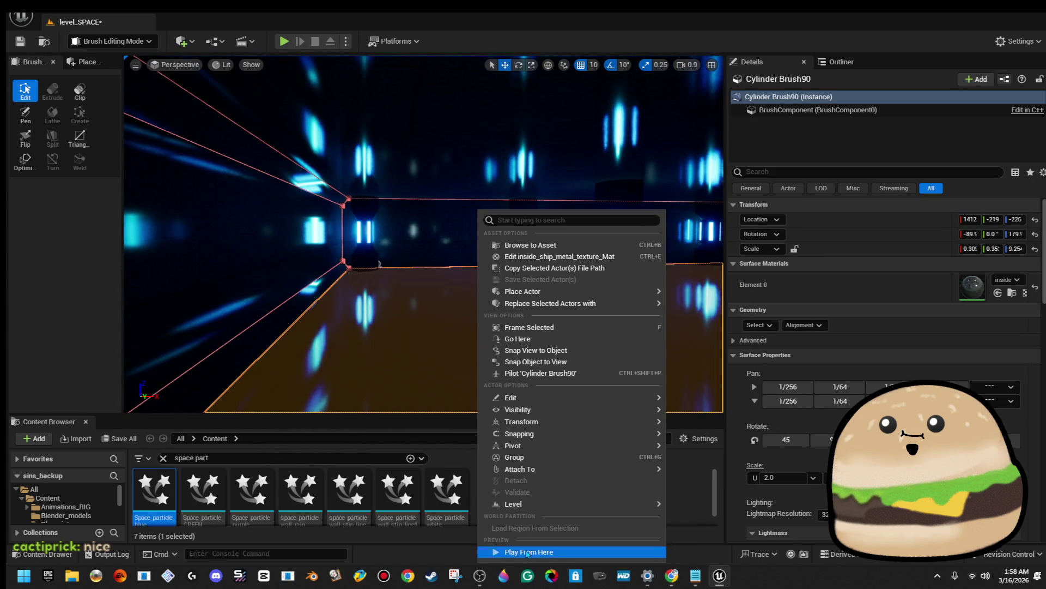
{"action": "left_click", "coordinate": [545, 552]}
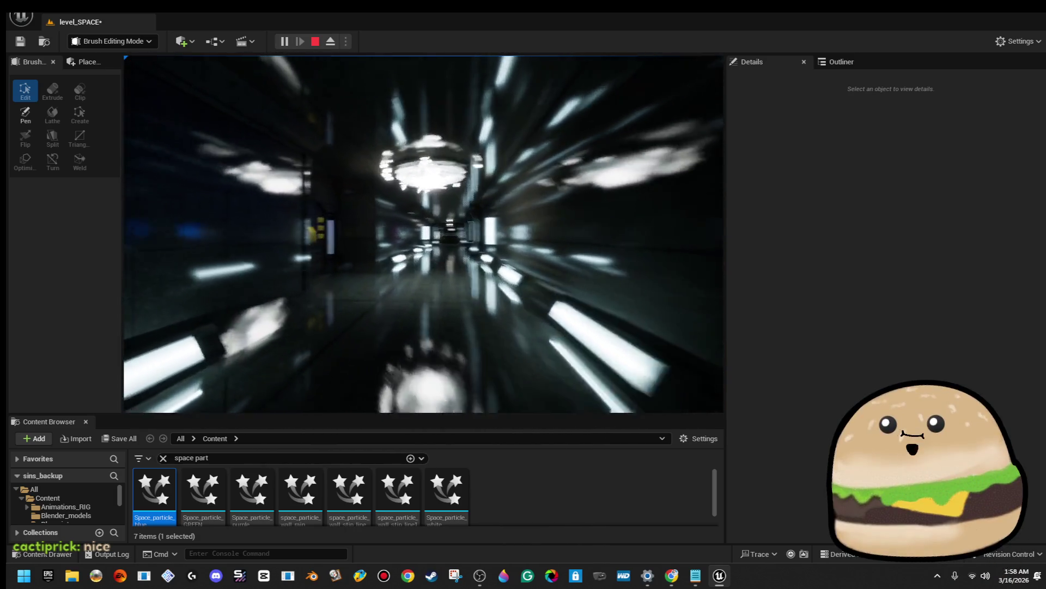
{"action": "key", "text": "shift+F1"}
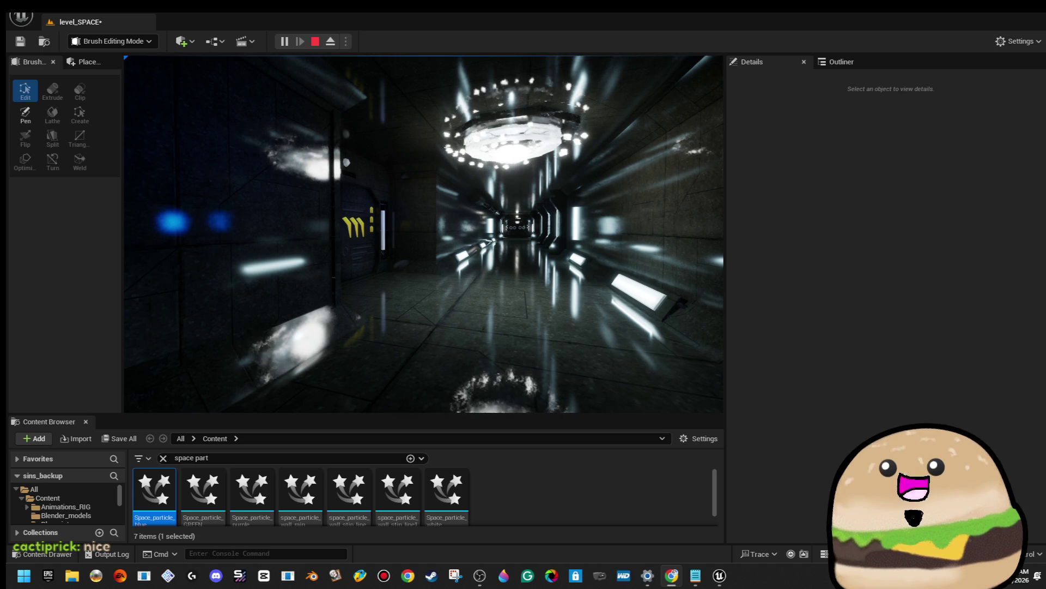
{"action": "left_click", "coordinate": [424, 235]}
{"action": "key", "text": "w"}
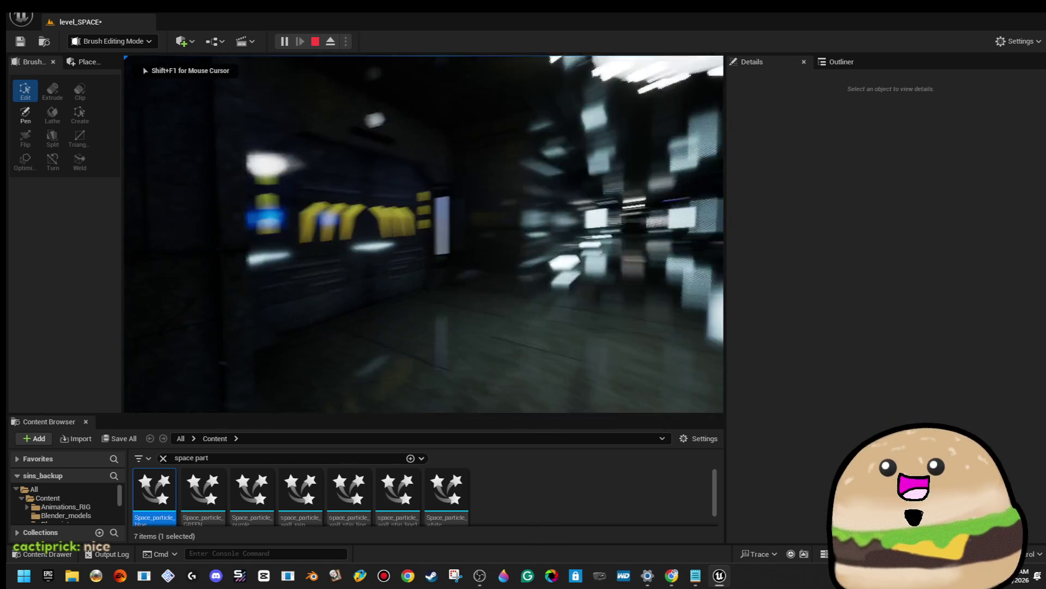
{"action": "key", "text": "w"}
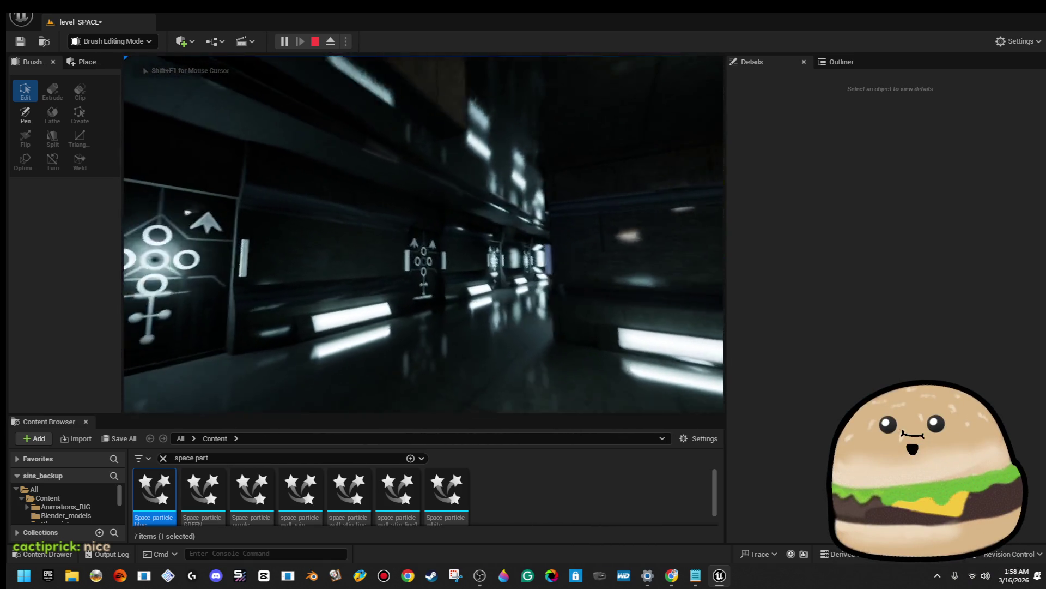
{"action": "key", "text": "w"}
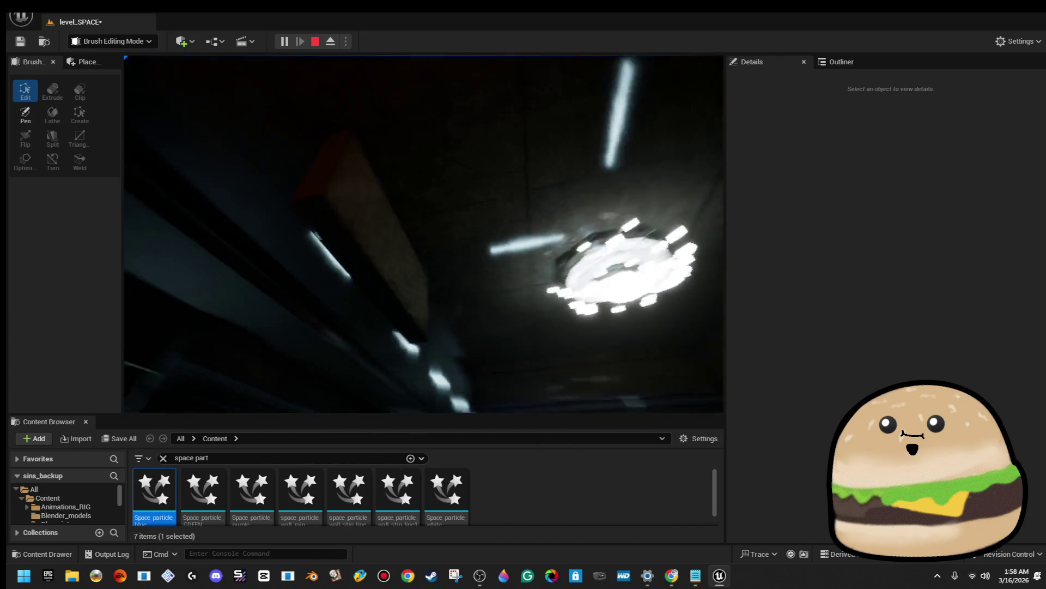
{"action": "key", "text": "w"}
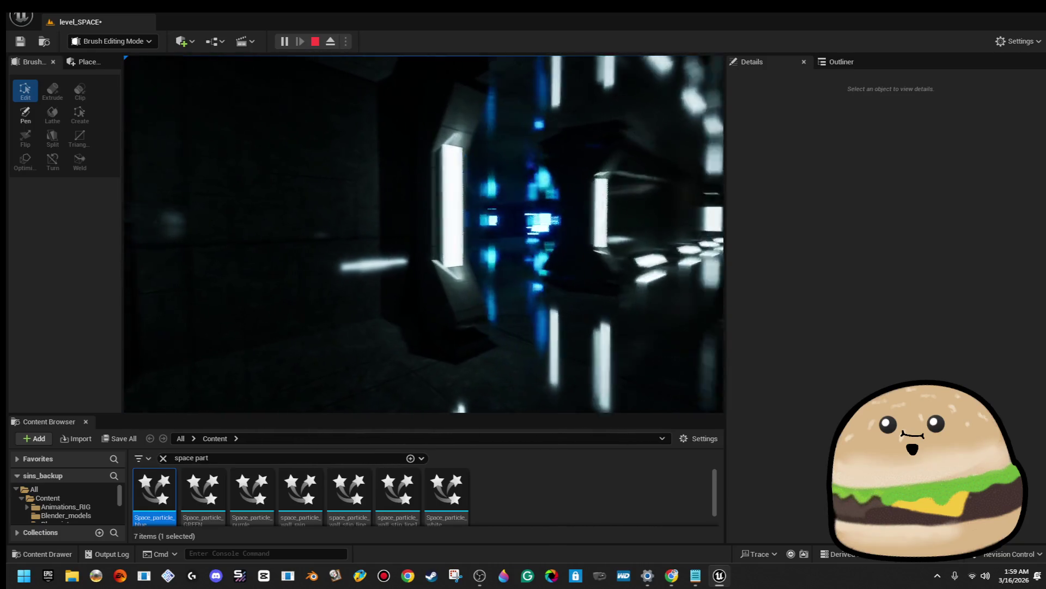
{"action": "key", "text": "Escape"}
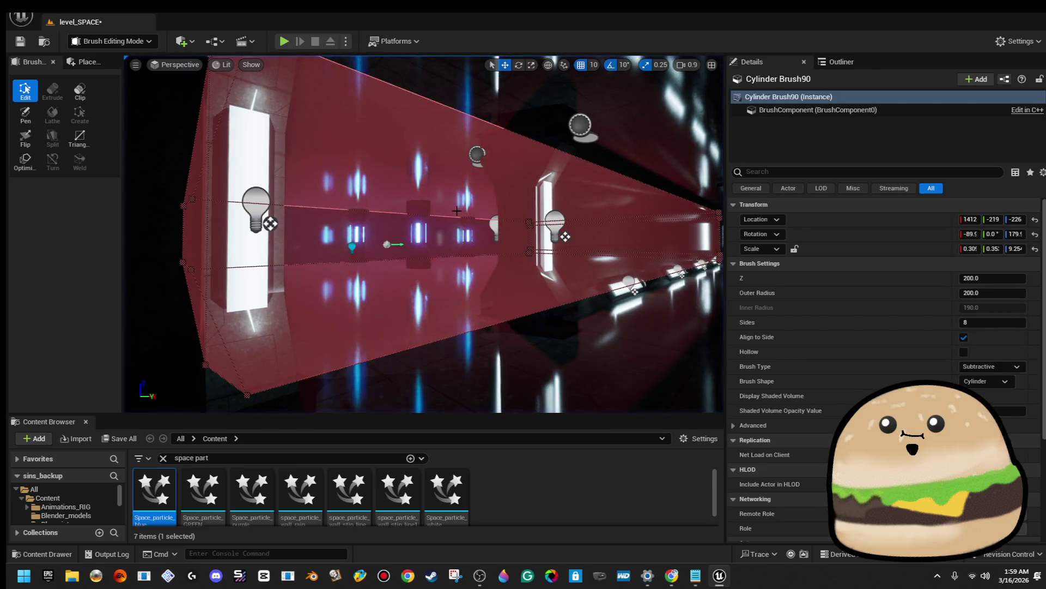
Turn side_pillar42's point light colour from cyan to bright blue
{"action": "left_click", "coordinate": [580, 125]}
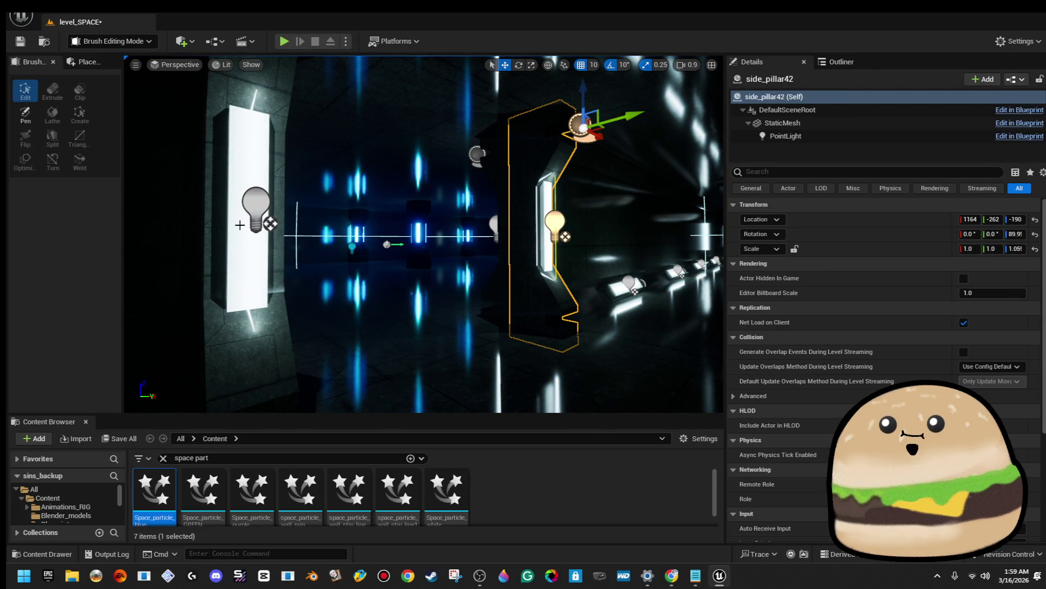
{"action": "left_click", "coordinate": [242, 222], "text": "ctrl"}
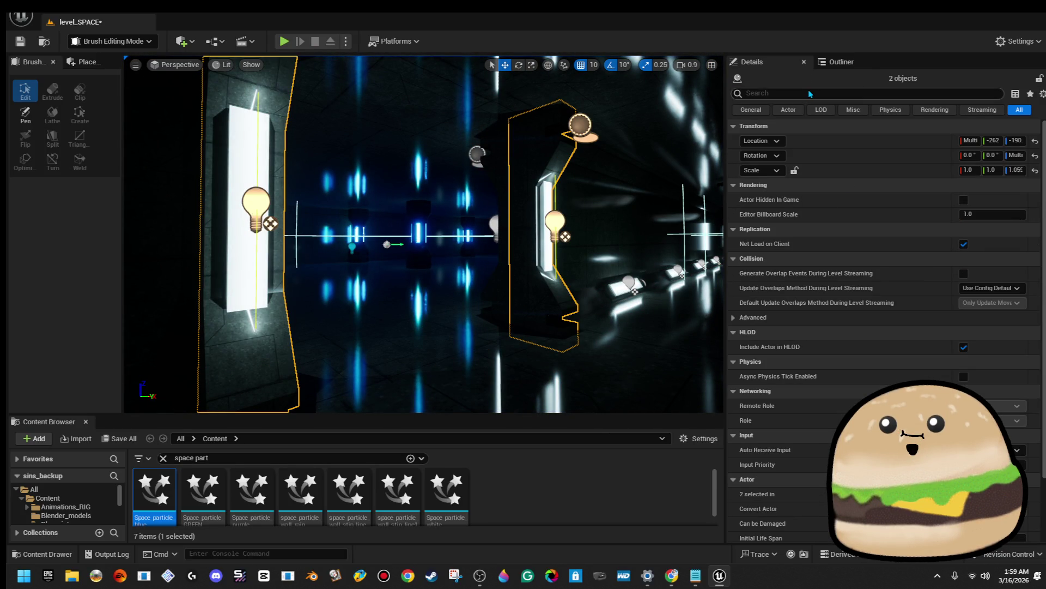
{"action": "left_click", "coordinate": [581, 125]}
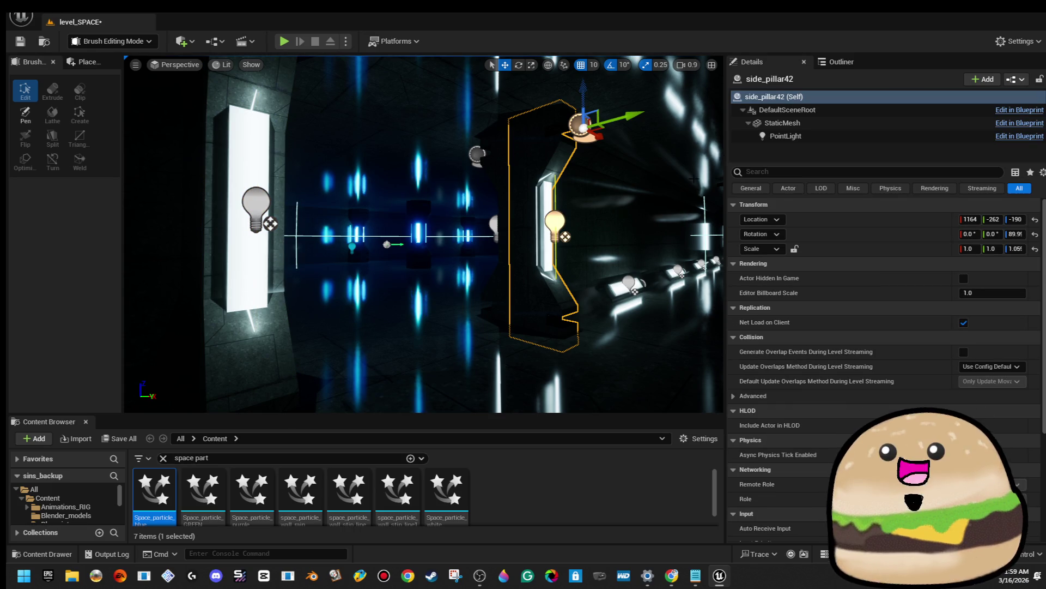
{"action": "left_click", "coordinate": [785, 135]}
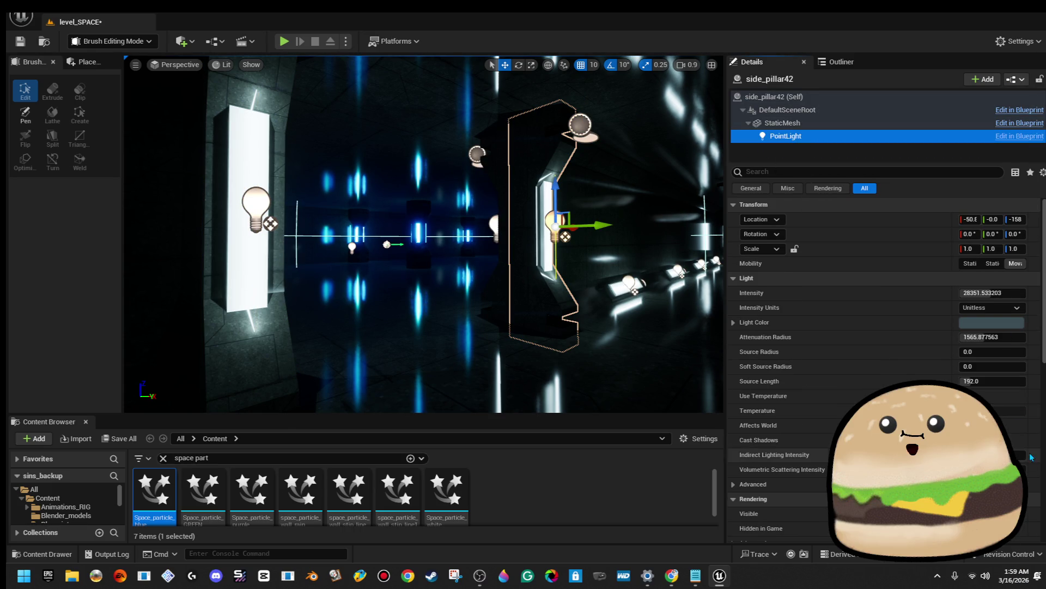
{"action": "left_click", "coordinate": [1001, 325]}
{"action": "left_click_drag", "start_coordinate": [918, 327], "coordinate": [923, 297]}
{"action": "left_click_drag", "start_coordinate": [789, 333], "coordinate": [780, 322]}
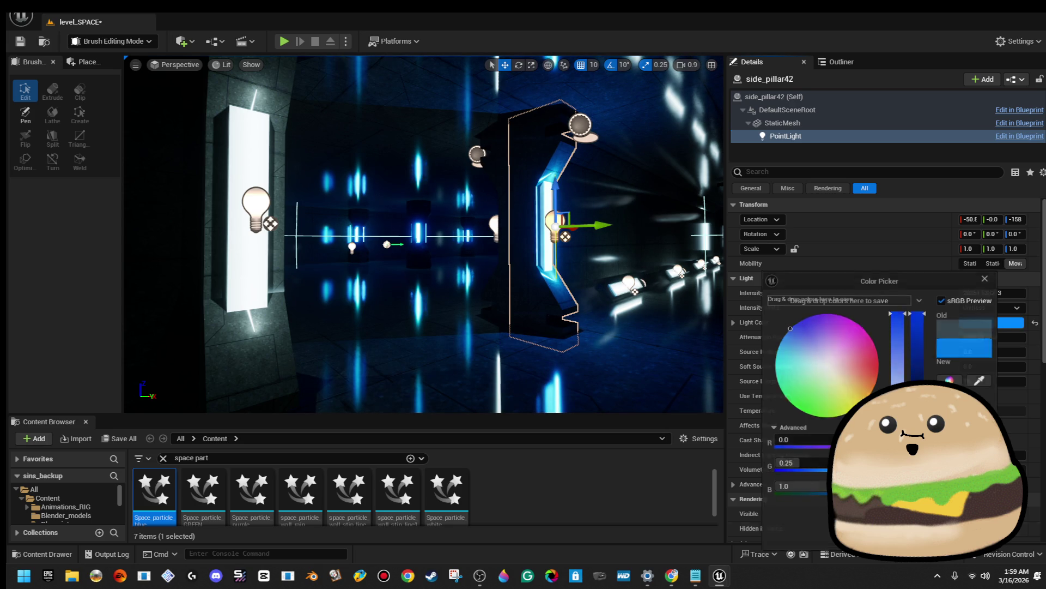
Turn side_pillar44's point light bright blue (about R 0, G 0.19, B 1.0), then select the next pillar pair
{"action": "left_click", "coordinate": [265, 233]}
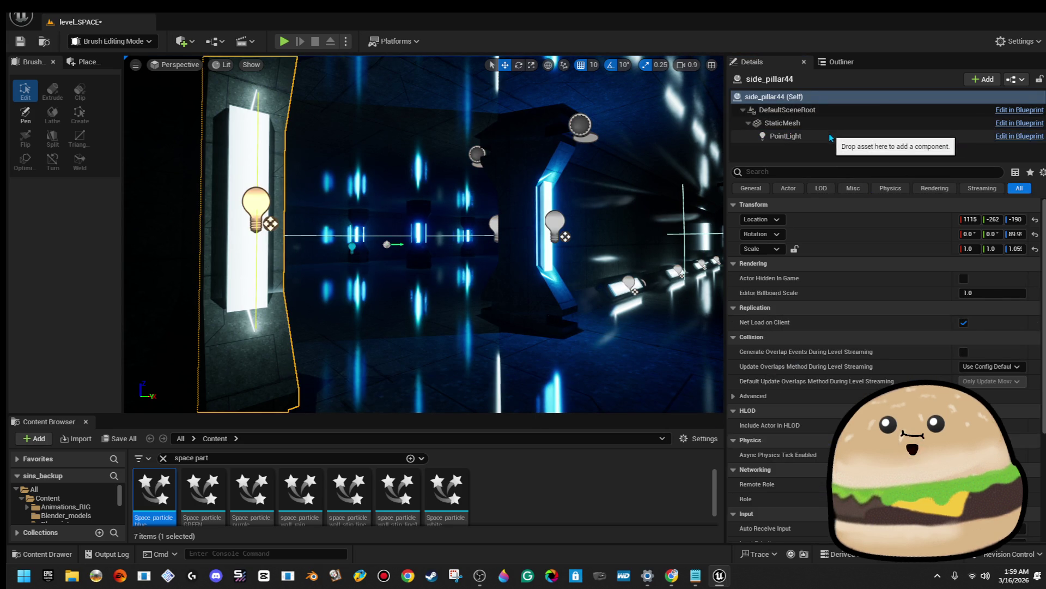
{"action": "left_click", "coordinate": [829, 136]}
{"action": "left_click", "coordinate": [993, 324]}
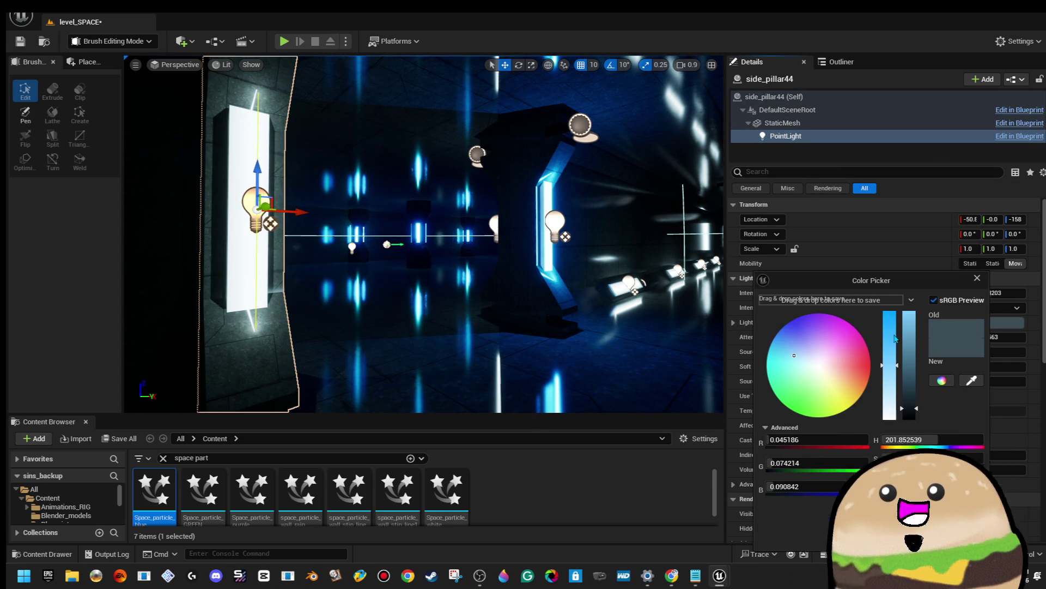
{"action": "left_click_drag", "start_coordinate": [895, 338], "coordinate": [889, 313]}
{"action": "left_click_drag", "start_coordinate": [909, 407], "coordinate": [909, 314]}
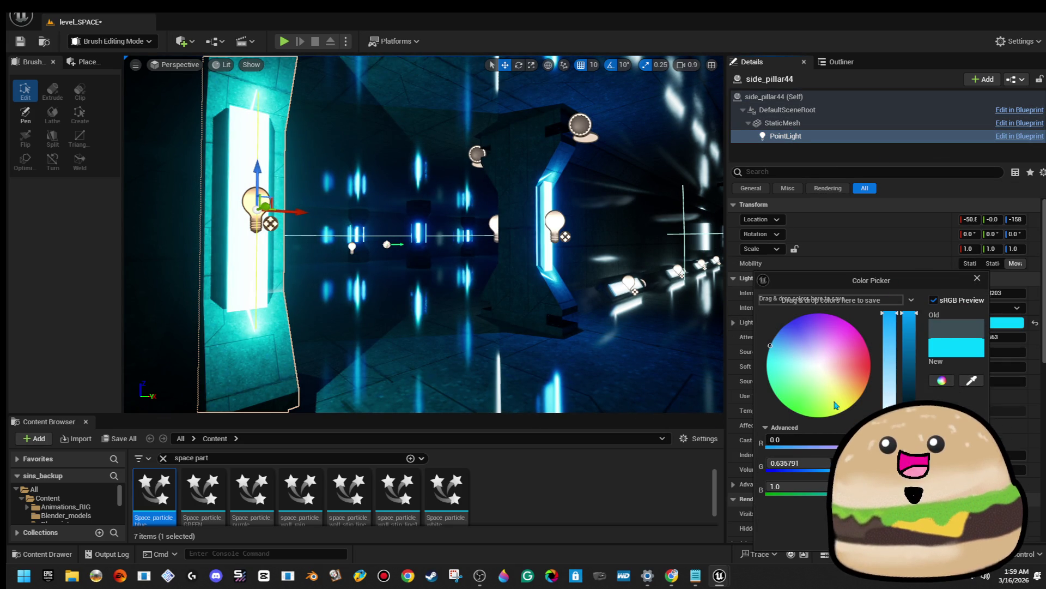
{"action": "left_click_drag", "start_coordinate": [770, 346], "coordinate": [773, 299]}
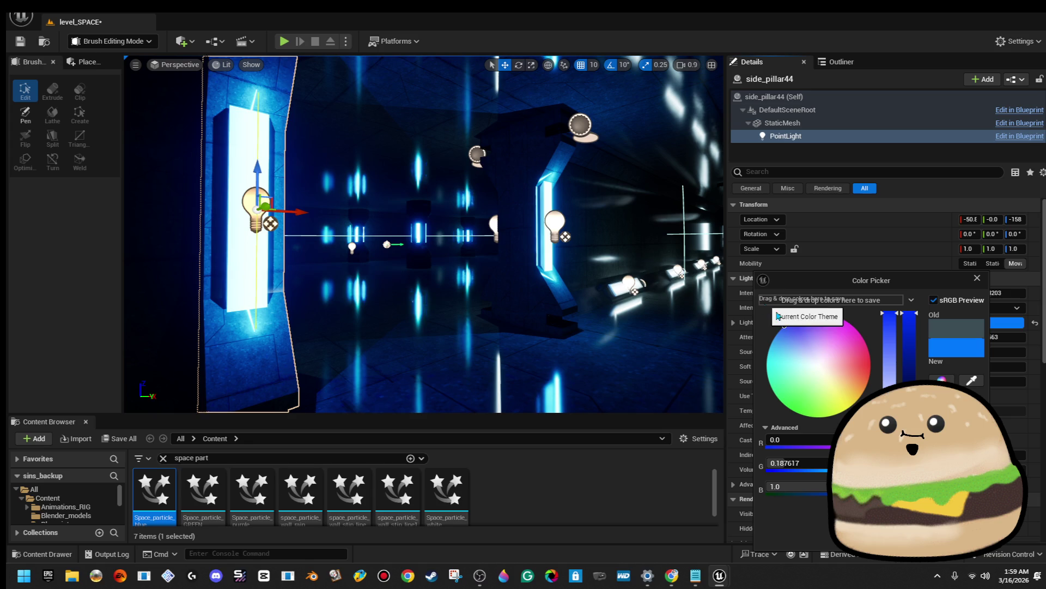
{"action": "key", "text": "Escape"}
{"action": "mouse_move", "coordinate": [425, 234]}
{"action": "left_mouse_down"}
{"action": "mouse_move", "coordinate": [535, 267]}
{"action": "mouse_move", "coordinate": [463, 254]}
{"action": "mouse_move", "coordinate": [414, 261]}
{"action": "mouse_move", "coordinate": [126, 372]}
{"action": "left_mouse_up"}
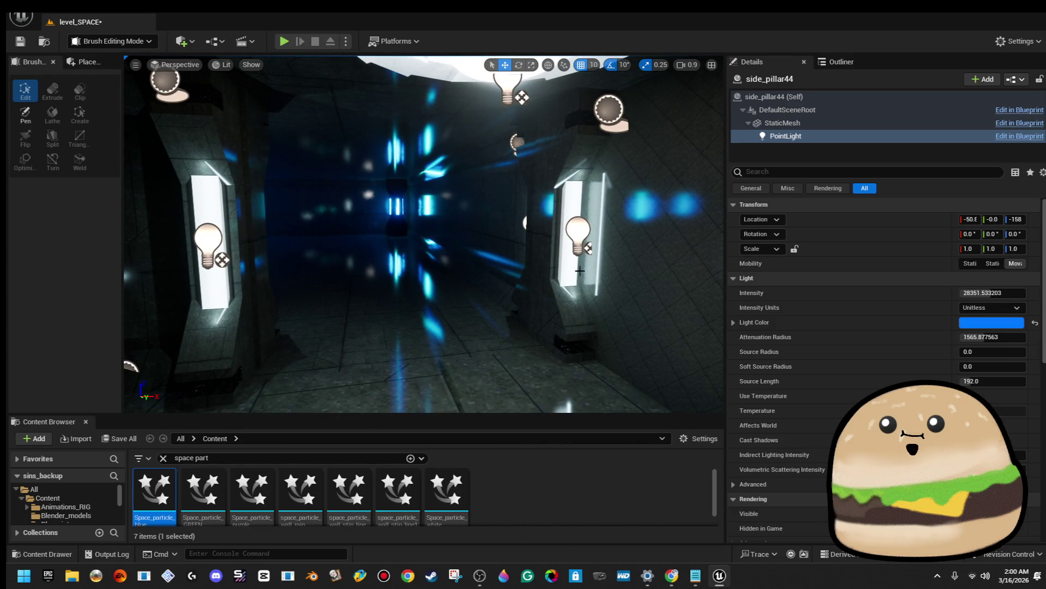
{"action": "left_click", "coordinate": [232, 292], "text": "ctrl"}
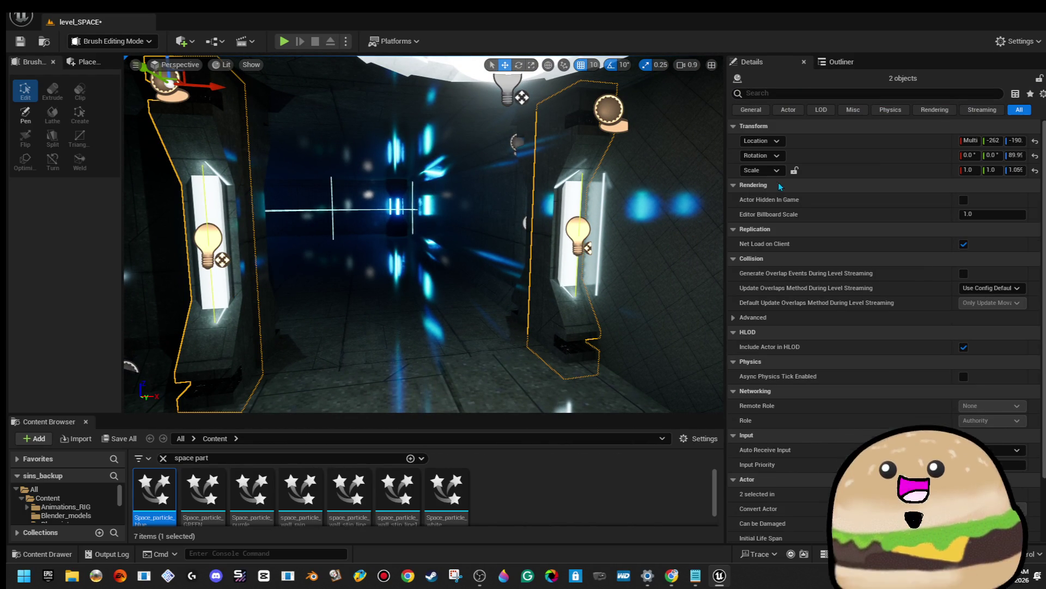
Make side_pillar48's point light bright blue
{"action": "key", "text": "ctrl+z"}
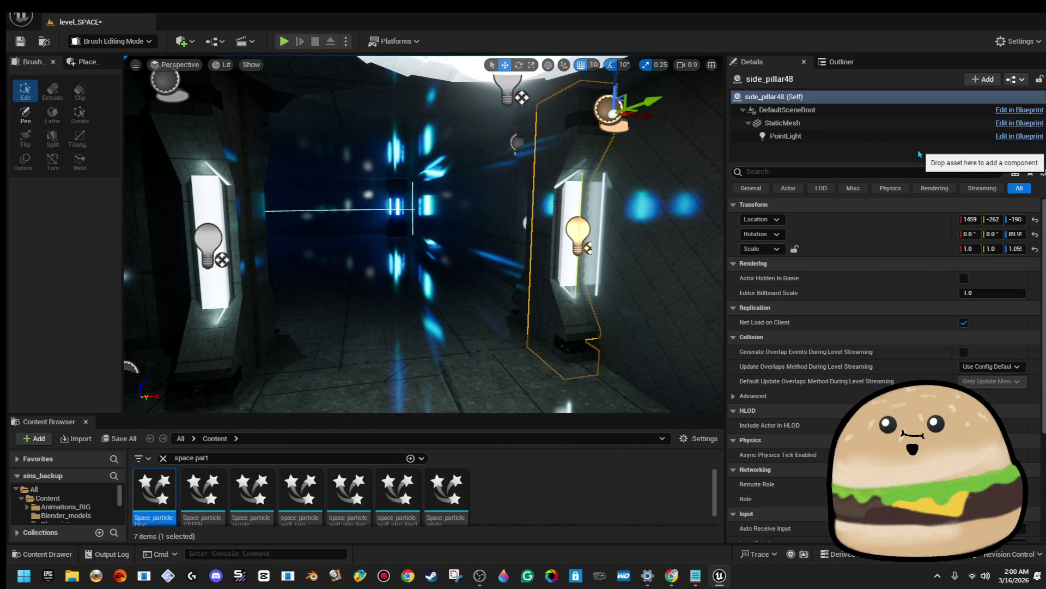
{"action": "left_click", "coordinate": [913, 139]}
{"action": "left_click", "coordinate": [995, 325]}
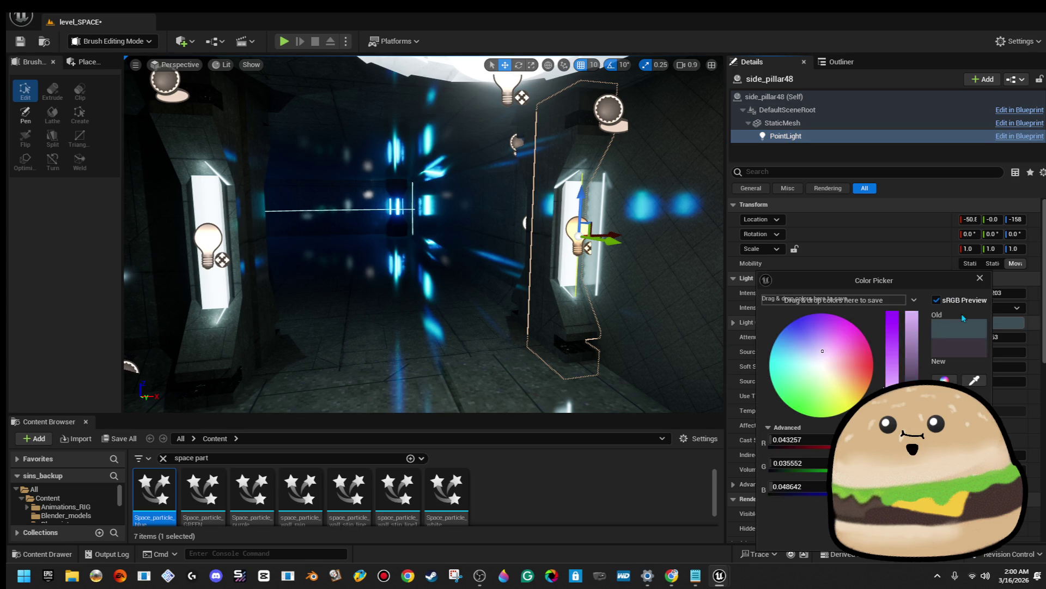
{"action": "left_click", "coordinate": [919, 336]}
{"action": "left_click", "coordinate": [787, 326]}
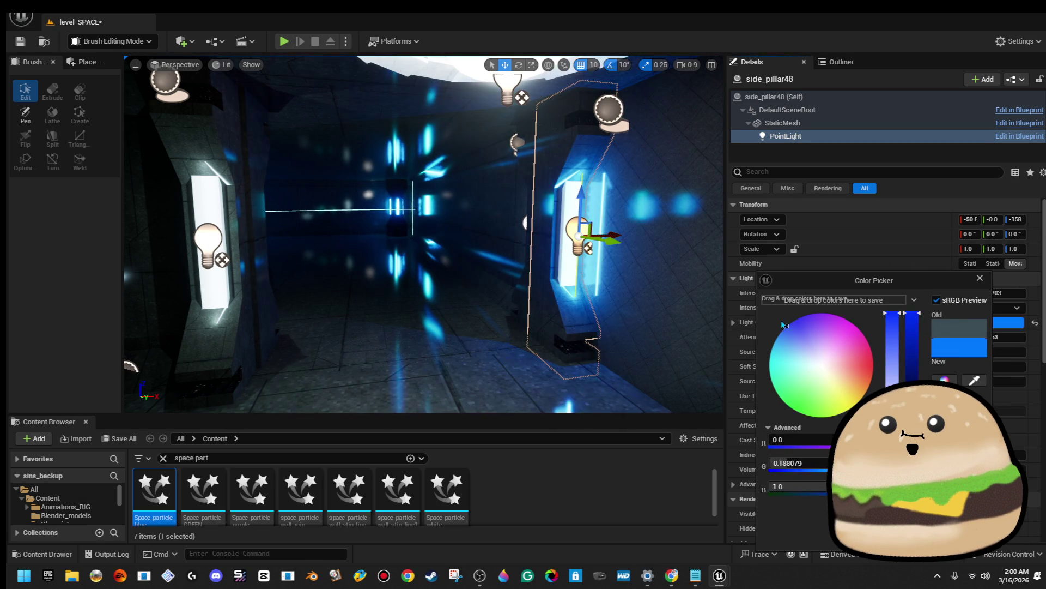
{"action": "key", "text": "Return"}
Make side_pillar46's point light bright blue
{"action": "left_click", "coordinate": [234, 338]}
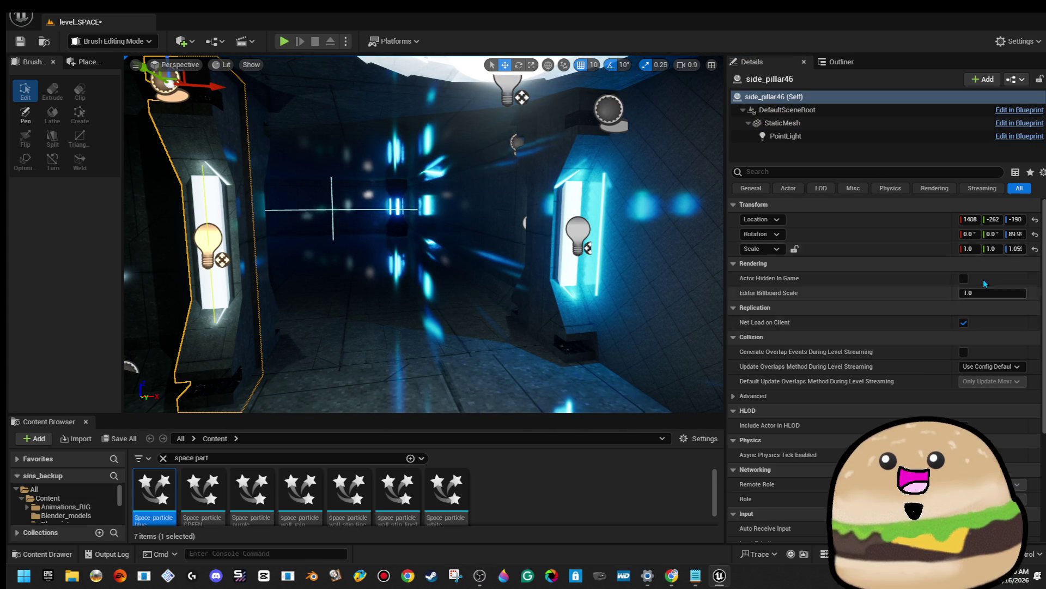
{"action": "left_click", "coordinate": [878, 136]}
{"action": "left_click", "coordinate": [1000, 324]}
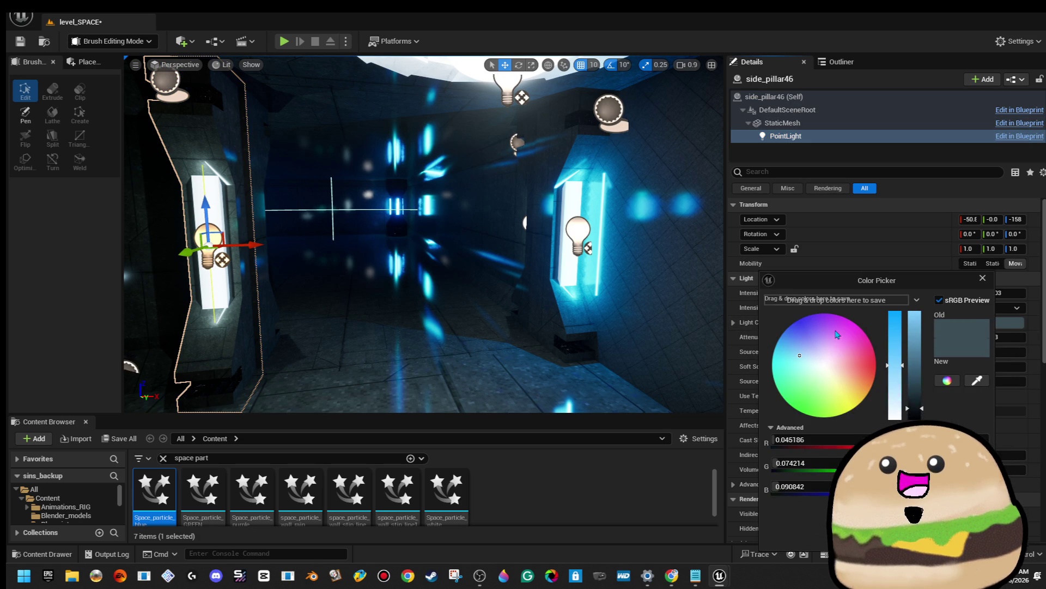
{"action": "left_click_drag", "start_coordinate": [914, 382], "coordinate": [915, 313]}
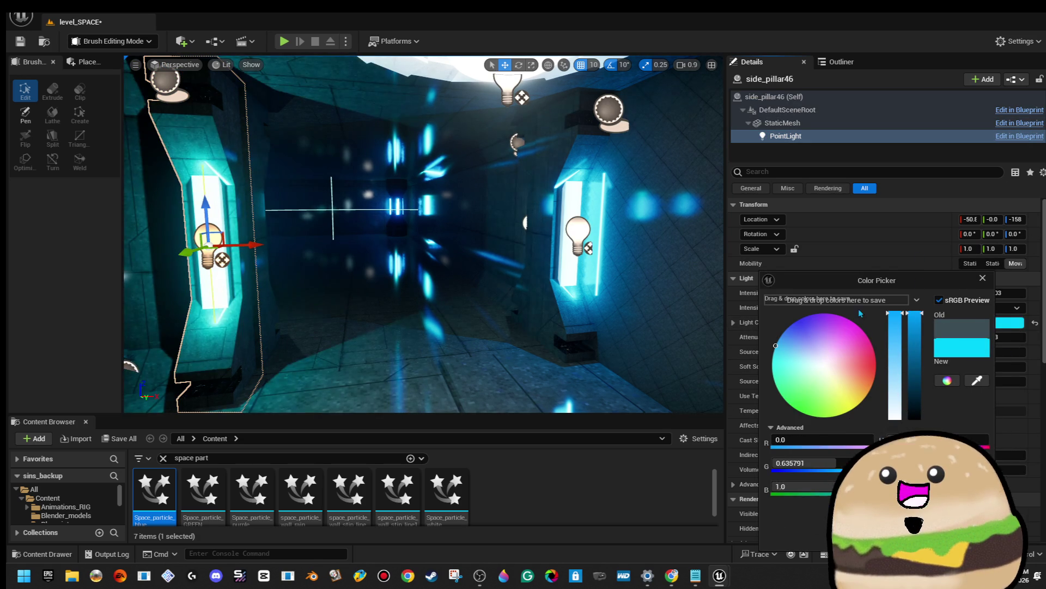
{"action": "left_click_drag", "start_coordinate": [776, 345], "coordinate": [785, 330]}
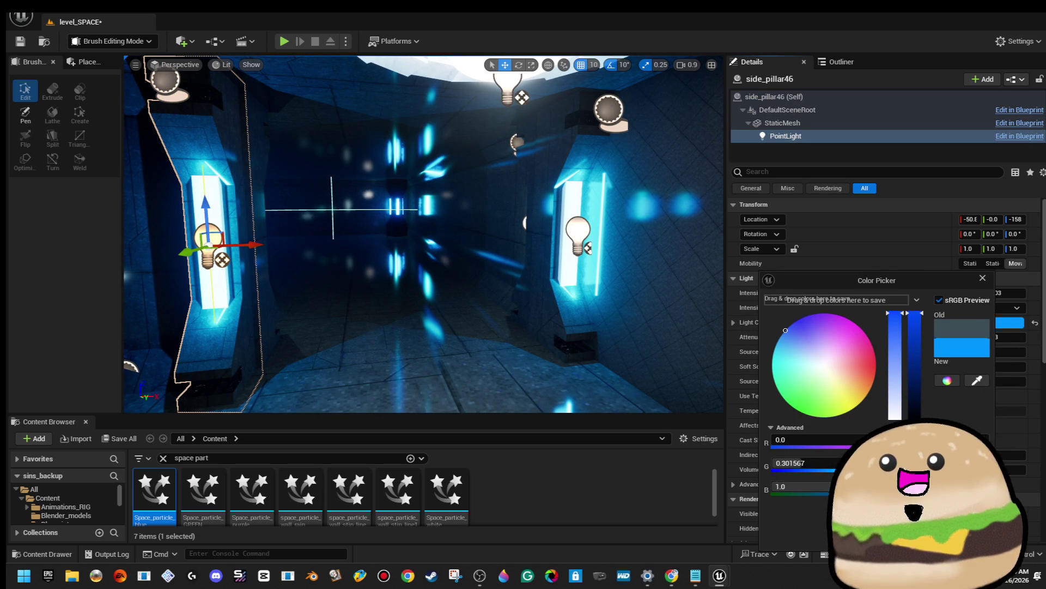
Start a Play From Here session from the corridor spot beside the pillar
{"action": "left_click_drag", "start_coordinate": [423, 234], "coordinate": [365, 240]}
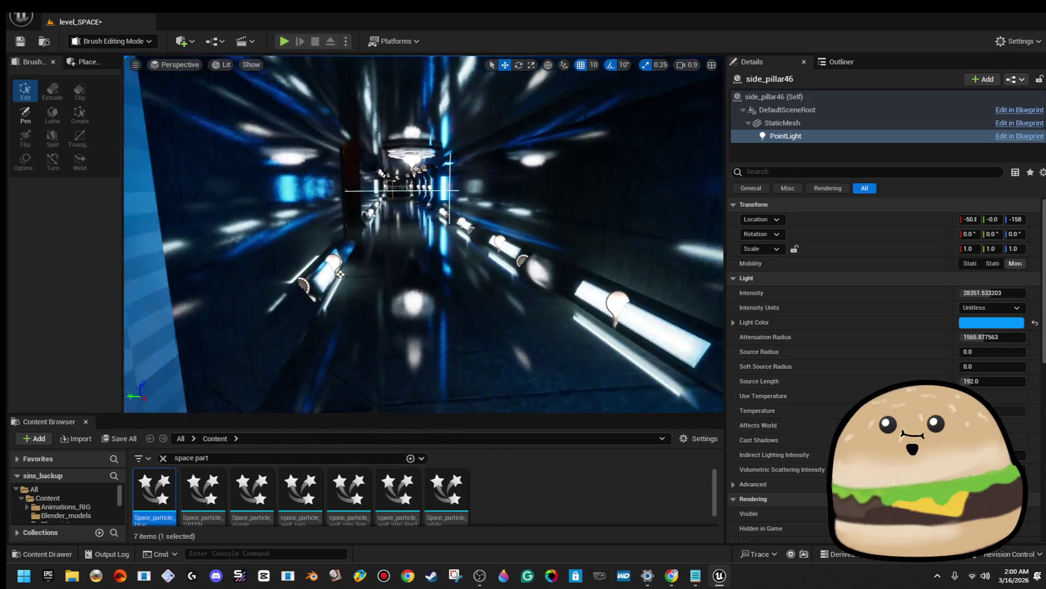
{"action": "right_click", "coordinate": [523, 296]}
{"action": "left_click", "coordinate": [594, 552]}
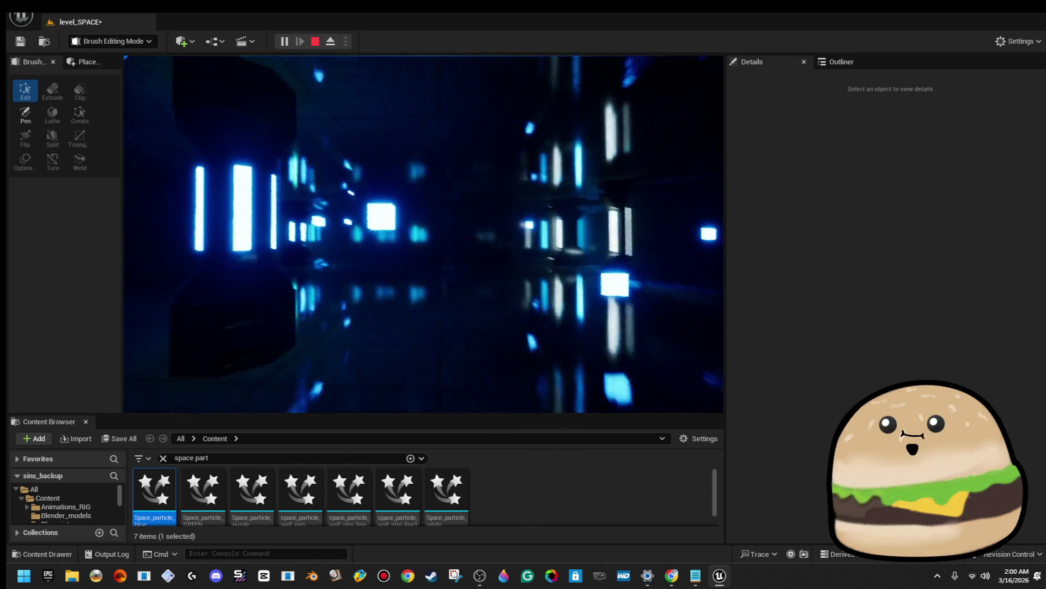
Stop the play-test and select a corridor pillar back in the editor
{"action": "key", "text": "Escape"}
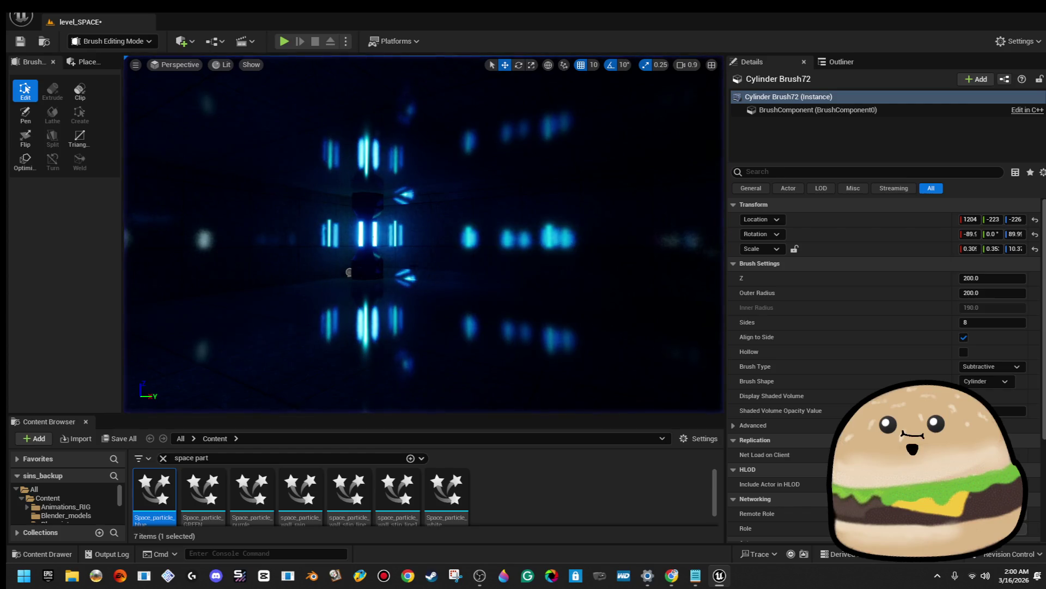
{"action": "left_click", "coordinate": [349, 272]}
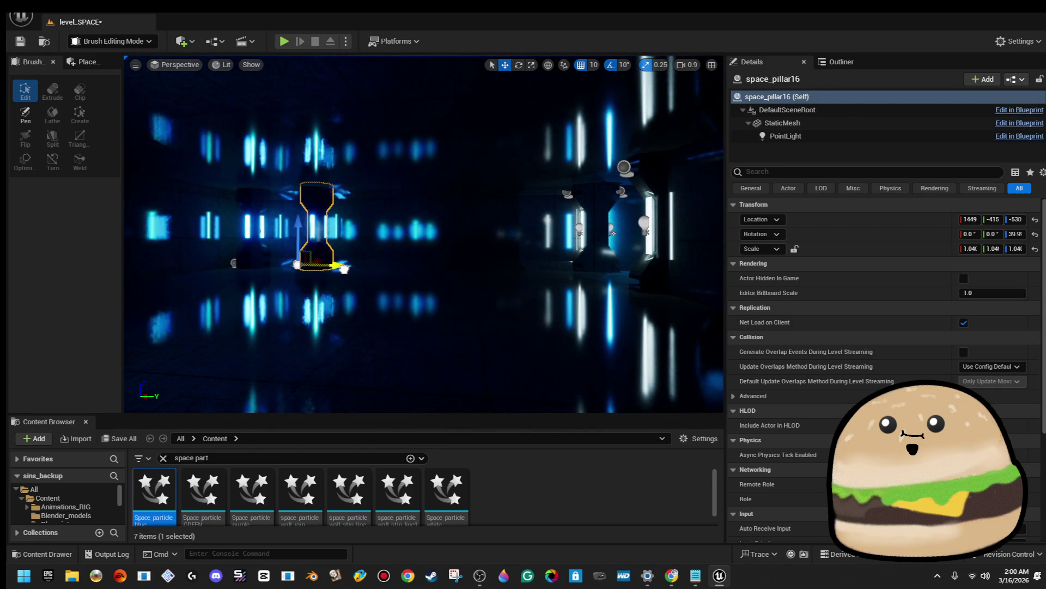
Survey the corridor pillars, framing space_pillar13 and then selecting space_pillar17
{"action": "left_click_drag", "start_coordinate": [469, 285], "coordinate": [477, 279]}
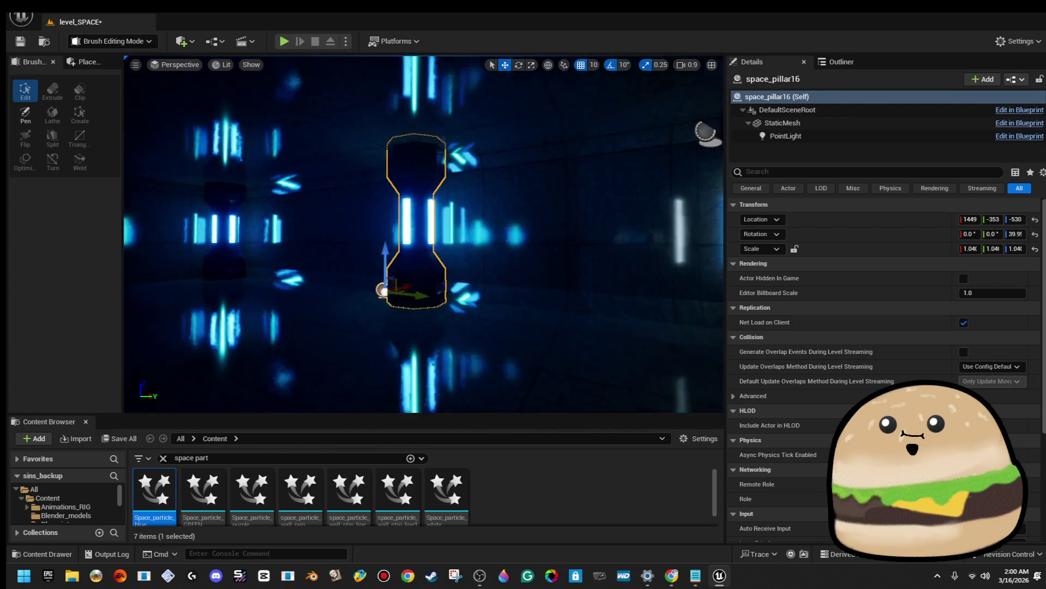
{"action": "key", "text": "f"}
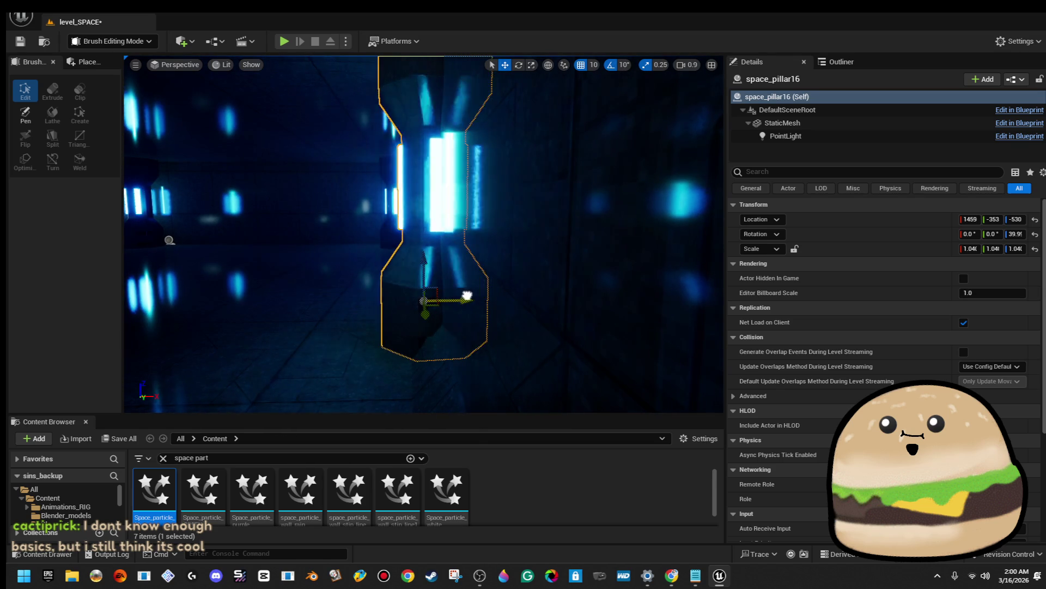
{"action": "left_click_drag", "start_coordinate": [476, 295], "coordinate": [414, 297]}
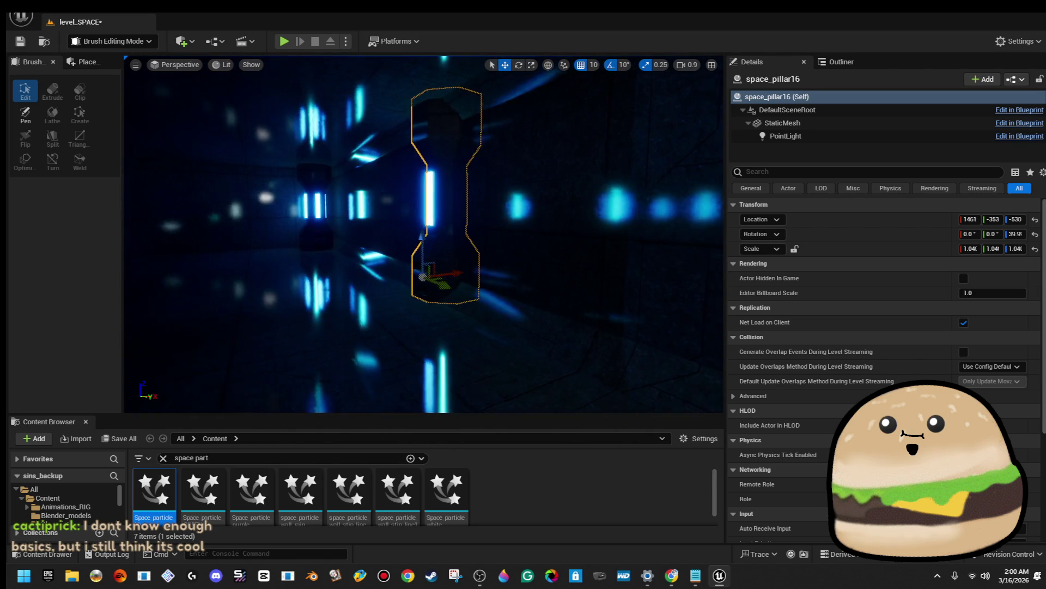
{"action": "mouse_move", "coordinate": [395, 286]}
{"action": "left_mouse_down"}
{"action": "mouse_move", "coordinate": [360, 289]}
{"action": "mouse_move", "coordinate": [446, 327]}
{"action": "mouse_move", "coordinate": [524, 327]}
{"action": "mouse_move", "coordinate": [436, 327]}
{"action": "mouse_move", "coordinate": [469, 338]}
{"action": "left_mouse_up"}
{"action": "left_click", "coordinate": [360, 164]}
{"action": "key", "text": "f"}
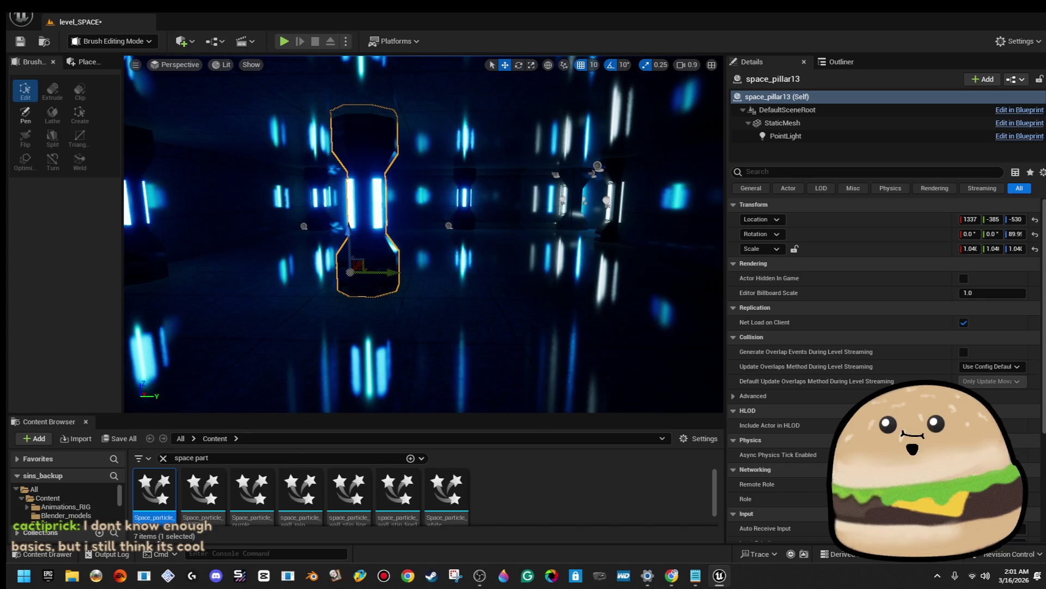
{"action": "left_click", "coordinate": [643, 164]}
{"action": "mouse_move", "coordinate": [425, 245]}
{"action": "left_mouse_down"}
{"action": "mouse_move", "coordinate": [434, 267]}
{"action": "mouse_move", "coordinate": [414, 256]}
{"action": "mouse_move", "coordinate": [434, 272]}
{"action": "left_mouse_up"}
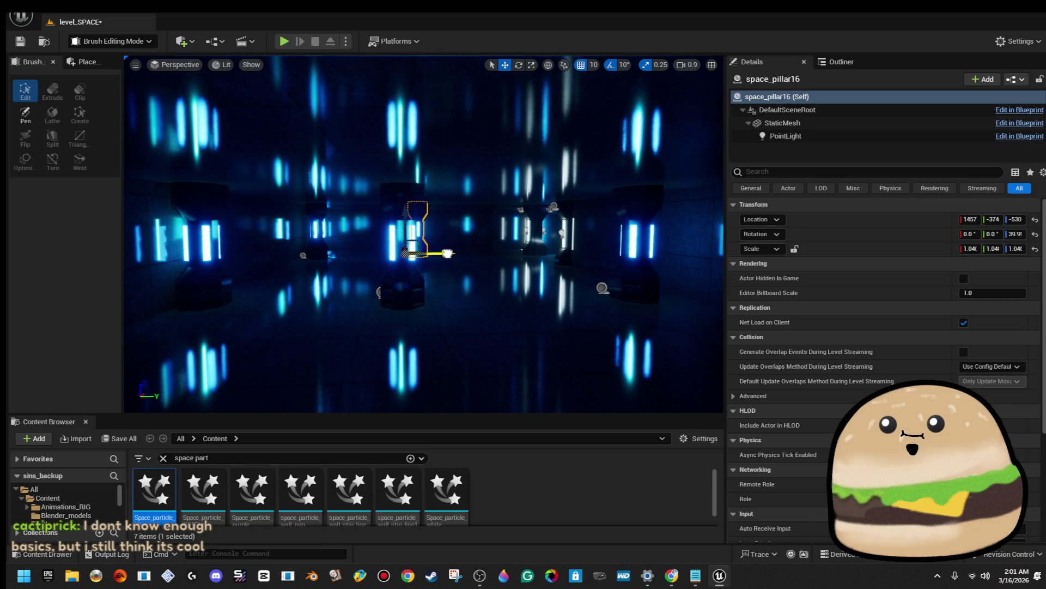
{"action": "left_click_drag", "start_coordinate": [431, 261], "coordinate": [425, 248]}
Nudge a pillar slightly, reselect the glowing space_pillar17, and save the level
{"action": "left_click", "coordinate": [453, 224], "text": "ctrl"}
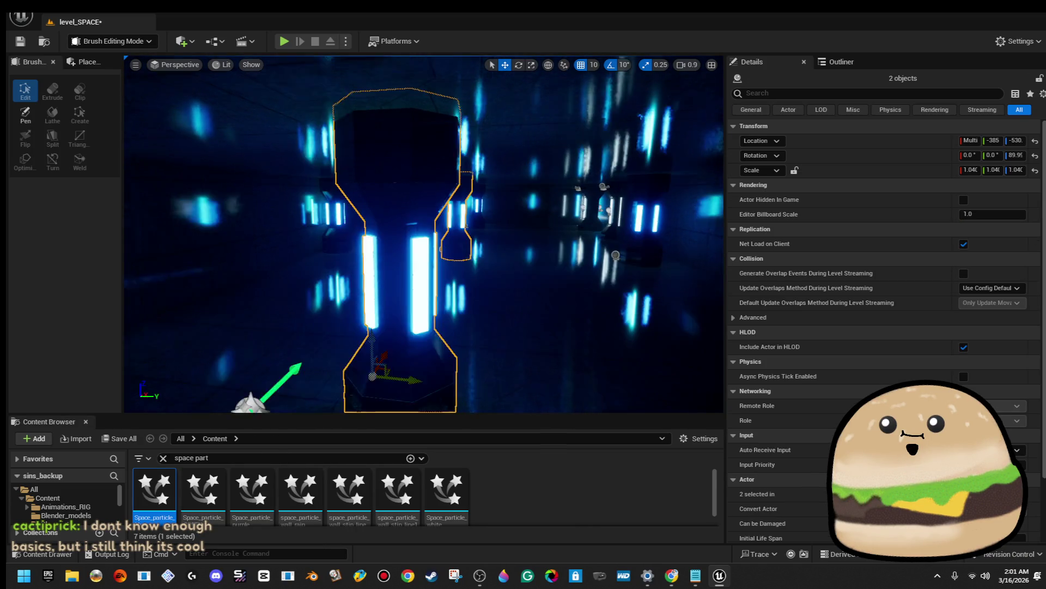
{"action": "mouse_move", "coordinate": [452, 343]}
{"action": "left_mouse_down"}
{"action": "mouse_move", "coordinate": [327, 333]}
{"action": "mouse_move", "coordinate": [321, 316]}
{"action": "mouse_move", "coordinate": [370, 295]}
{"action": "mouse_move", "coordinate": [402, 307]}
{"action": "left_mouse_up"}
{"action": "left_click", "coordinate": [310, 256]}
{"action": "key", "text": "f"}
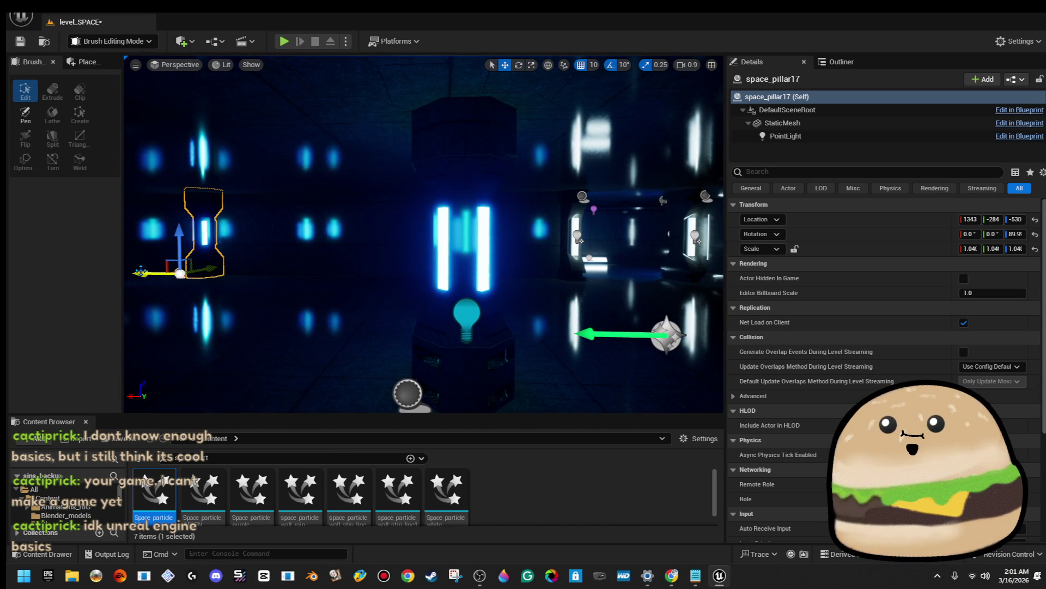
{"action": "left_click_drag", "start_coordinate": [399, 262], "coordinate": [401, 264]}
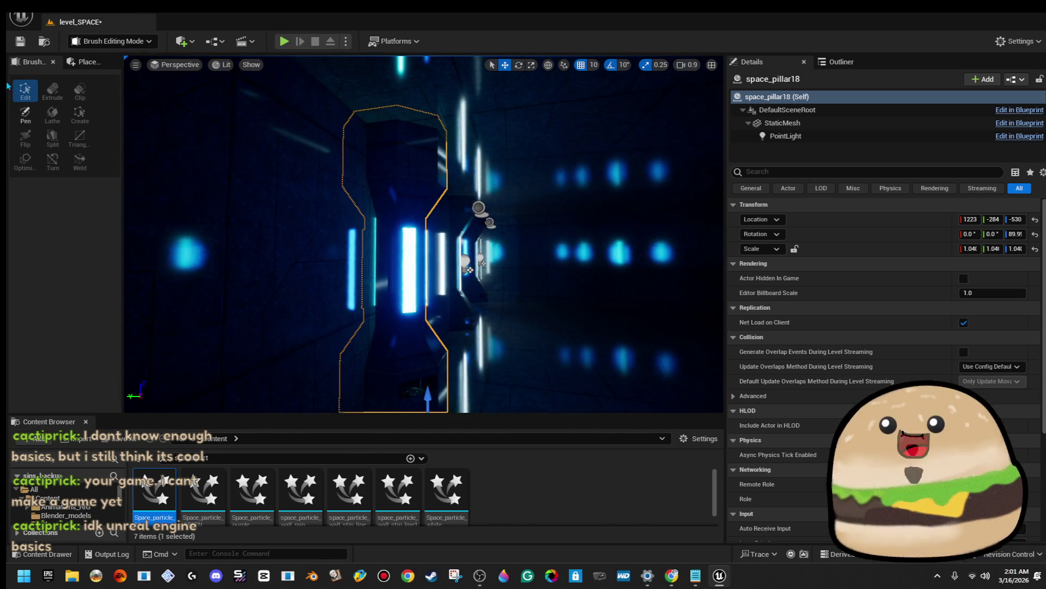
{"action": "left_click", "coordinate": [21, 44]}
Alt-drag a duplicate, space_pillar19, about 100 units along the corridor to roughly 1120, -377, -530
{"action": "left_click_drag", "start_coordinate": [554, 244], "coordinate": [555, 244]}
{"action": "left_click_drag", "start_coordinate": [572, 360], "coordinate": [312, 244]}
{"action": "left_click_drag", "start_coordinate": [554, 244], "coordinate": [555, 244]}
{"action": "left_click_drag", "start_coordinate": [461, 324], "coordinate": [492, 296]}
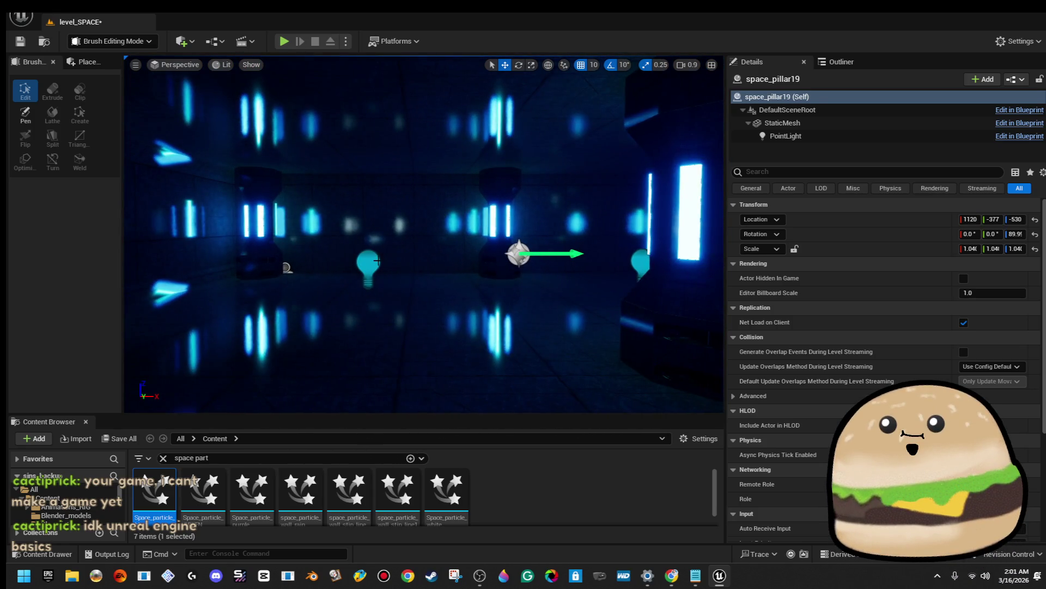
{"action": "left_click", "coordinate": [377, 262]}
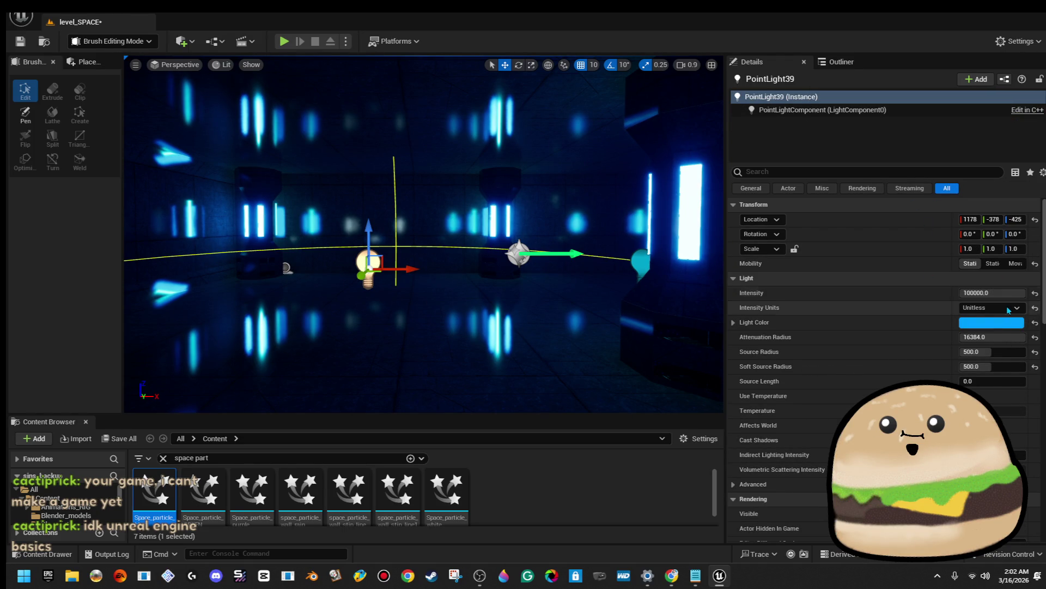
Set the point light's Intensity Units to Lumens and Alt-drag a copy deeper into the corridor
{"action": "left_click", "coordinate": [1010, 339]}
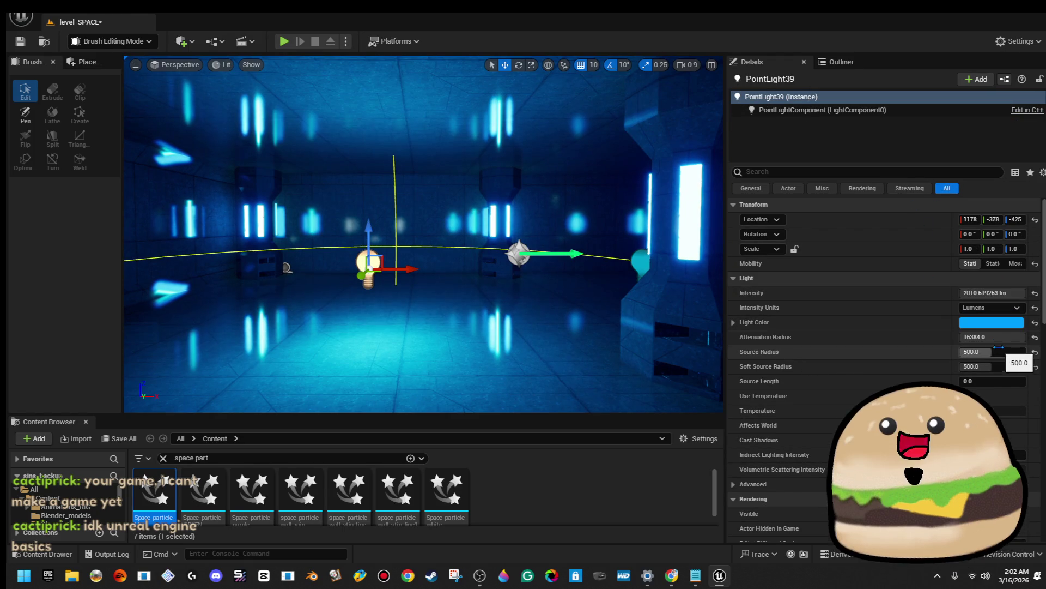
{"action": "mouse_move", "coordinate": [444, 238]}
{"action": "left_mouse_down"}
{"action": "mouse_move", "coordinate": [316, 248]}
{"action": "mouse_move", "coordinate": [262, 239]}
{"action": "mouse_move", "coordinate": [260, 217]}
{"action": "mouse_move", "coordinate": [627, 251]}
{"action": "mouse_move", "coordinate": [327, 256]}
{"action": "mouse_move", "coordinate": [331, 248]}
{"action": "mouse_move", "coordinate": [434, 268]}
{"action": "left_mouse_up"}
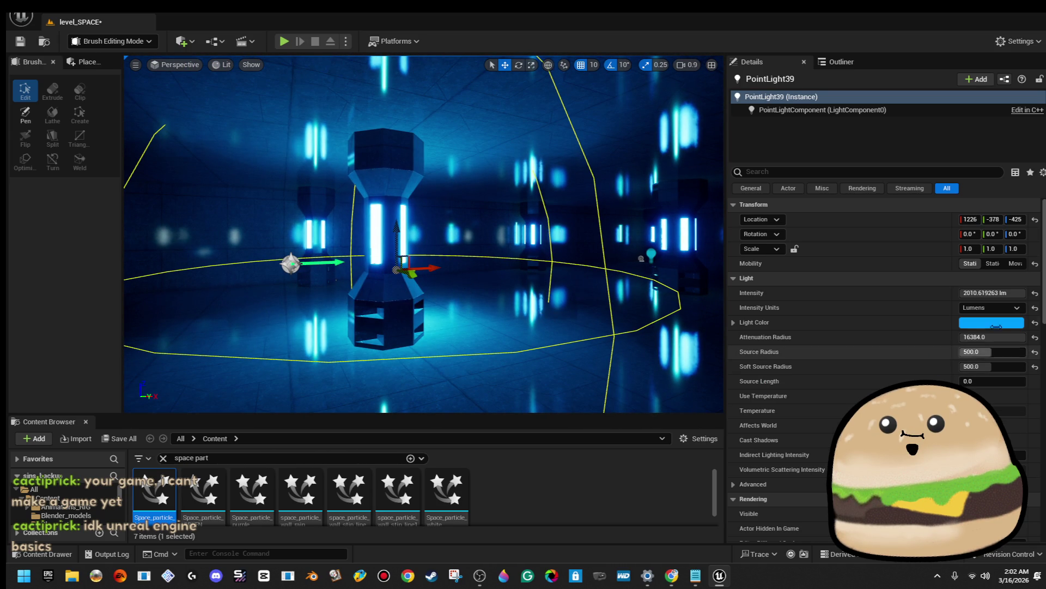
{"action": "left_click_drag", "start_coordinate": [382, 245], "coordinate": [545, 250]}
{"action": "mouse_move", "coordinate": [215, 264]}
{"action": "left_mouse_down"}
{"action": "mouse_move", "coordinate": [518, 256]}
{"action": "mouse_move", "coordinate": [480, 252]}
{"action": "left_mouse_up"}
Select PointLight39 and a second light, and frame both in the view
{"action": "left_click", "coordinate": [481, 260]}
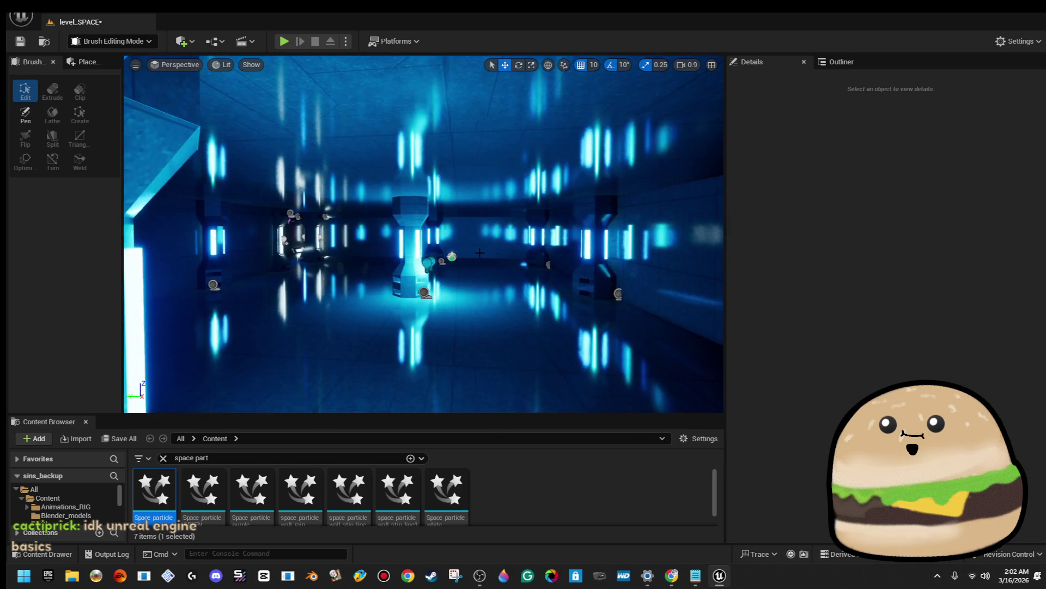
{"action": "left_click", "coordinate": [432, 261]}
{"action": "left_click", "coordinate": [433, 261]}
{"action": "left_click", "coordinate": [432, 261]}
{"action": "key", "text": "f"}
{"action": "left_click", "coordinate": [486, 293], "text": "ctrl"}
{"action": "key", "text": "f"}
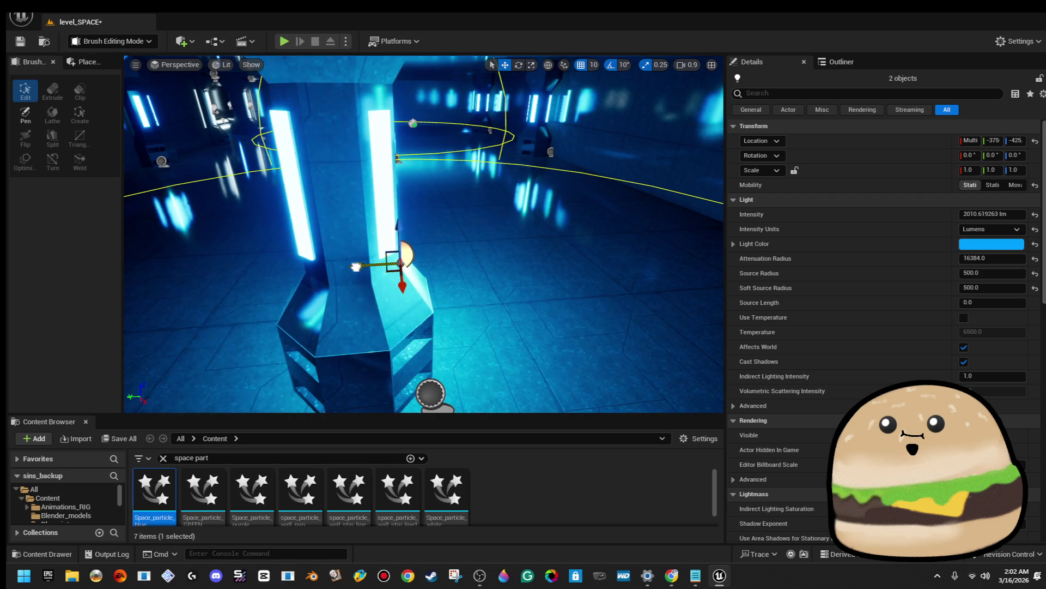
Select the light next to the hexagonal pillar and fly down the corridor to a floor spot
{"action": "key", "text": "w"}
{"action": "key", "text": "w"}
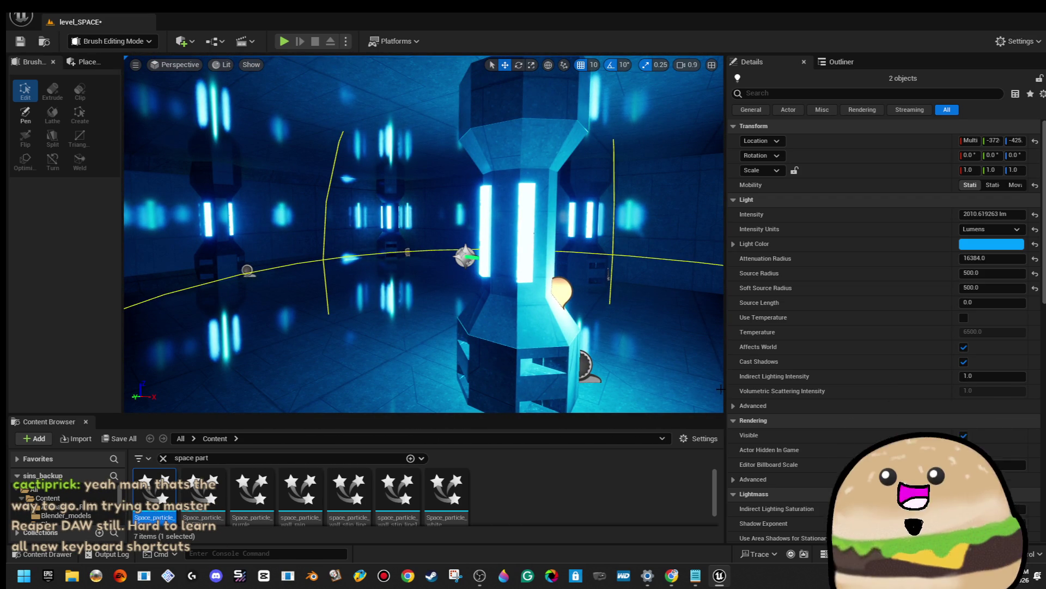
{"action": "left_click", "coordinate": [562, 292]}
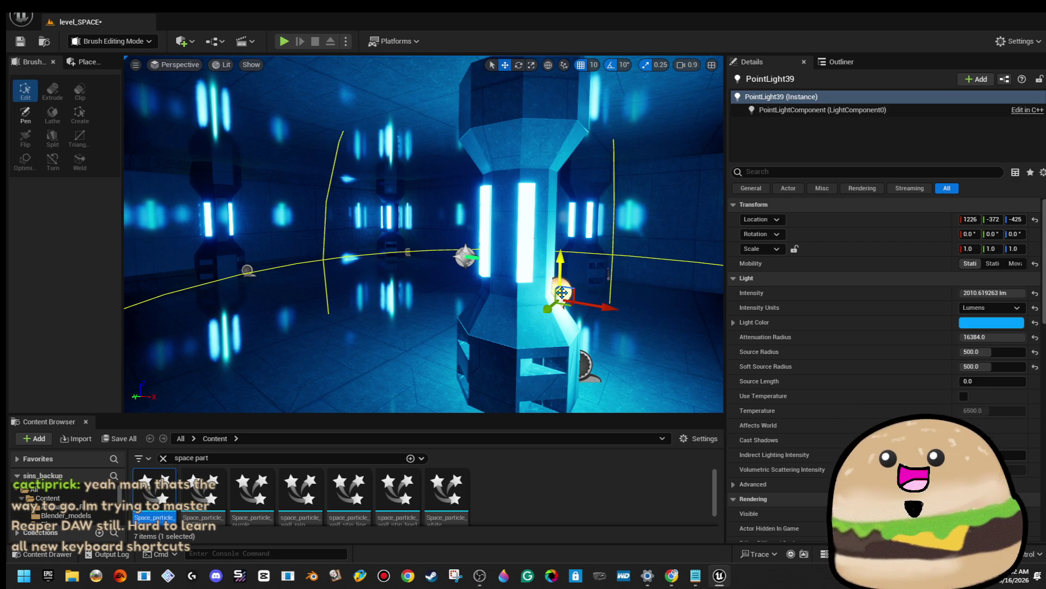
{"action": "key", "text": "s"}
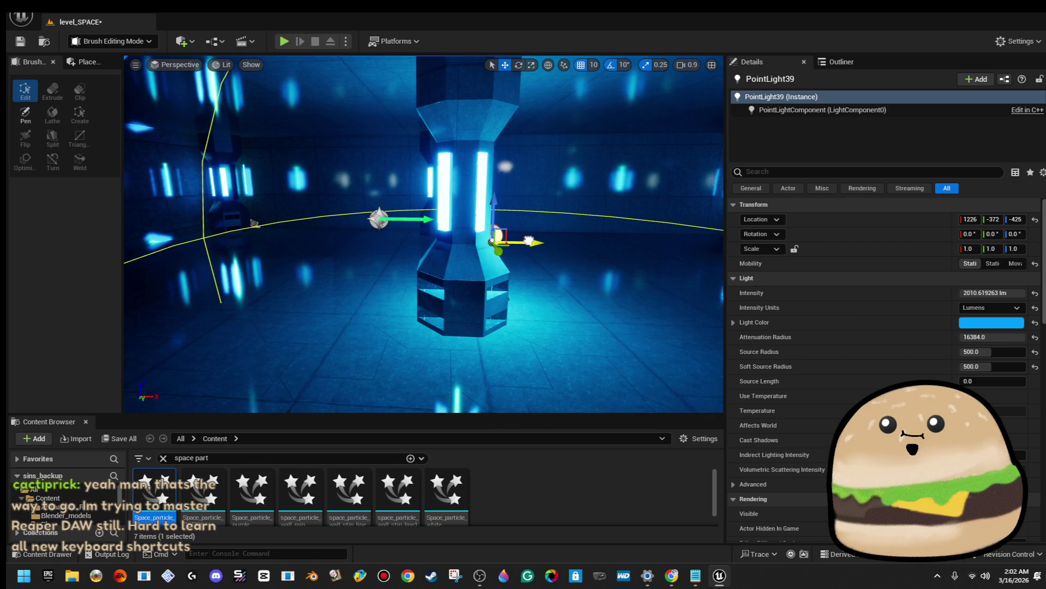
{"action": "left_click_drag", "start_coordinate": [493, 247], "coordinate": [545, 252]}
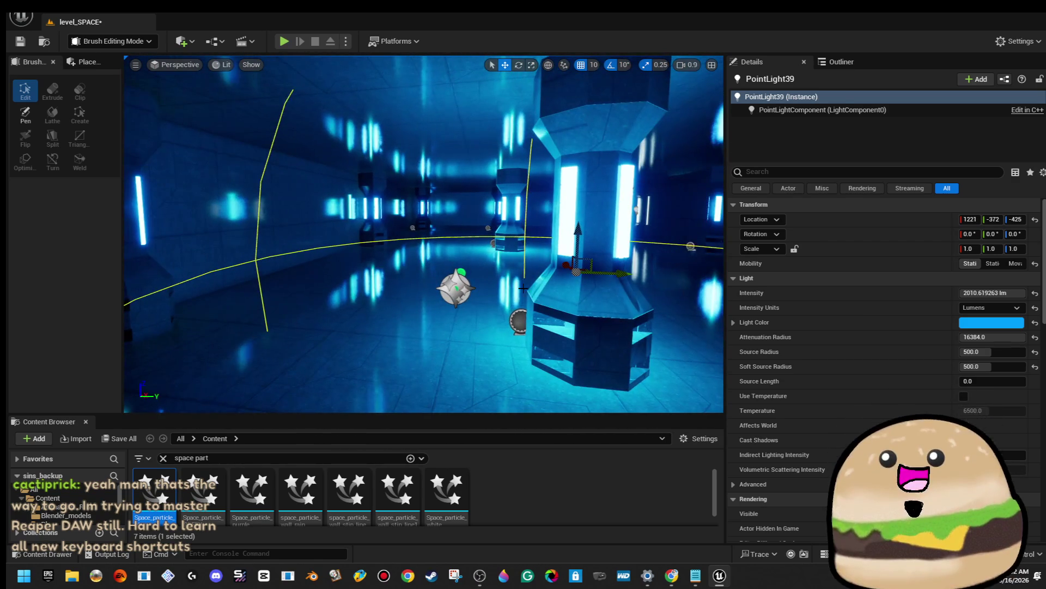
{"action": "mouse_move", "coordinate": [452, 286]}
{"action": "left_mouse_down"}
{"action": "mouse_move", "coordinate": [696, 278]}
{"action": "mouse_move", "coordinate": [635, 277]}
{"action": "left_mouse_up"}
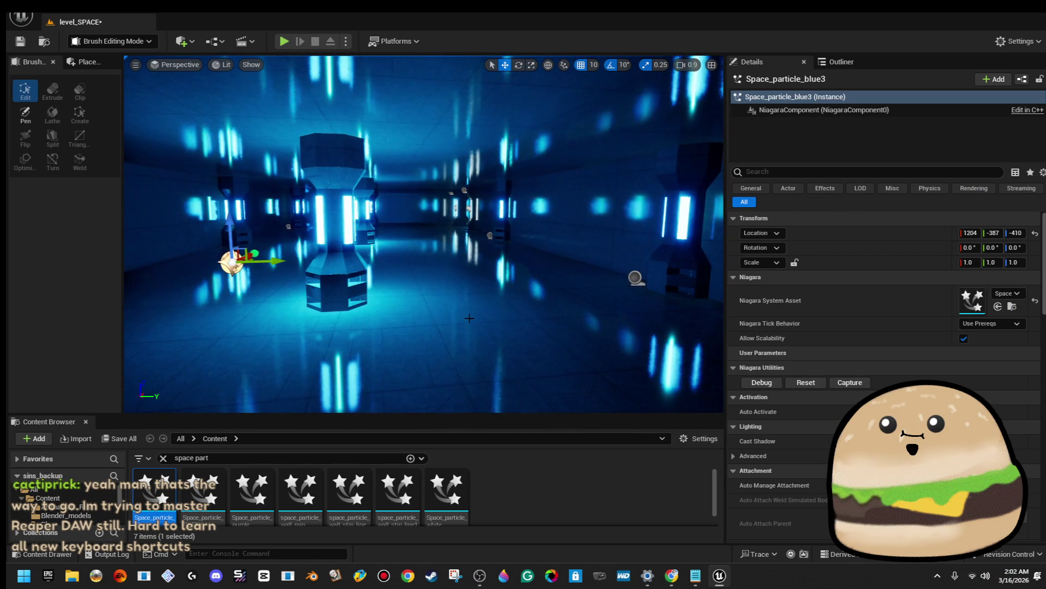
{"action": "right_click", "coordinate": [470, 212]}
Play from the chosen floor spot, walk down the corridor, then stop with Esc
{"action": "left_click", "coordinate": [520, 551]}
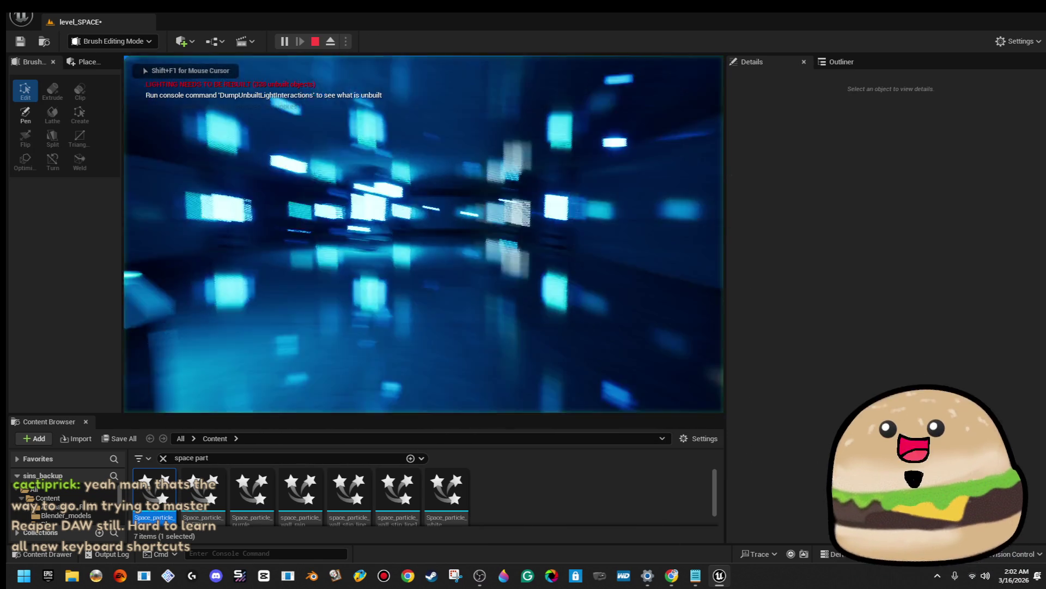
{"action": "key", "text": "w"}
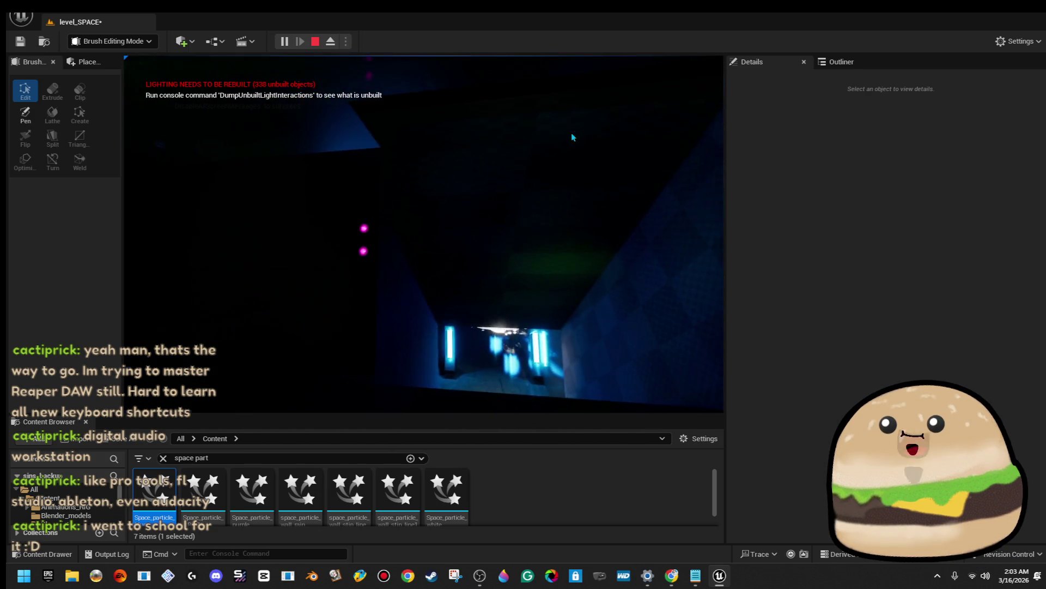
{"action": "key", "text": "Escape"}
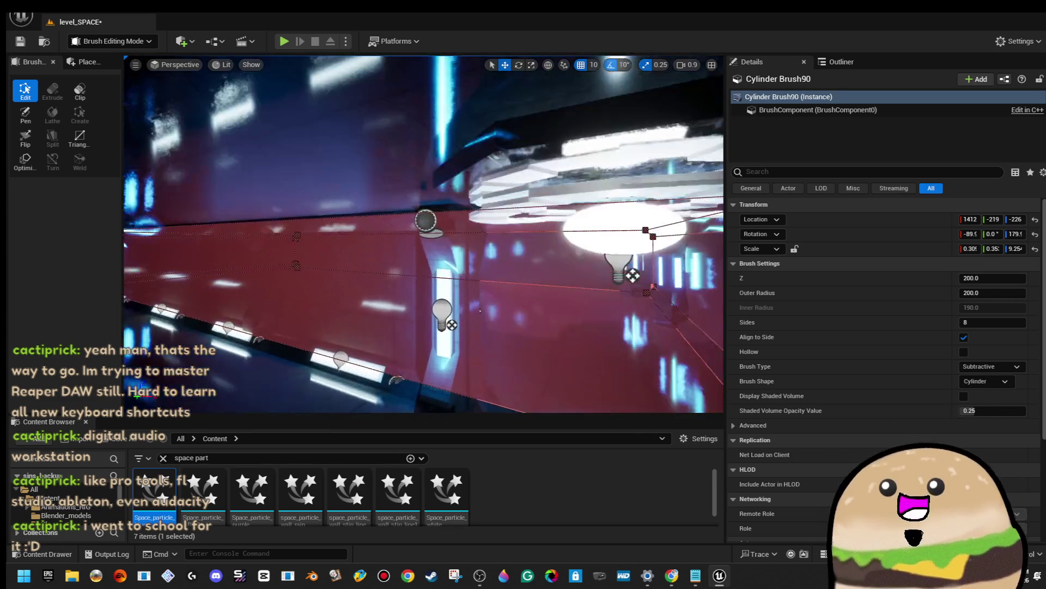
Select the spiral light fixture, run Save All, and open the File menu
{"action": "left_click", "coordinate": [598, 266]}
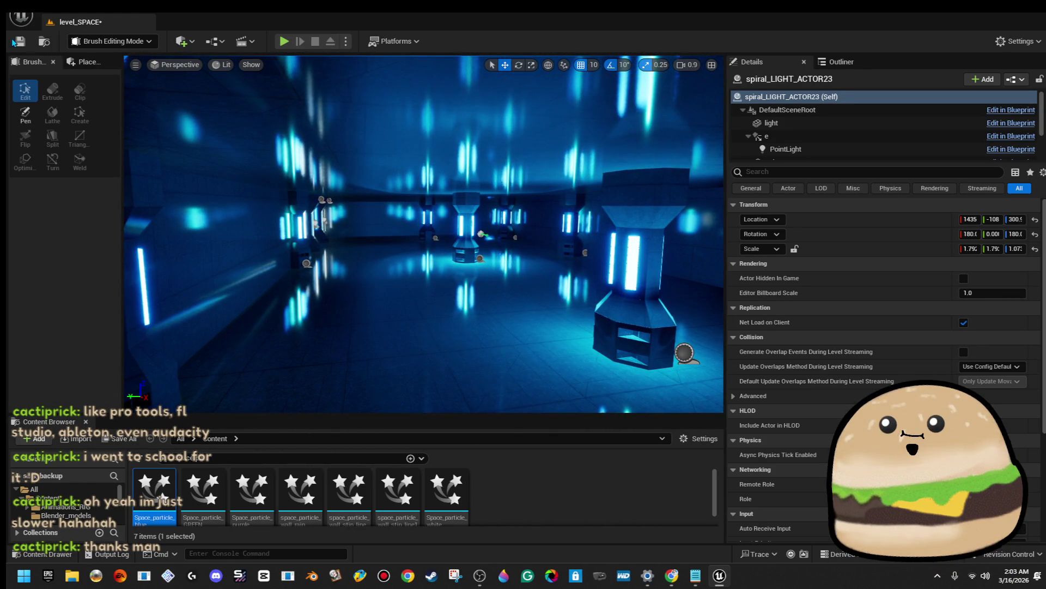
{"action": "left_click", "coordinate": [15, 42]}
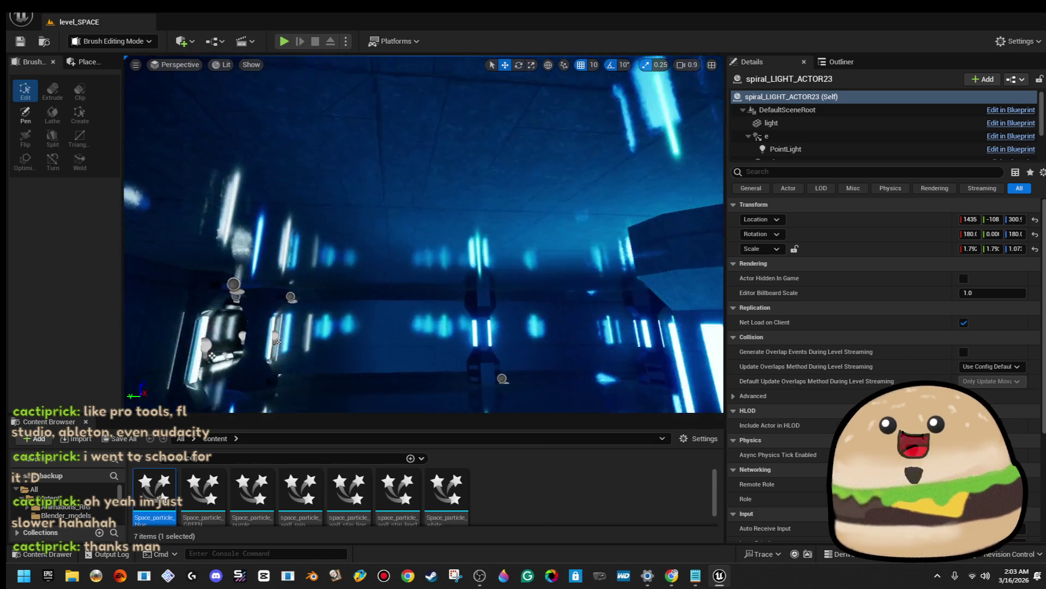
{"action": "scroll", "coordinate": [424, 234], "scroll_direction": "down", "scroll_amount": 5}
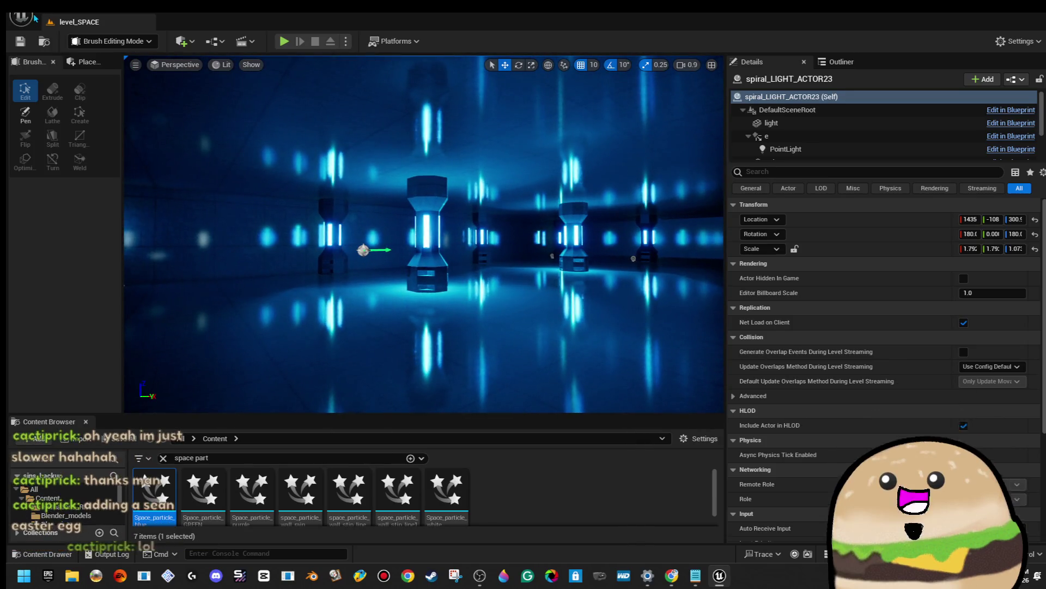
{"action": "left_click", "coordinate": [21, 16]}
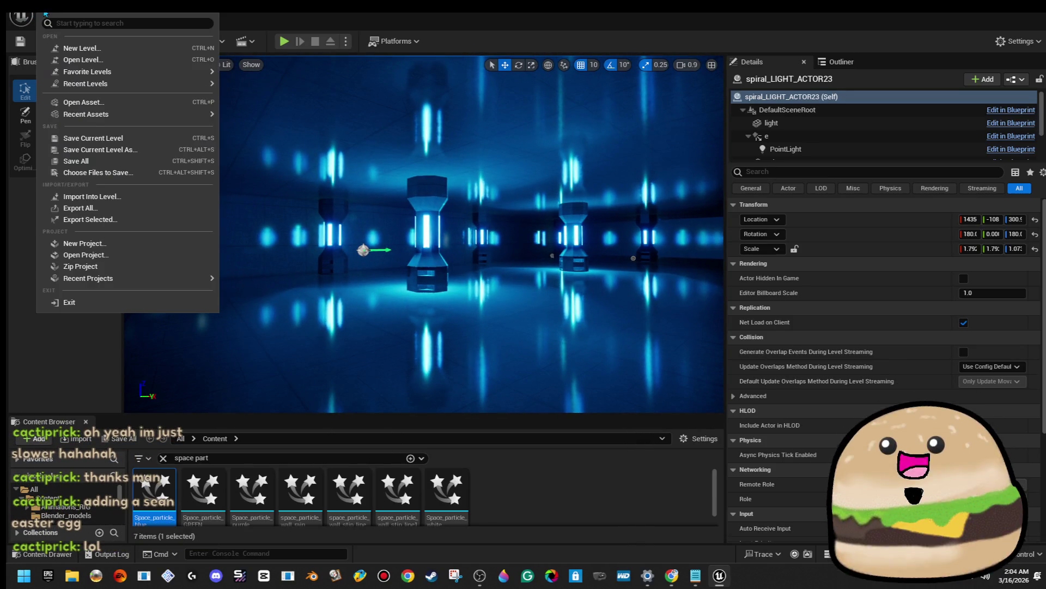
Save everything, then fly down the blue corridor and select Cylinder Brush72 on its wall
{"action": "left_click", "coordinate": [115, 164]}
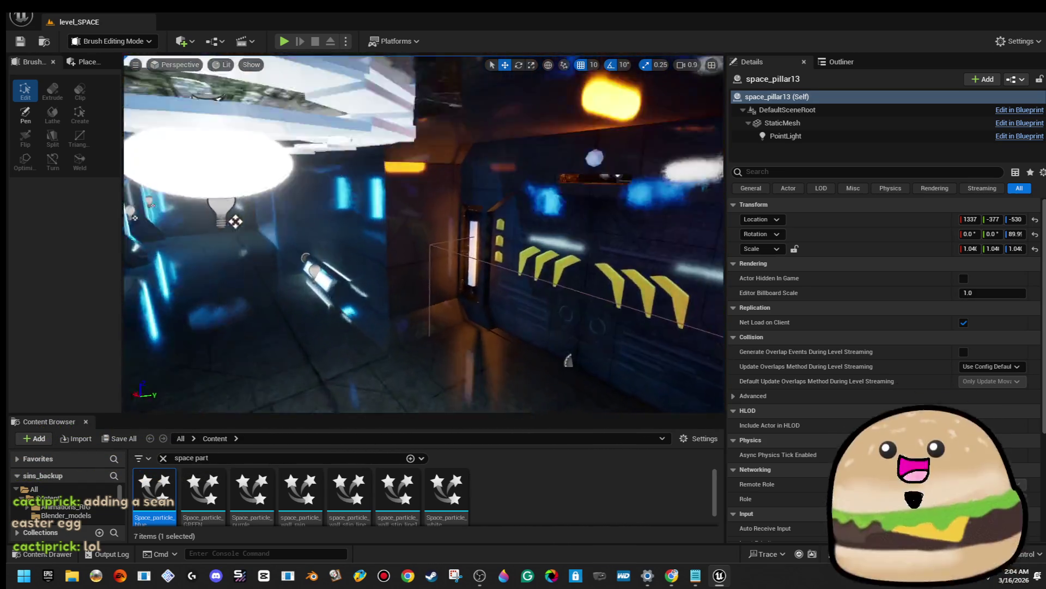
{"action": "key", "text": "w"}
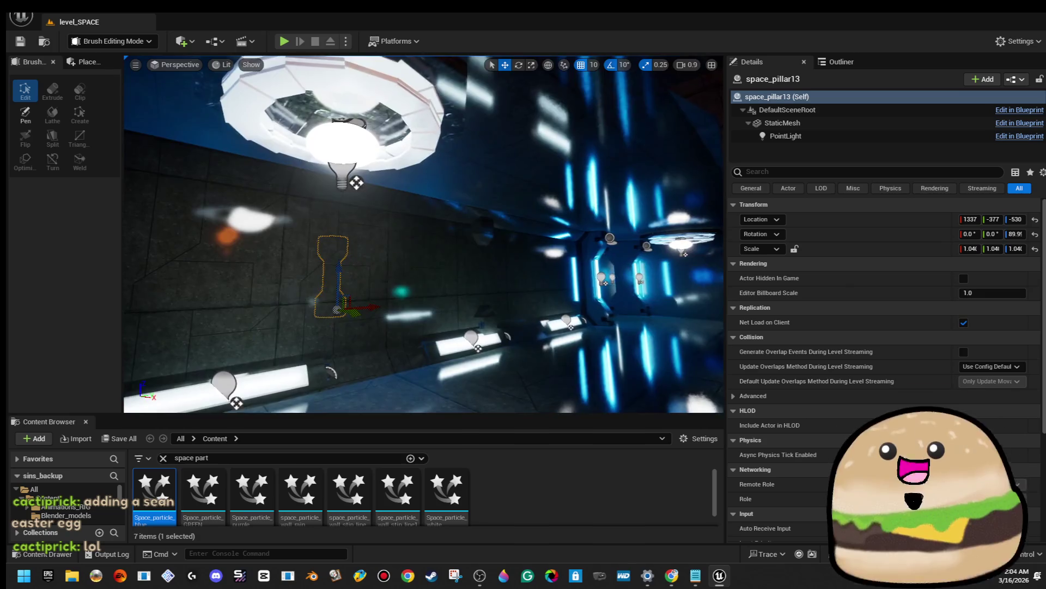
{"action": "key", "text": "w"}
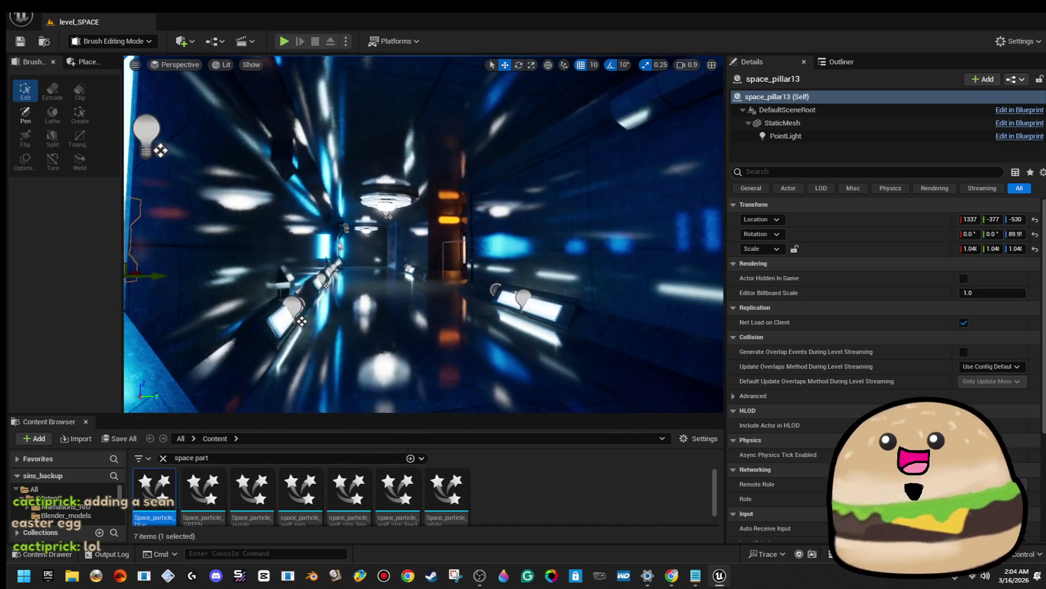
{"action": "key", "text": "w"}
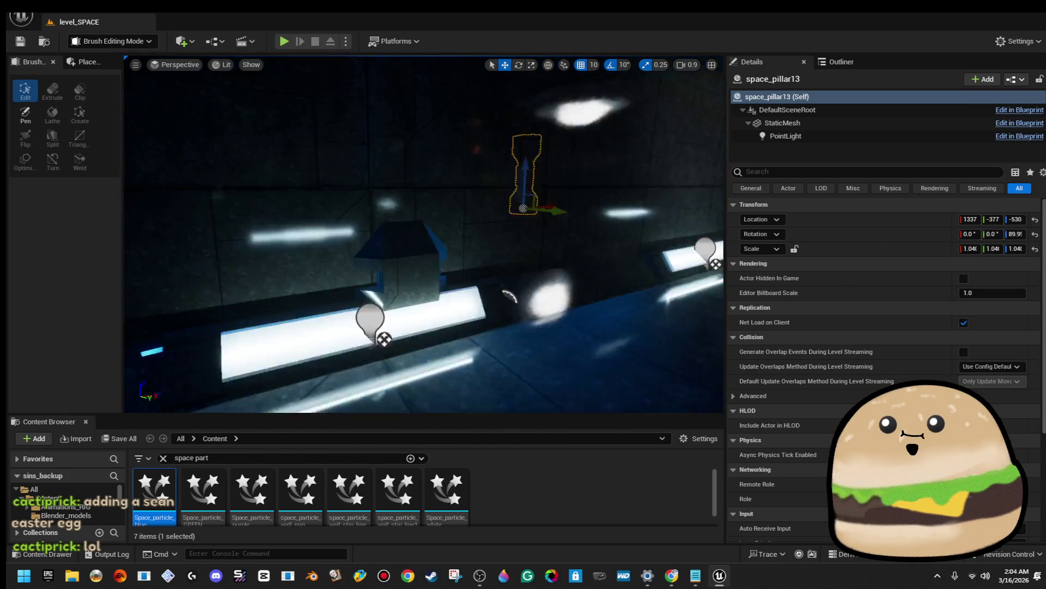
{"action": "key", "text": "w"}
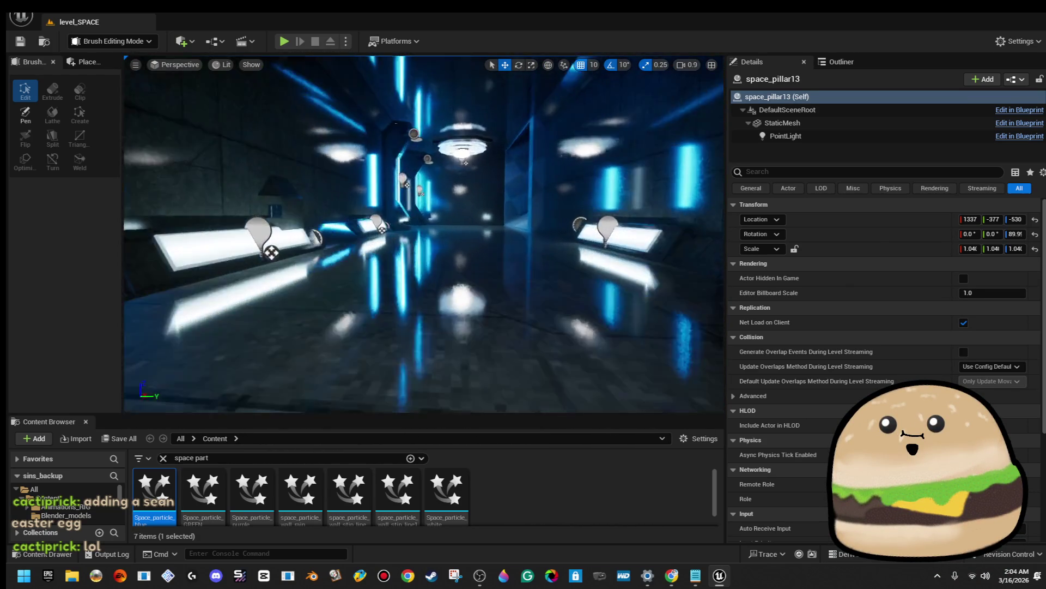
{"action": "key", "text": "w"}
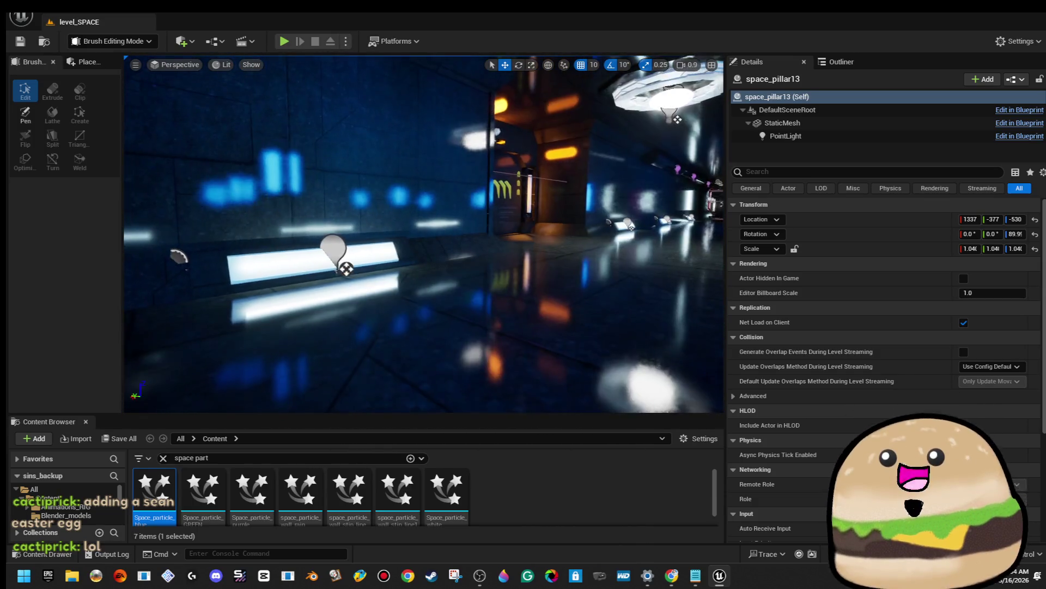
{"action": "key", "text": "w"}
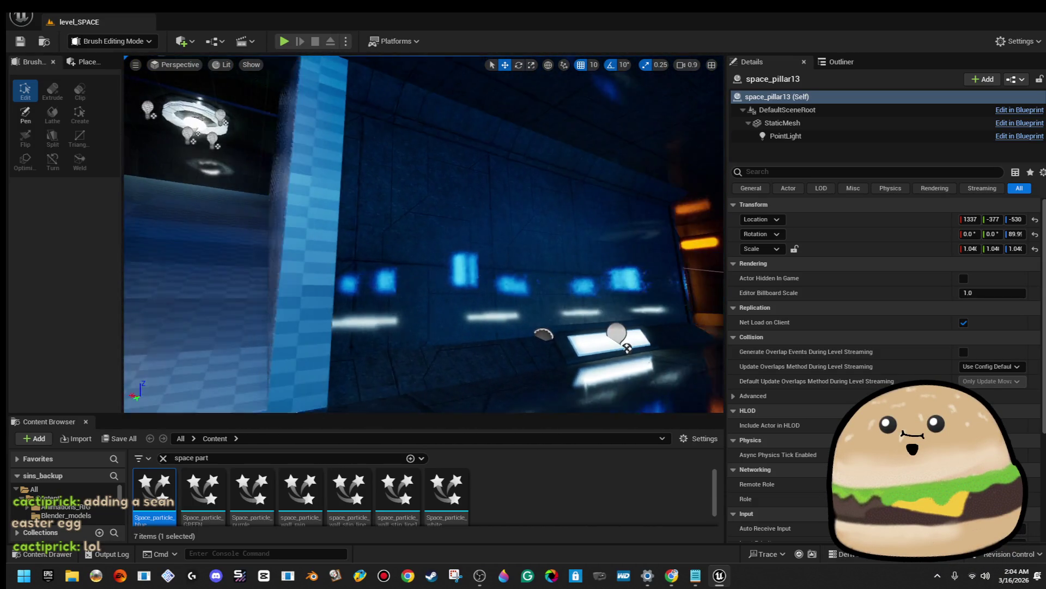
{"action": "key", "text": "w"}
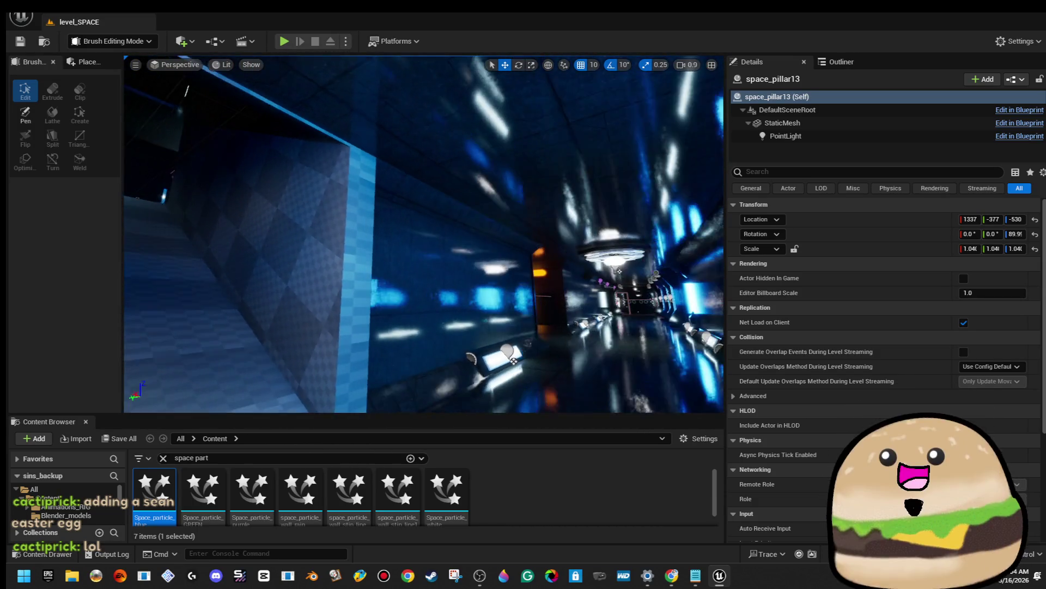
{"action": "left_click", "coordinate": [432, 297]}
{"action": "key", "text": "w"}
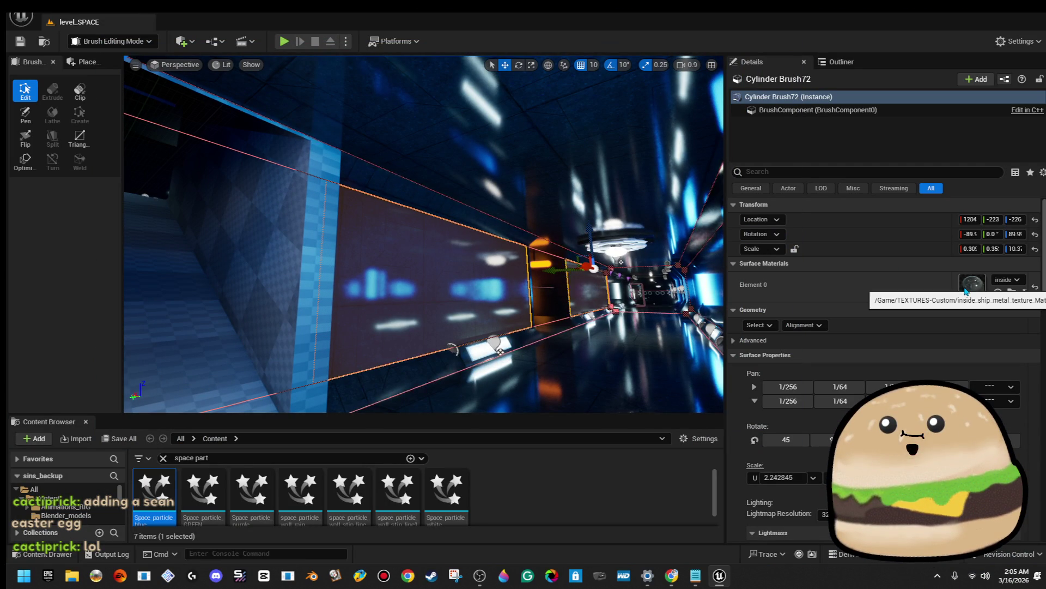
Find and select the inside_ship_metal_texture material in the Content Browser
{"action": "key", "text": "f"}
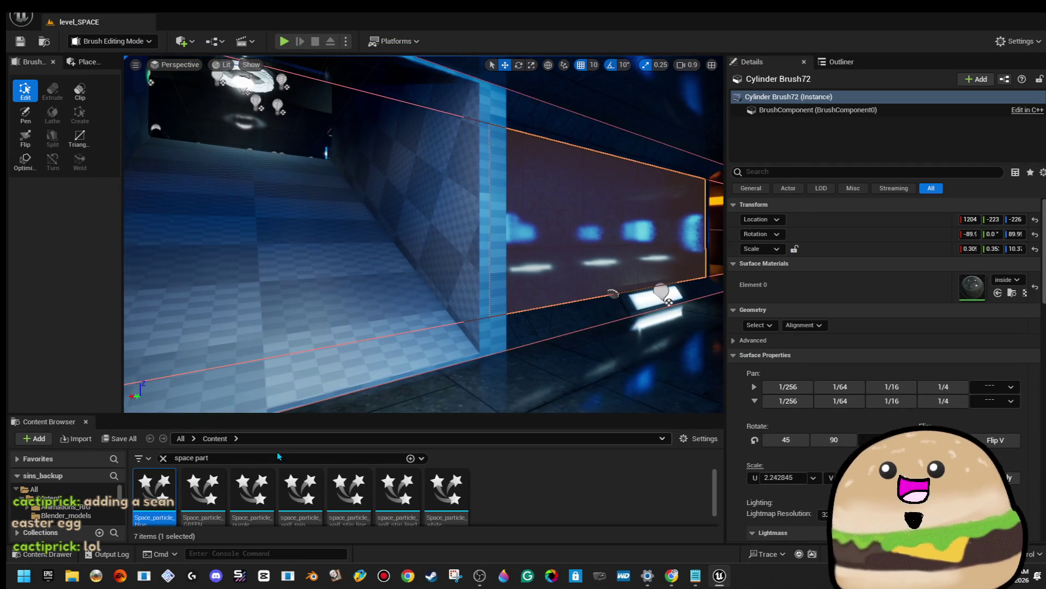
{"action": "type", "text": "si"}
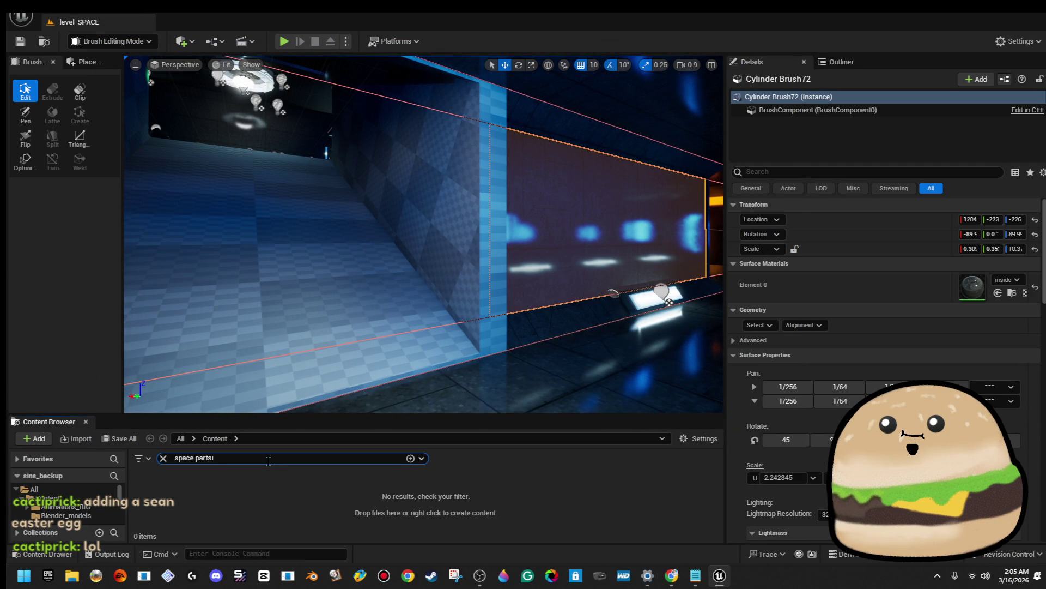
{"action": "type", "text": "s"}
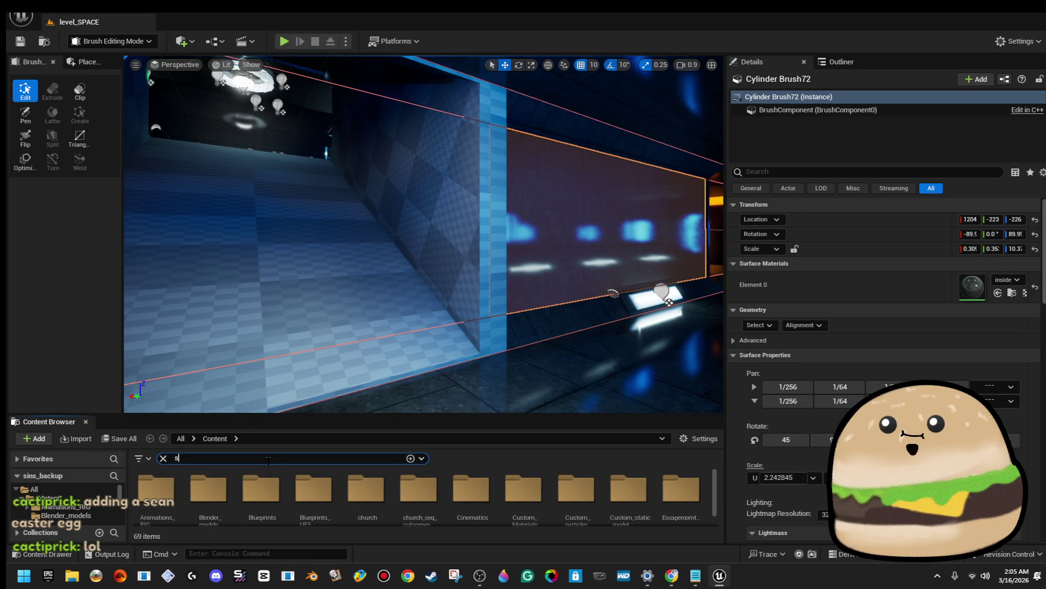
{"action": "type", "text": "r"}
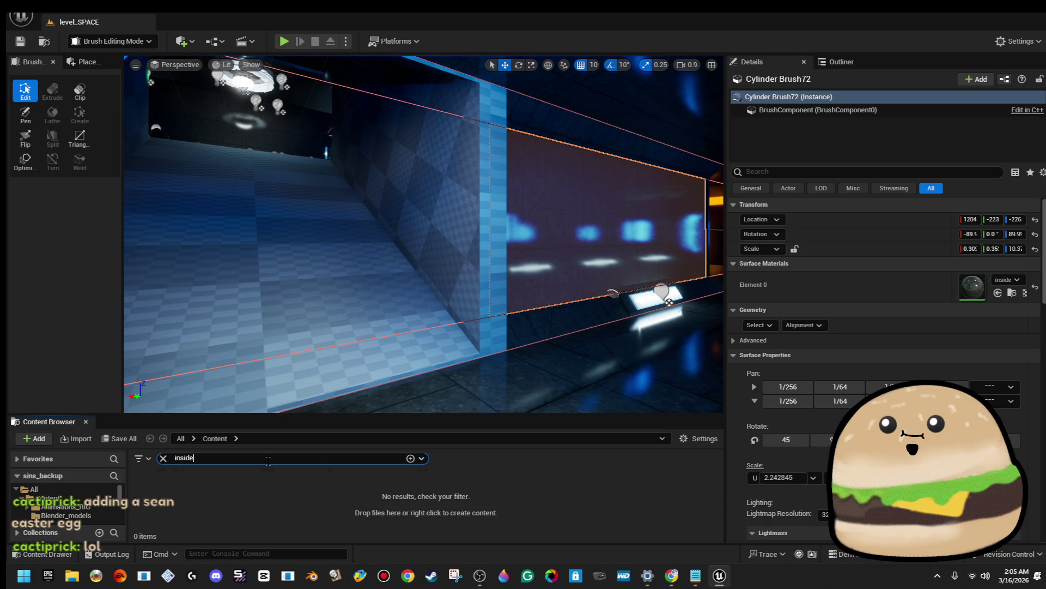
{"action": "left_click", "coordinate": [299, 491]}
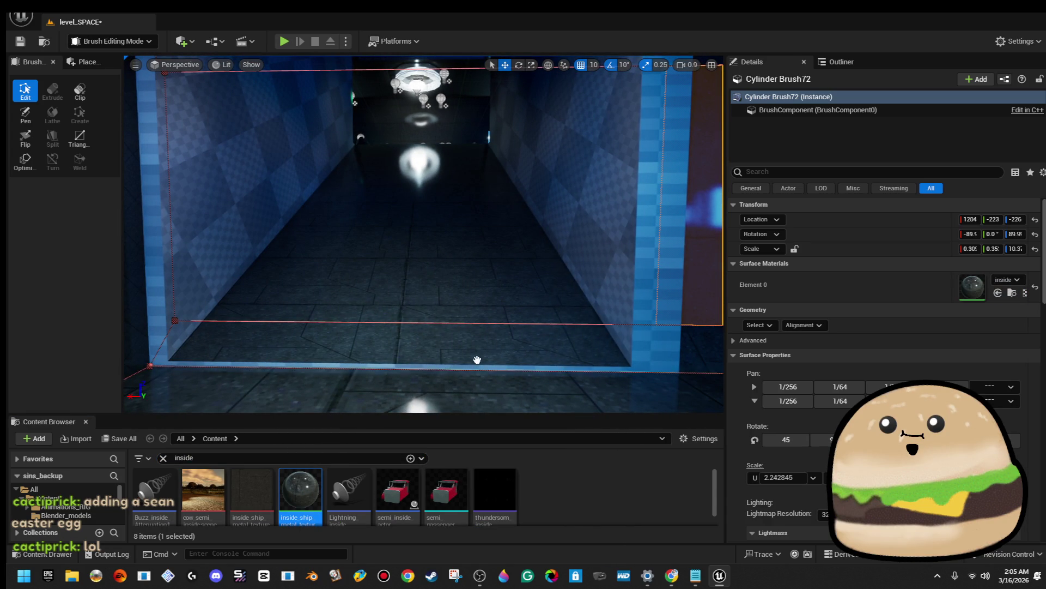
{"action": "mouse_move", "coordinate": [596, 225]}
{"action": "left_mouse_down"}
{"action": "mouse_move", "coordinate": [252, 493]}
{"action": "mouse_move", "coordinate": [273, 221]}
{"action": "mouse_move", "coordinate": [271, 231]}
{"action": "mouse_move", "coordinate": [338, 180]}
{"action": "mouse_move", "coordinate": [321, 270]}
{"action": "left_mouse_up"}
{"action": "key", "text": "Escape"}
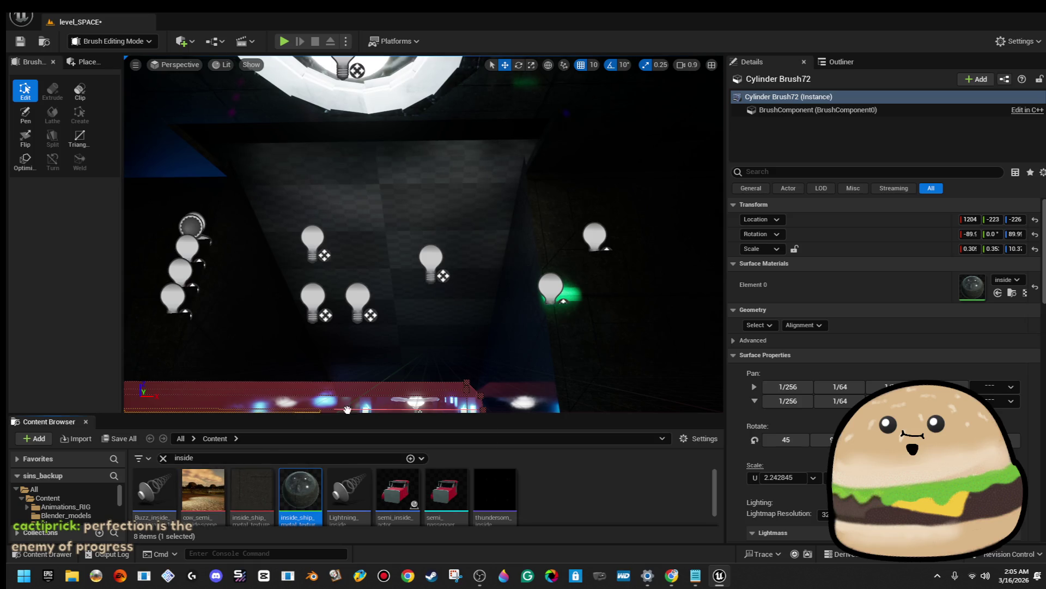
Select Box Brush100 by the lit ring and drag it to the left
{"action": "mouse_move", "coordinate": [420, 216]}
{"action": "left_mouse_down"}
{"action": "mouse_move", "coordinate": [431, 250]}
{"action": "mouse_move", "coordinate": [419, 229]}
{"action": "left_mouse_up"}
{"action": "left_click", "coordinate": [245, 245]}
{"action": "left_click_drag", "start_coordinate": [245, 245], "coordinate": [262, 229]}
{"action": "left_click_drag", "start_coordinate": [447, 294], "coordinate": [474, 261]}
{"action": "left_click", "coordinate": [463, 284]}
{"action": "left_click_drag", "start_coordinate": [377, 347], "coordinate": [401, 342]}
{"action": "mouse_move", "coordinate": [456, 163]}
{"action": "left_mouse_down"}
{"action": "mouse_move", "coordinate": [349, 181]}
{"action": "mouse_move", "coordinate": [359, 179]}
{"action": "left_mouse_up"}
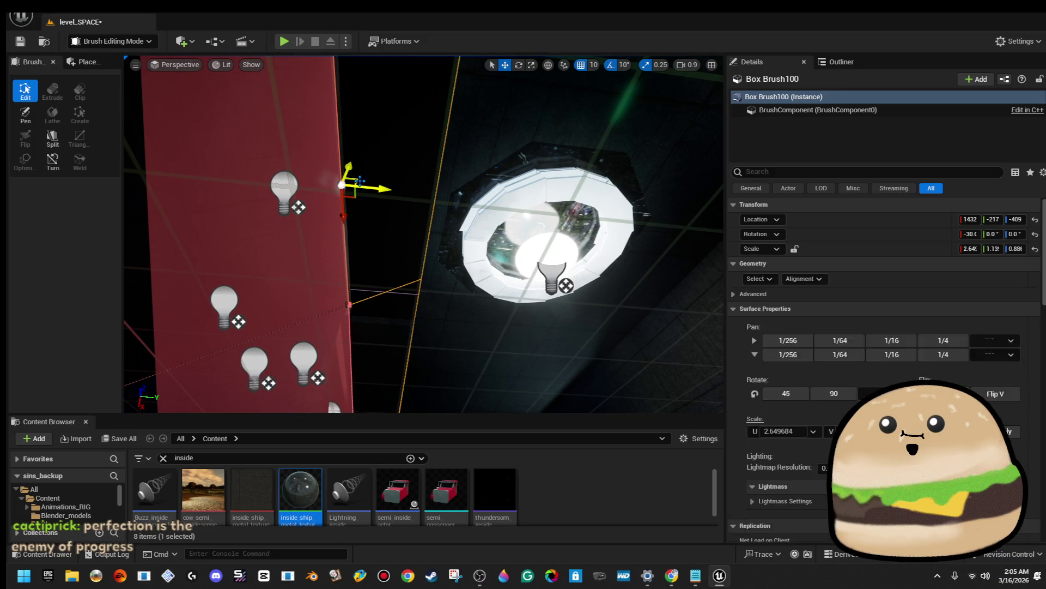
Reselect the box brush, frame it and orbit to see it beside the ring
{"action": "left_click", "coordinate": [357, 180]}
{"action": "key", "text": "w"}
{"action": "left_click", "coordinate": [423, 234]}
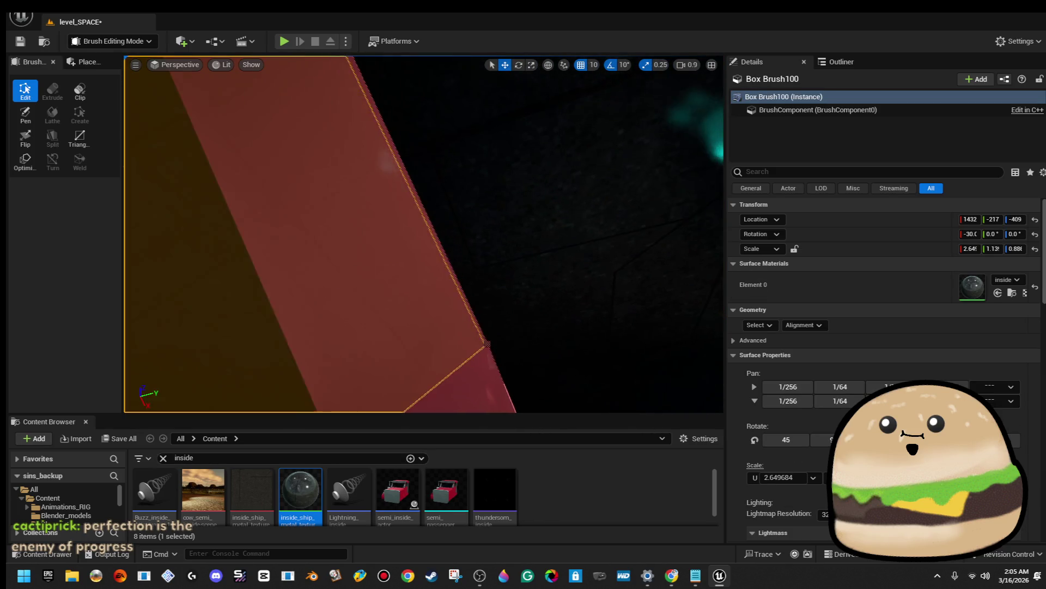
{"action": "key", "text": "f"}
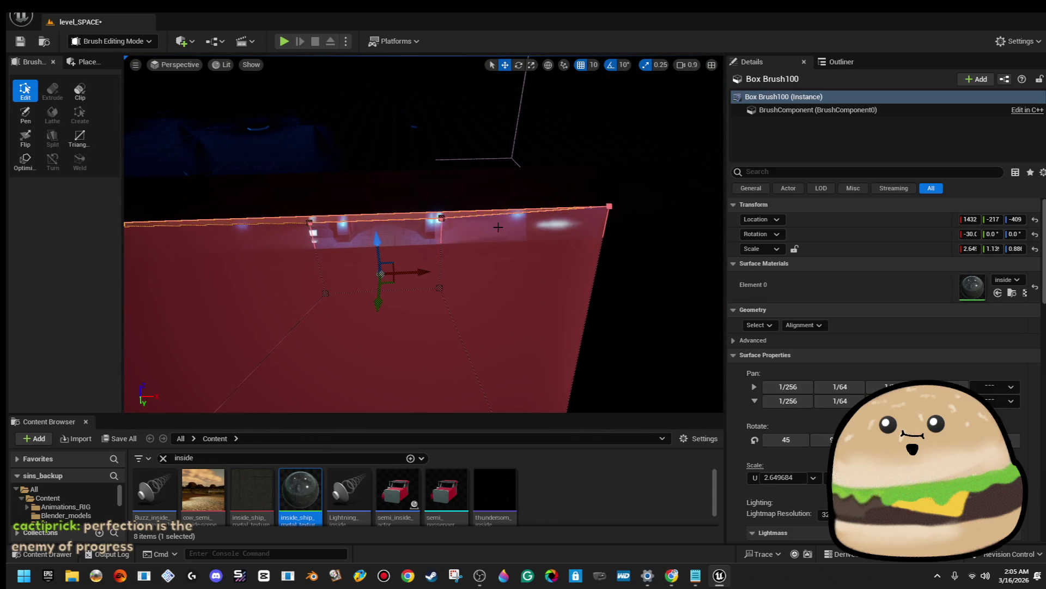
{"action": "mouse_move", "coordinate": [478, 241]}
{"action": "left_mouse_down"}
{"action": "mouse_move", "coordinate": [523, 229]}
{"action": "mouse_move", "coordinate": [547, 183]}
{"action": "left_mouse_up"}
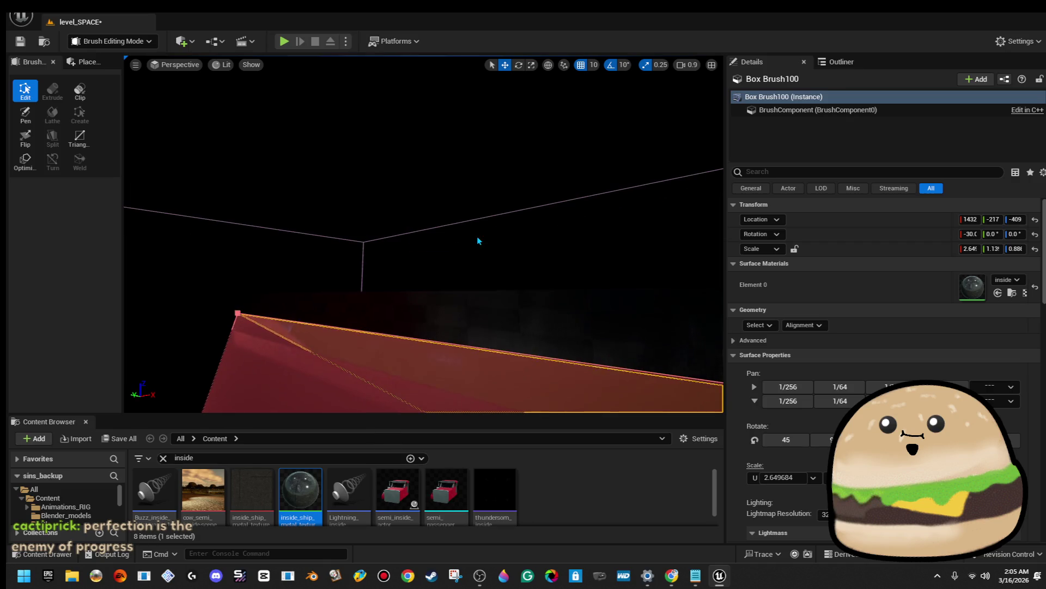
{"action": "left_click_drag", "start_coordinate": [433, 340], "coordinate": [415, 329]}
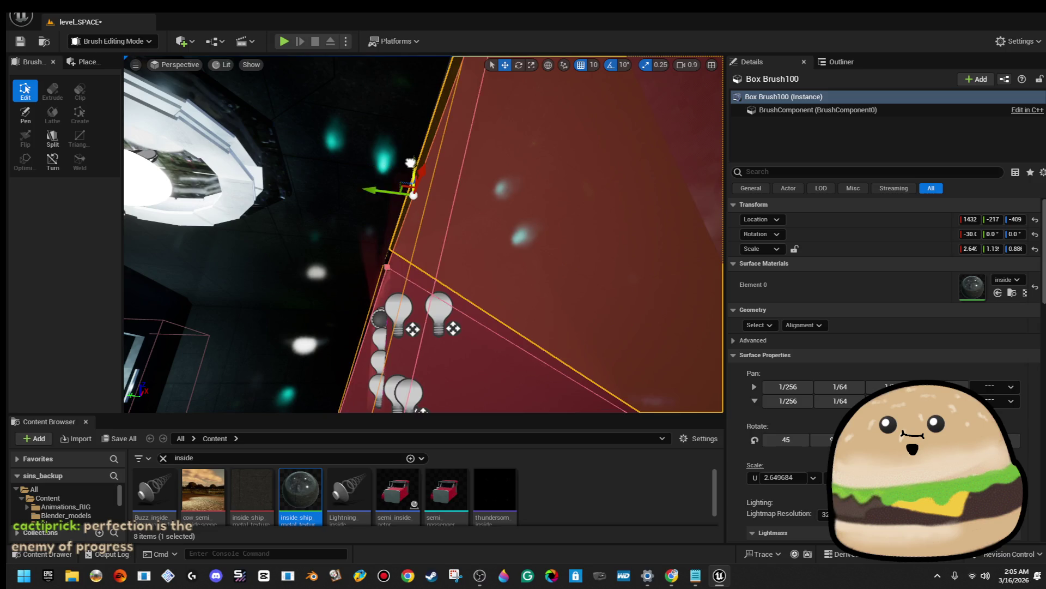
{"action": "left_click_drag", "start_coordinate": [414, 327], "coordinate": [324, 299]}
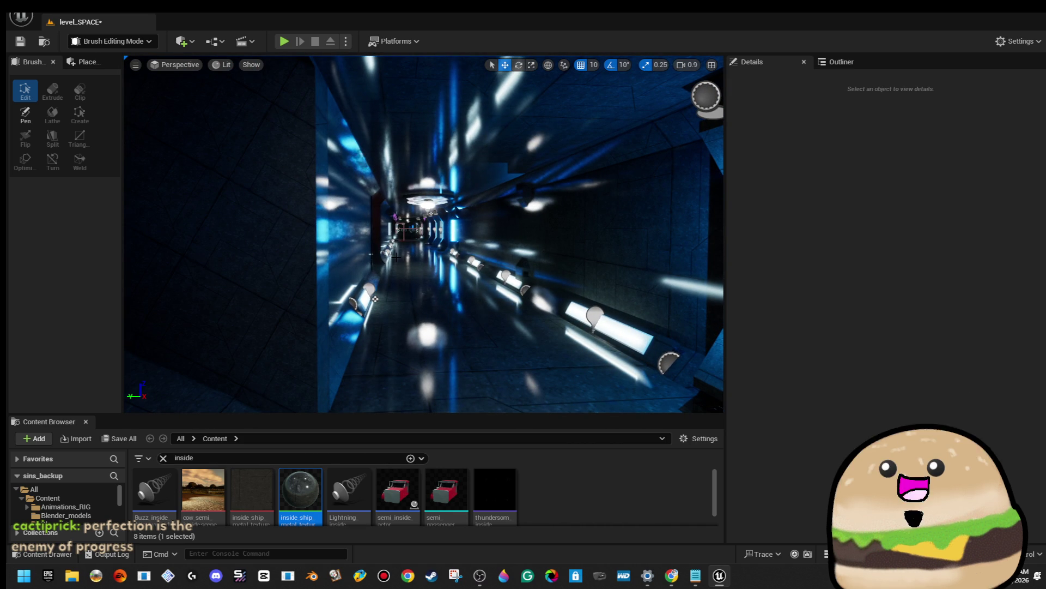
{"action": "left_click_drag", "start_coordinate": [375, 299], "coordinate": [526, 213]}
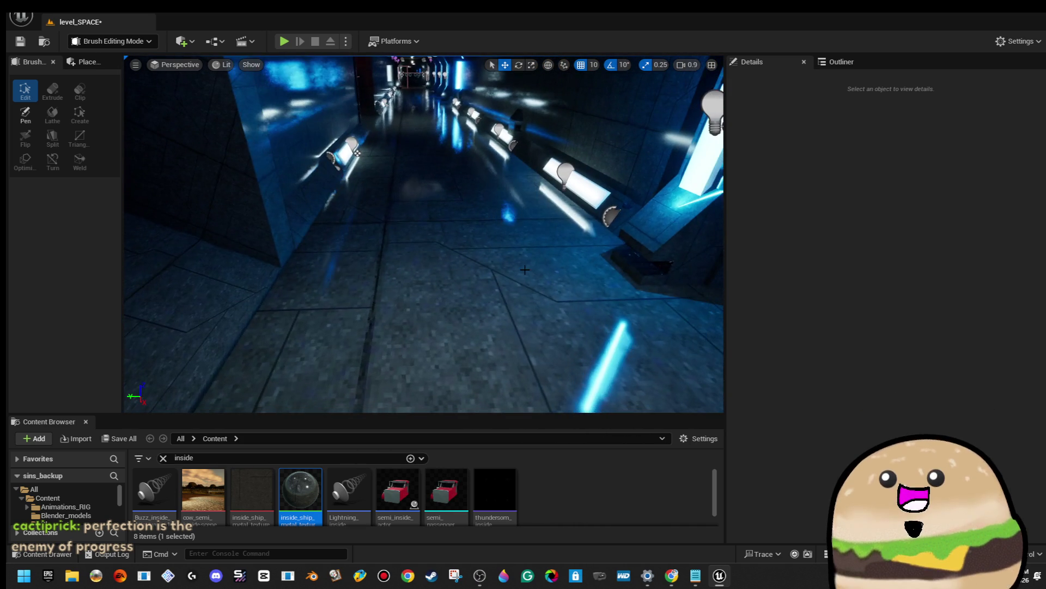
Start a playtest of the level with Alt+P
{"action": "right_click", "coordinate": [527, 213]}
{"action": "left_click", "coordinate": [499, 280]}
{"action": "key", "text": "alt+p"}
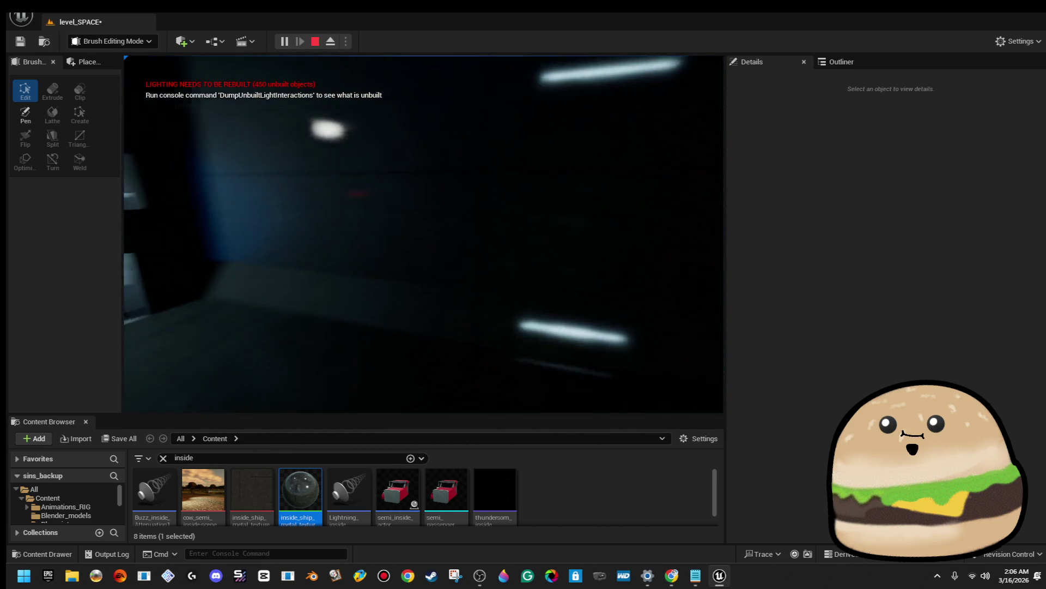
Stop the Play In Editor session with Esc and return to the level editor
{"action": "key", "text": "Escape"}
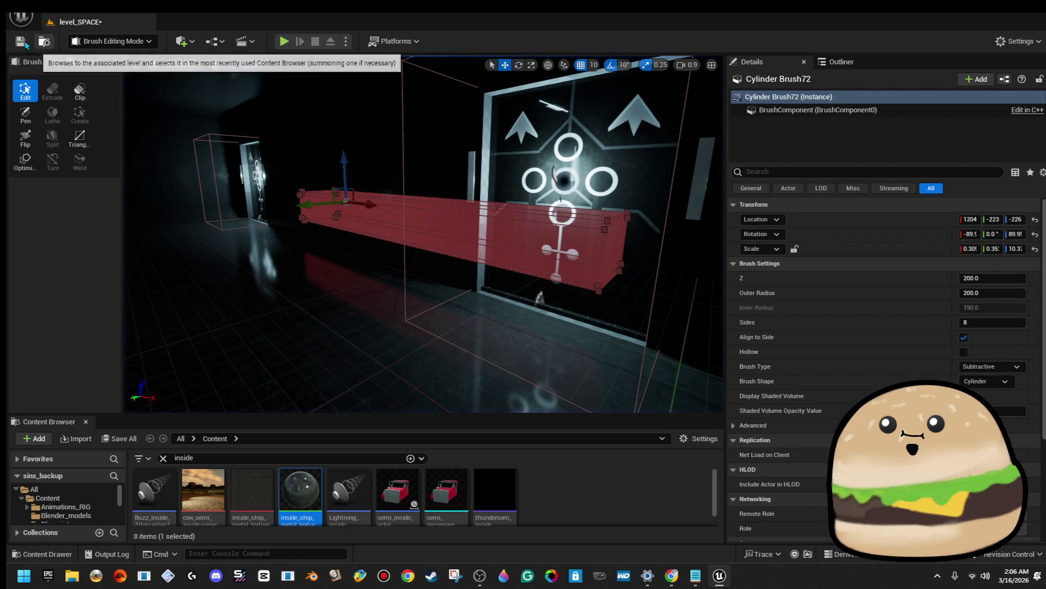
Save the level_SPACE map and zoom in toward the corridor
{"action": "key", "text": "f"}
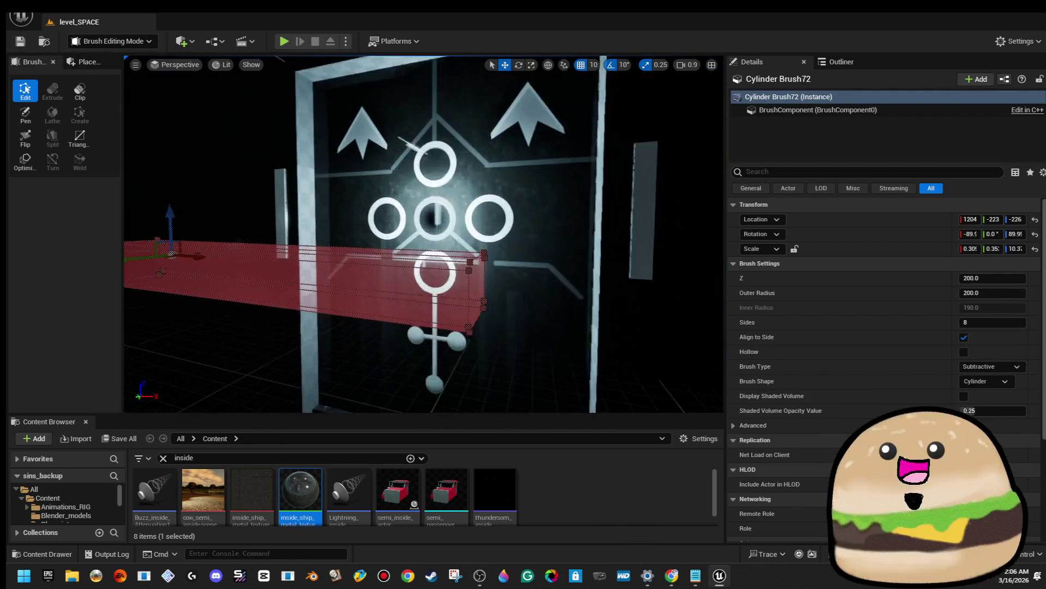
{"action": "scroll", "coordinate": [423, 234], "scroll_direction": "up", "scroll_amount": 5}
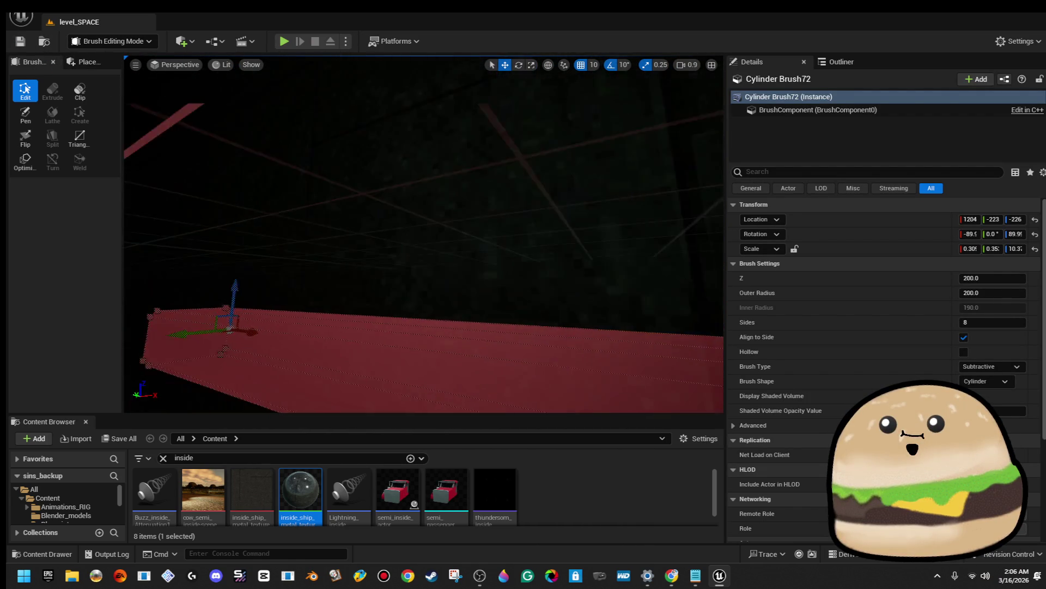
{"action": "scroll", "coordinate": [423, 235], "scroll_direction": "up", "scroll_amount": 10}
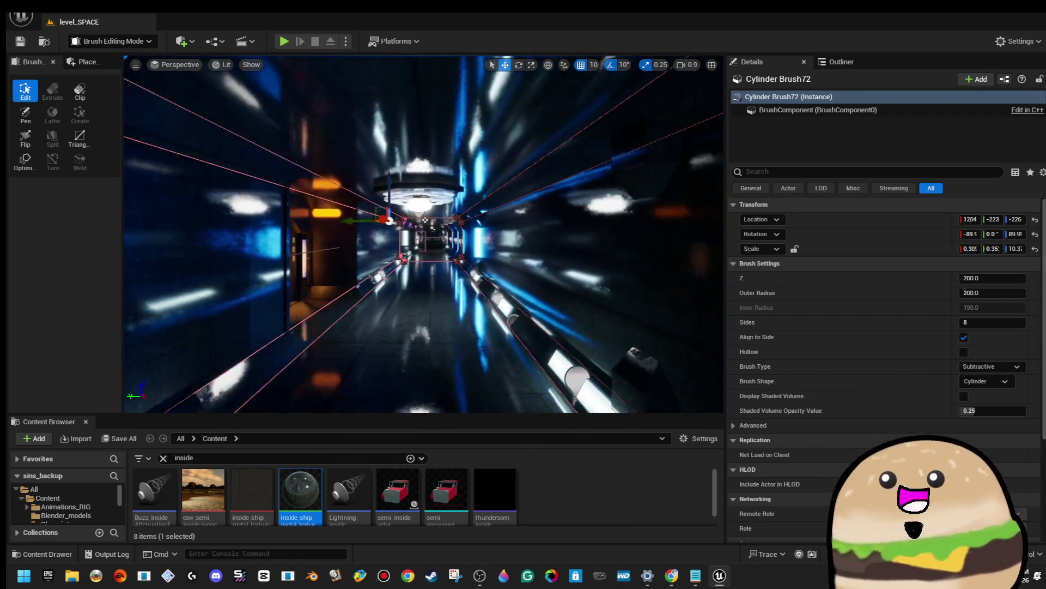
{"action": "scroll", "coordinate": [423, 234], "scroll_direction": "up", "scroll_amount": 10}
{"action": "scroll", "coordinate": [423, 235], "scroll_direction": "up", "scroll_amount": 10}
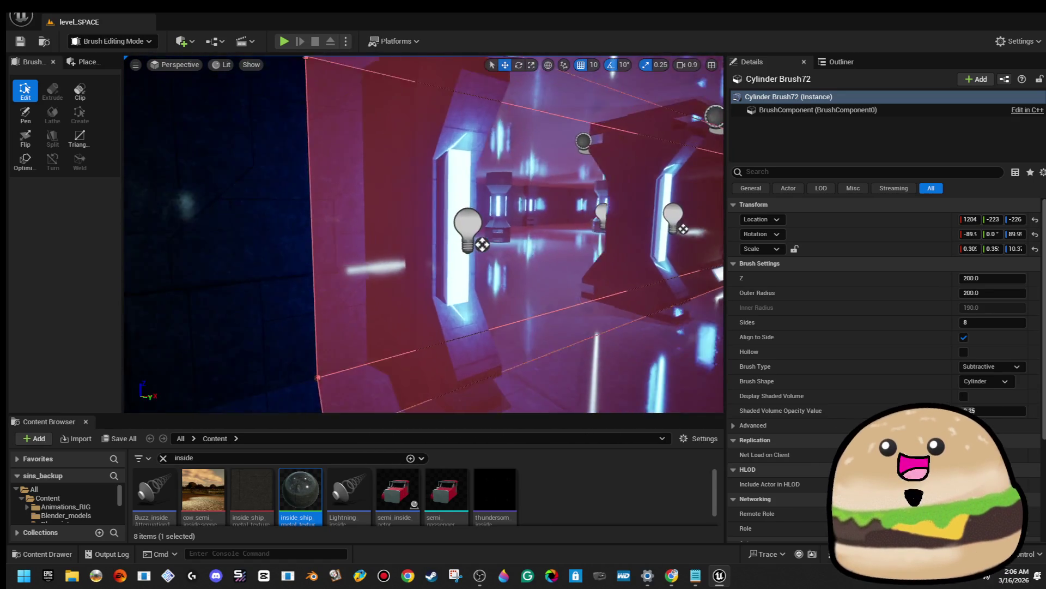
{"action": "scroll", "coordinate": [423, 235], "scroll_direction": "up", "scroll_amount": 10}
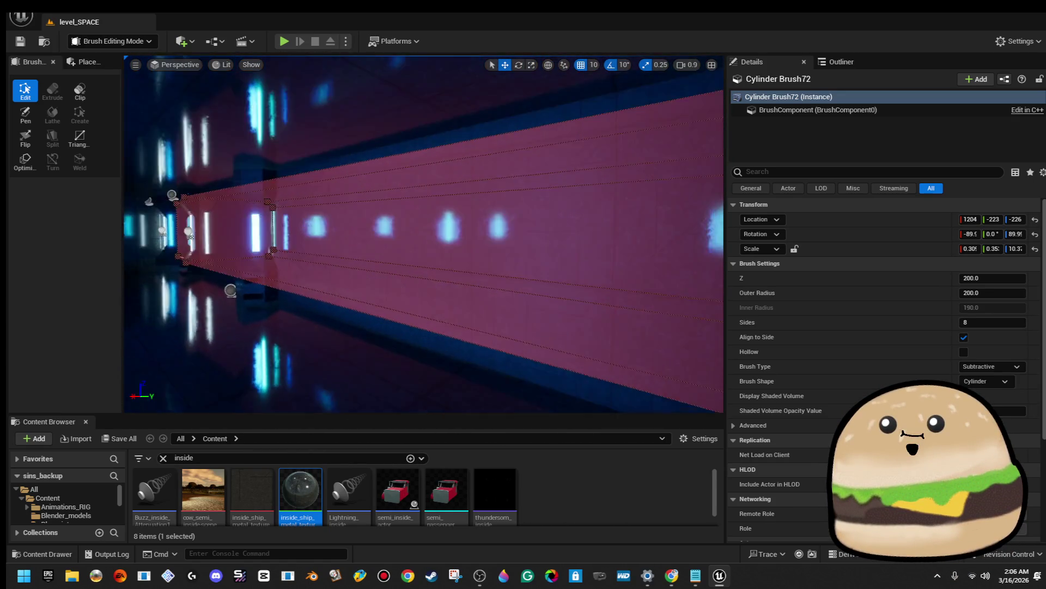
{"action": "scroll", "coordinate": [423, 234], "scroll_direction": "up", "scroll_amount": 5}
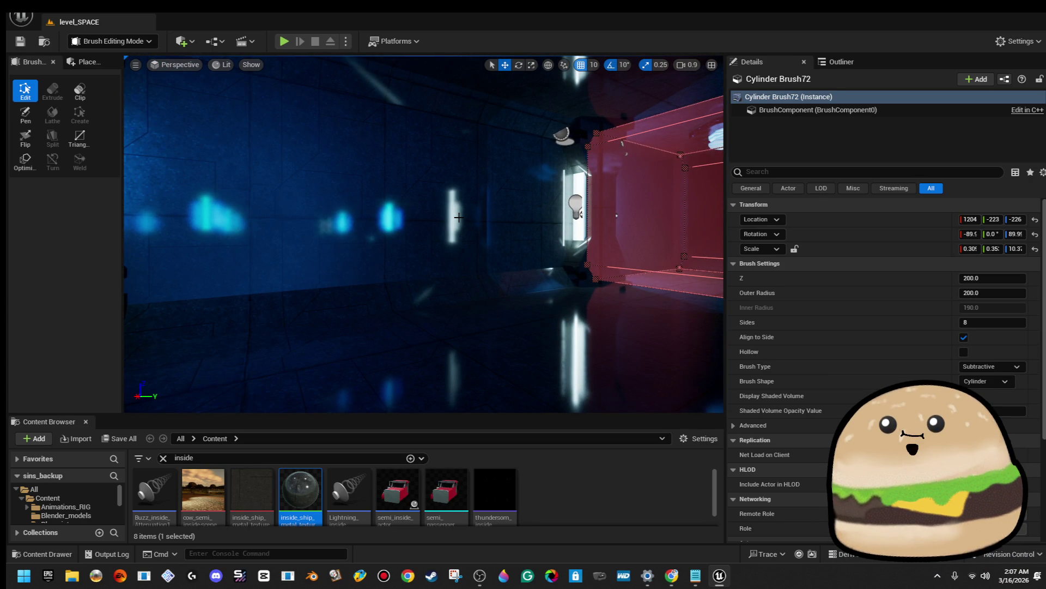
{"action": "scroll", "coordinate": [424, 235], "scroll_direction": "up", "scroll_amount": 10}
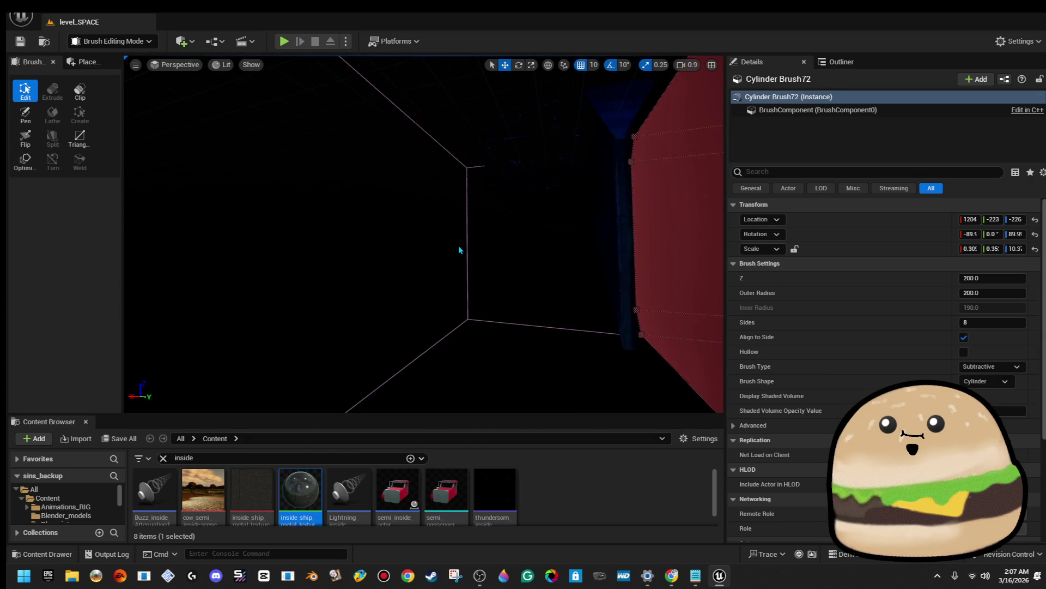
Fly through the corridor, select Cylinder Brush86 in the wall, and bring up the viewport lighting modes
{"action": "left_click", "coordinate": [458, 246]}
{"action": "mouse_move", "coordinate": [456, 246]}
{"action": "left_mouse_down"}
{"action": "mouse_move", "coordinate": [436, 218]}
{"action": "mouse_move", "coordinate": [398, 245]}
{"action": "mouse_move", "coordinate": [338, 234]}
{"action": "mouse_move", "coordinate": [325, 159]}
{"action": "left_mouse_up"}
{"action": "left_click", "coordinate": [355, 246]}
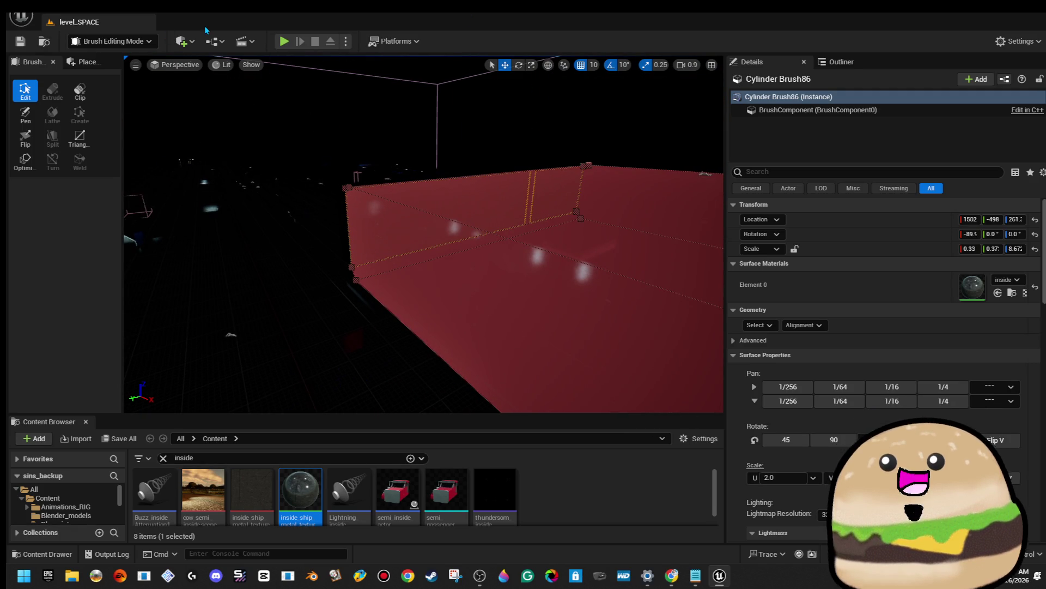
{"action": "left_click", "coordinate": [223, 65]}
{"action": "left_click", "coordinate": [265, 120]}
{"action": "left_click_drag", "start_coordinate": [414, 134], "coordinate": [376, 104]}
{"action": "left_click_drag", "start_coordinate": [240, 157], "coordinate": [338, 97]}
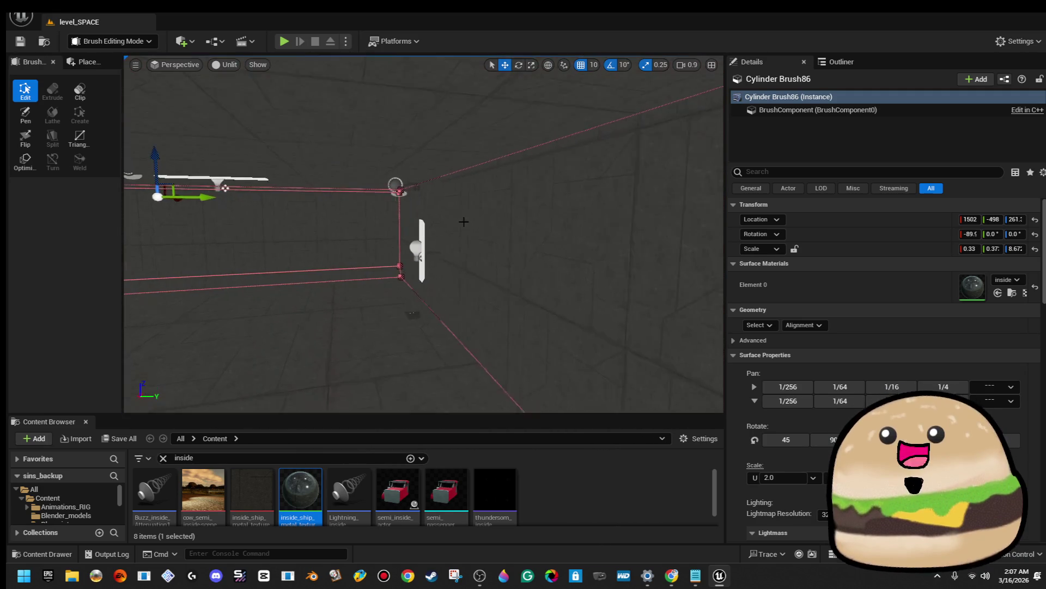
{"action": "mouse_move", "coordinate": [232, 146]}
{"action": "left_mouse_down"}
{"action": "mouse_move", "coordinate": [364, 209]}
{"action": "mouse_move", "coordinate": [360, 229]}
{"action": "left_mouse_up"}
{"action": "left_click_drag", "start_coordinate": [298, 204], "coordinate": [577, 245]}
{"action": "left_click", "coordinate": [344, 159]}
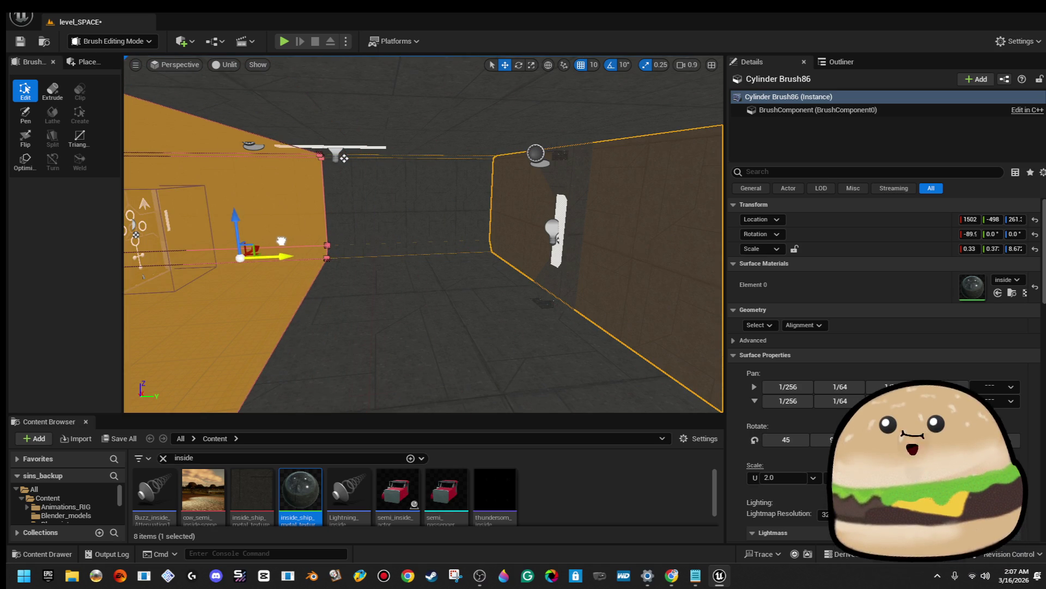
{"action": "left_click_drag", "start_coordinate": [285, 256], "coordinate": [406, 250]}
{"action": "left_click", "coordinate": [561, 184]}
{"action": "key", "text": "Delete"}
{"action": "mouse_move", "coordinate": [388, 166]}
{"action": "left_mouse_down"}
{"action": "mouse_move", "coordinate": [305, 169]}
{"action": "mouse_move", "coordinate": [453, 175]}
{"action": "left_mouse_up"}
{"action": "left_click", "coordinate": [327, 191]}
{"action": "left_click_drag", "start_coordinate": [327, 190], "coordinate": [414, 194]}
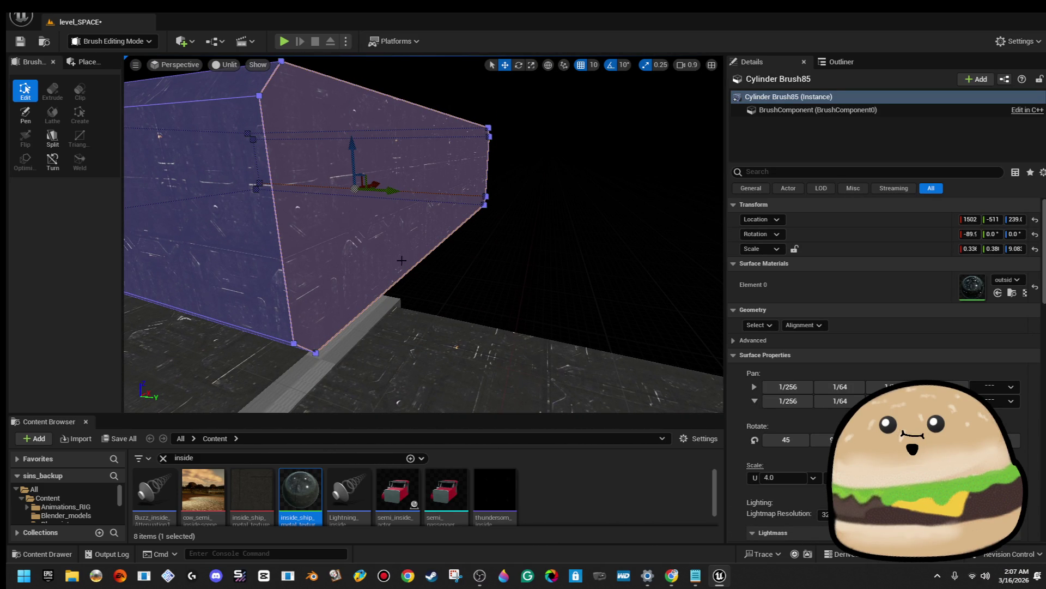
{"action": "left_click_drag", "start_coordinate": [422, 111], "coordinate": [501, 124]}
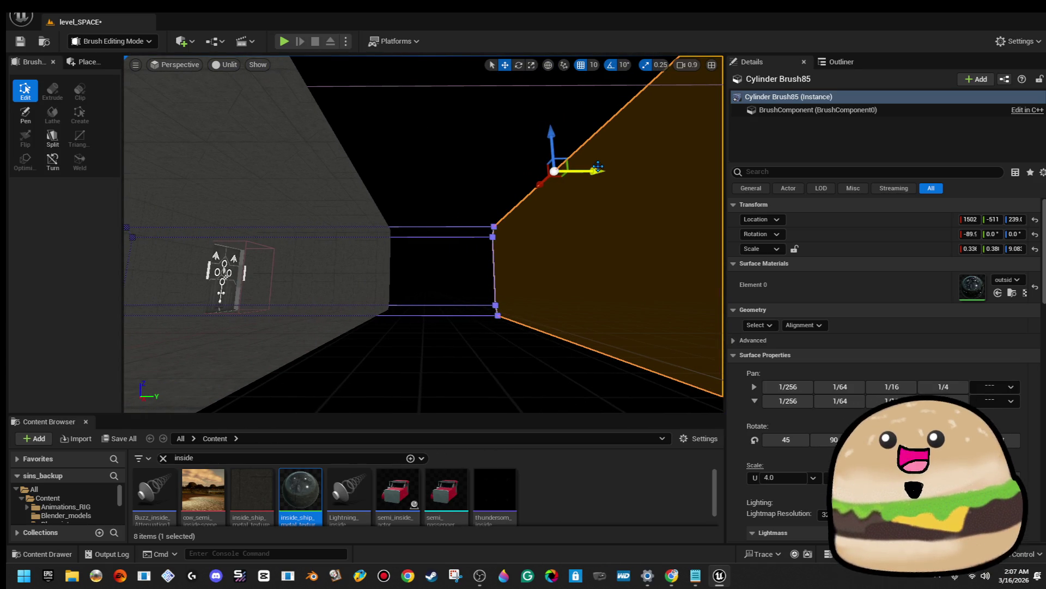
{"action": "left_click_drag", "start_coordinate": [448, 165], "coordinate": [474, 163]}
{"action": "scroll", "coordinate": [451, 220], "scroll_direction": "down", "scroll_amount": 5}
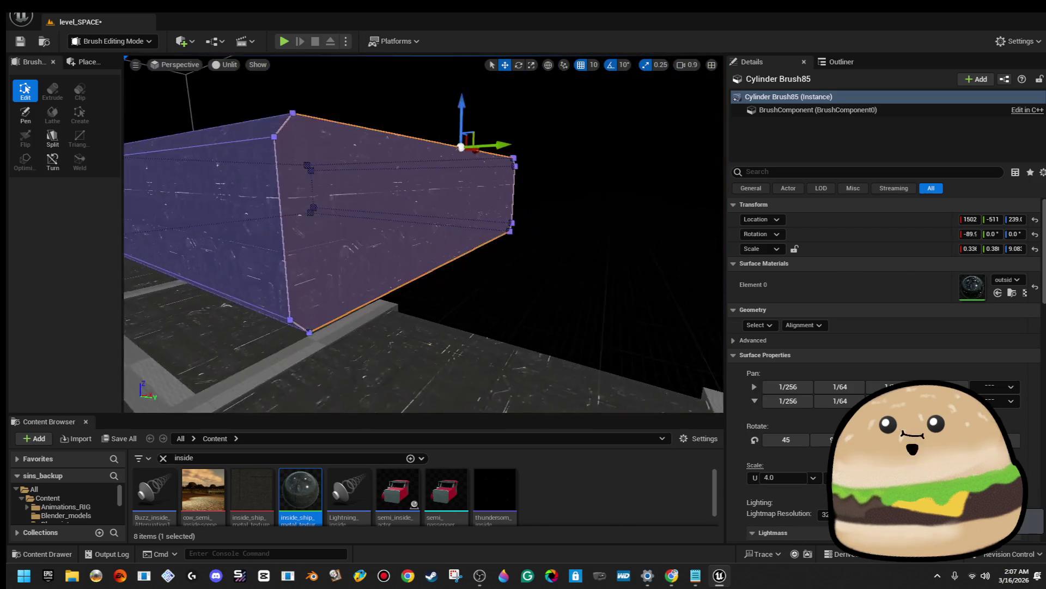
{"action": "key", "text": "Escape"}
{"action": "left_click", "coordinate": [451, 220]}
{"action": "mouse_move", "coordinate": [451, 220]}
{"action": "left_mouse_down"}
{"action": "mouse_move", "coordinate": [419, 216]}
{"action": "mouse_move", "coordinate": [457, 197]}
{"action": "left_mouse_up"}
{"action": "mouse_move", "coordinate": [462, 246]}
{"action": "left_mouse_down"}
{"action": "mouse_move", "coordinate": [469, 238]}
{"action": "mouse_move", "coordinate": [381, 171]}
{"action": "left_mouse_up"}
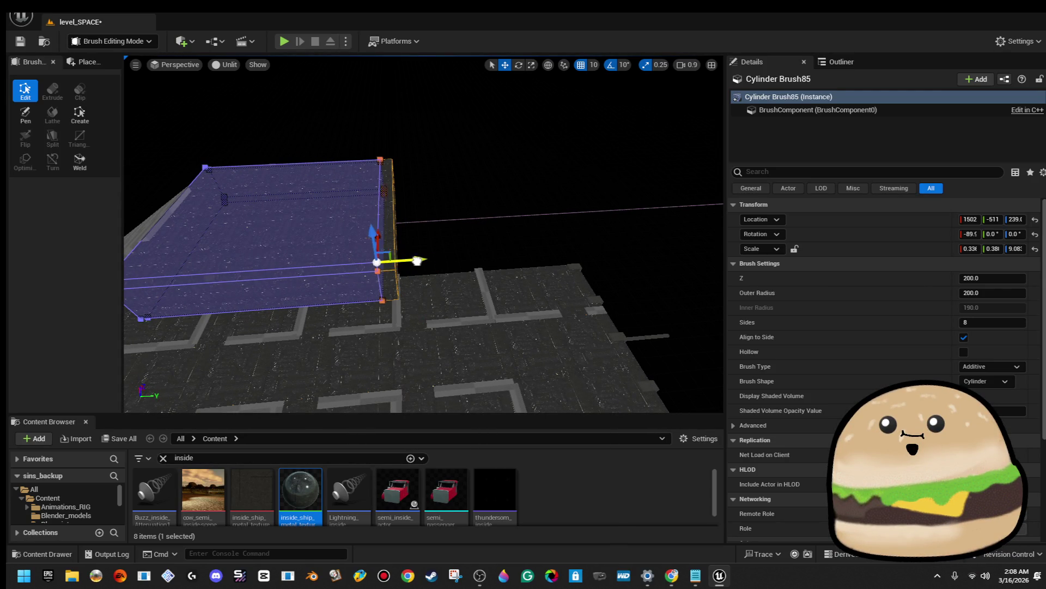
{"action": "mouse_move", "coordinate": [345, 258]}
{"action": "left_mouse_down"}
{"action": "mouse_move", "coordinate": [377, 238]}
{"action": "mouse_move", "coordinate": [473, 250]}
{"action": "mouse_move", "coordinate": [470, 264]}
{"action": "mouse_move", "coordinate": [412, 238]}
{"action": "left_mouse_up"}
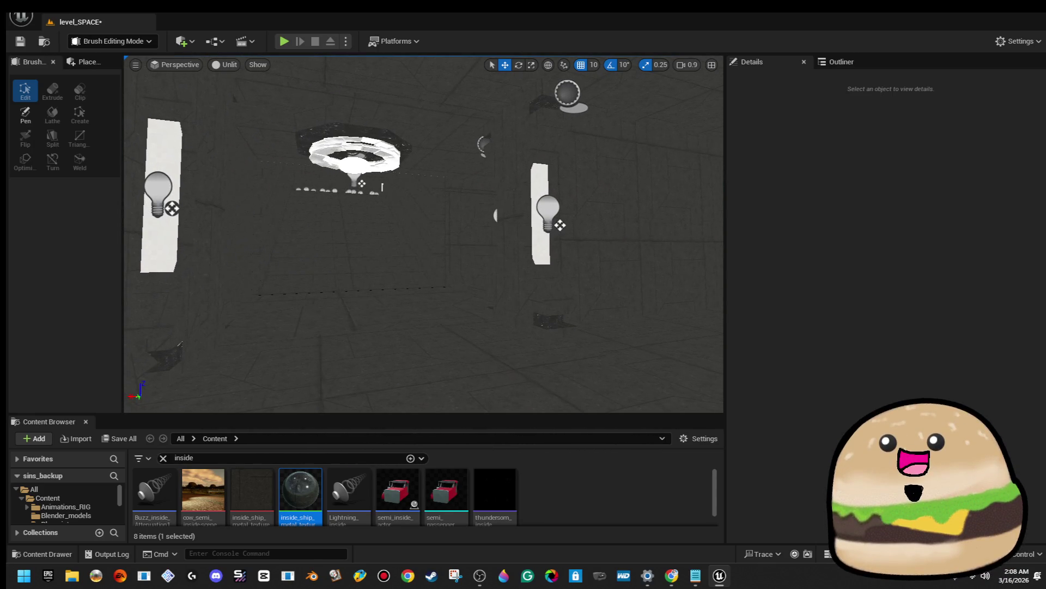
Select the subtractive doorway brush and get an angled view of it beside the checkered wall
{"action": "left_click", "coordinate": [491, 268]}
{"action": "left_click_drag", "start_coordinate": [491, 268], "coordinate": [420, 313]}
{"action": "left_click", "coordinate": [384, 335]}
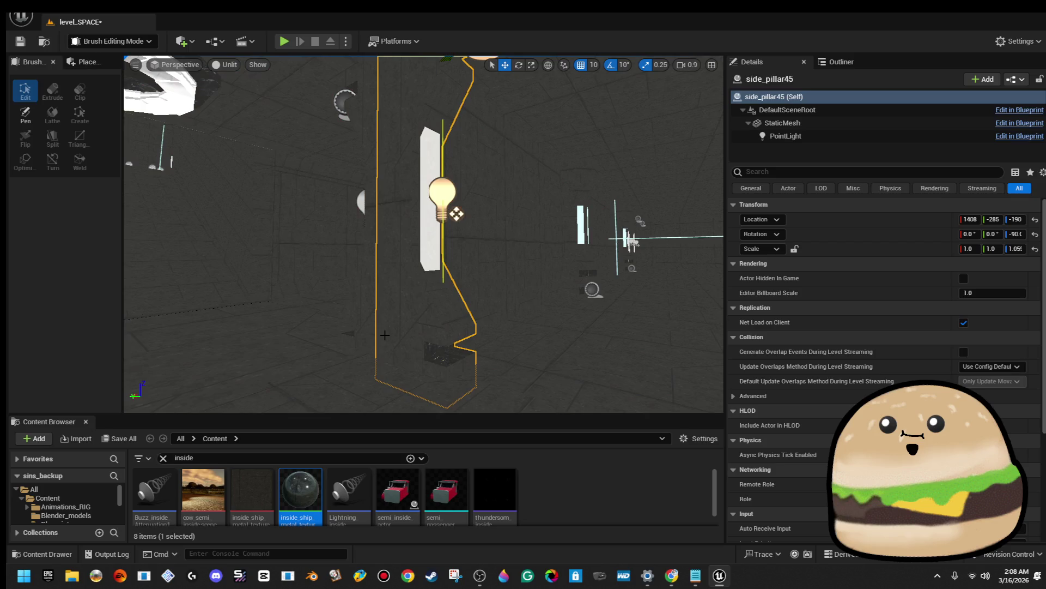
{"action": "left_click", "coordinate": [378, 362]}
{"action": "left_click_drag", "start_coordinate": [378, 363], "coordinate": [378, 404]}
{"action": "mouse_move", "coordinate": [387, 267]}
{"action": "left_mouse_down"}
{"action": "mouse_move", "coordinate": [387, 256]}
{"action": "mouse_move", "coordinate": [387, 267]}
{"action": "mouse_move", "coordinate": [397, 264]}
{"action": "mouse_move", "coordinate": [179, 214]}
{"action": "left_mouse_up"}
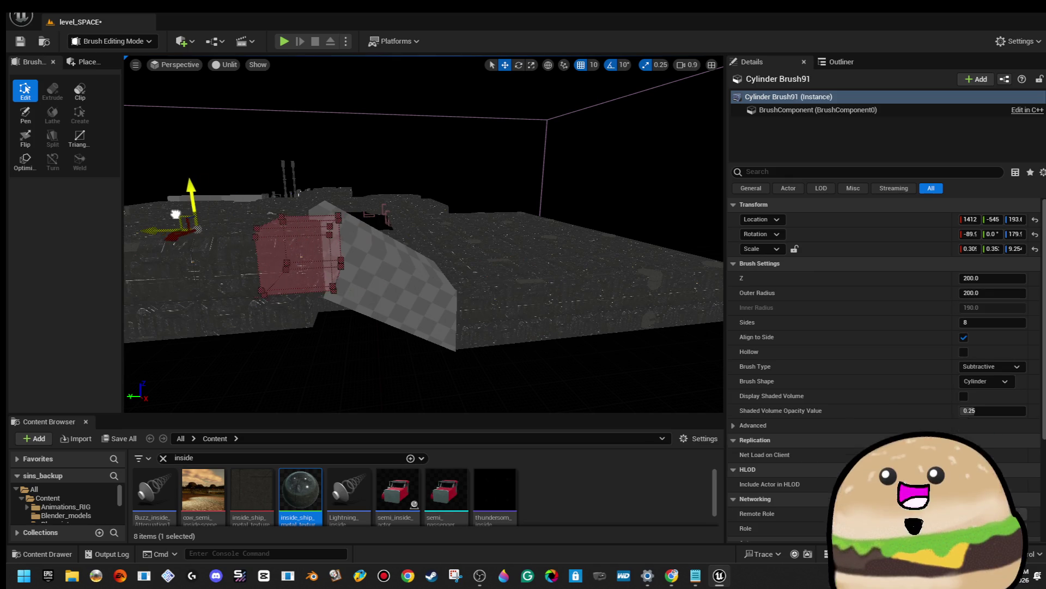
{"action": "left_click_drag", "start_coordinate": [337, 216], "coordinate": [338, 194]}
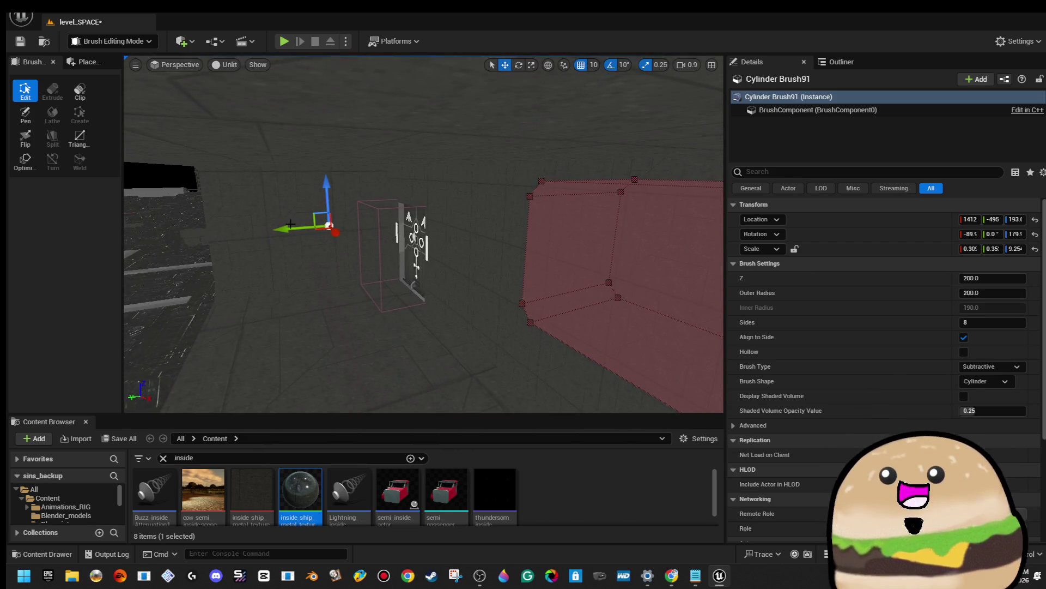
{"action": "scroll", "coordinate": [452, 256], "scroll_direction": "down", "scroll_amount": 5}
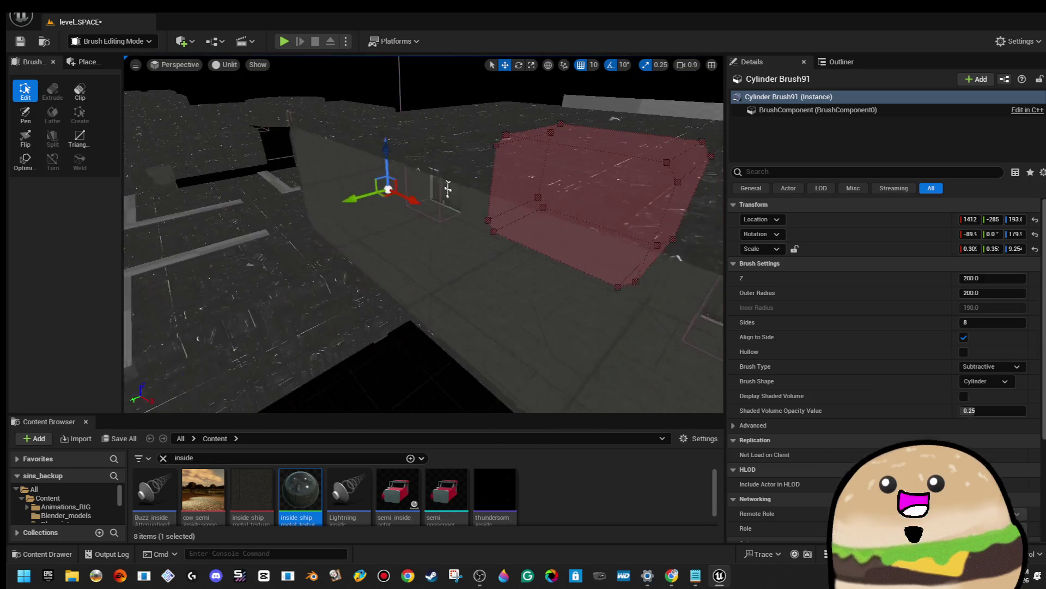
Rotate the doorway brush 50 degrees around Z and slide it along Y to -725
{"action": "key", "text": "e"}
{"action": "mouse_move", "coordinate": [488, 236]}
{"action": "left_mouse_down"}
{"action": "mouse_move", "coordinate": [414, 249]}
{"action": "mouse_move", "coordinate": [468, 246]}
{"action": "mouse_move", "coordinate": [584, 193]}
{"action": "left_mouse_up"}
{"action": "key", "text": "w"}
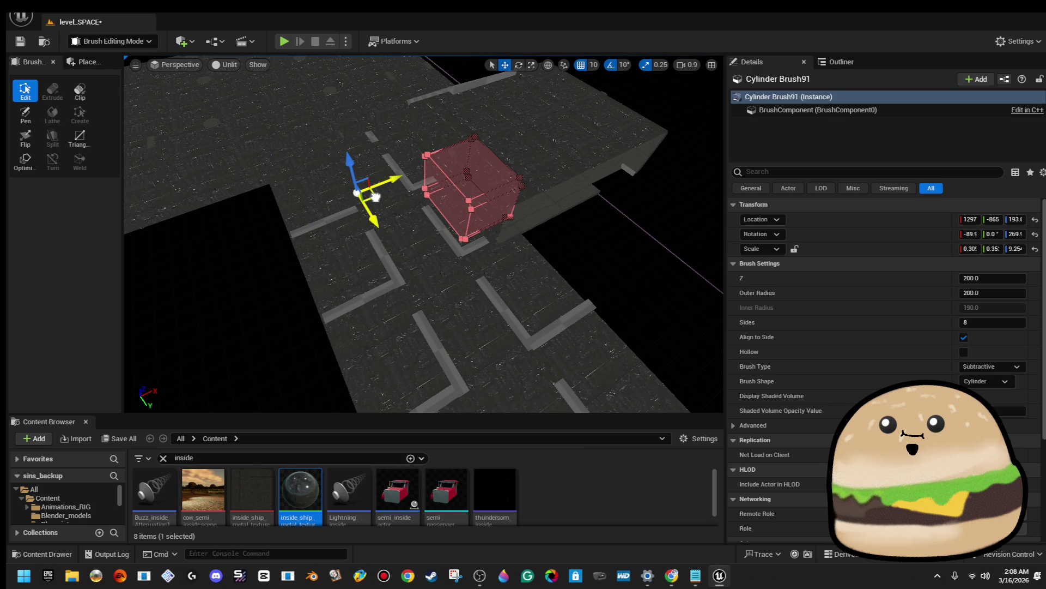
{"action": "left_click_drag", "start_coordinate": [453, 166], "coordinate": [453, 134]}
{"action": "scroll", "coordinate": [453, 134], "scroll_direction": "down", "scroll_amount": 3}
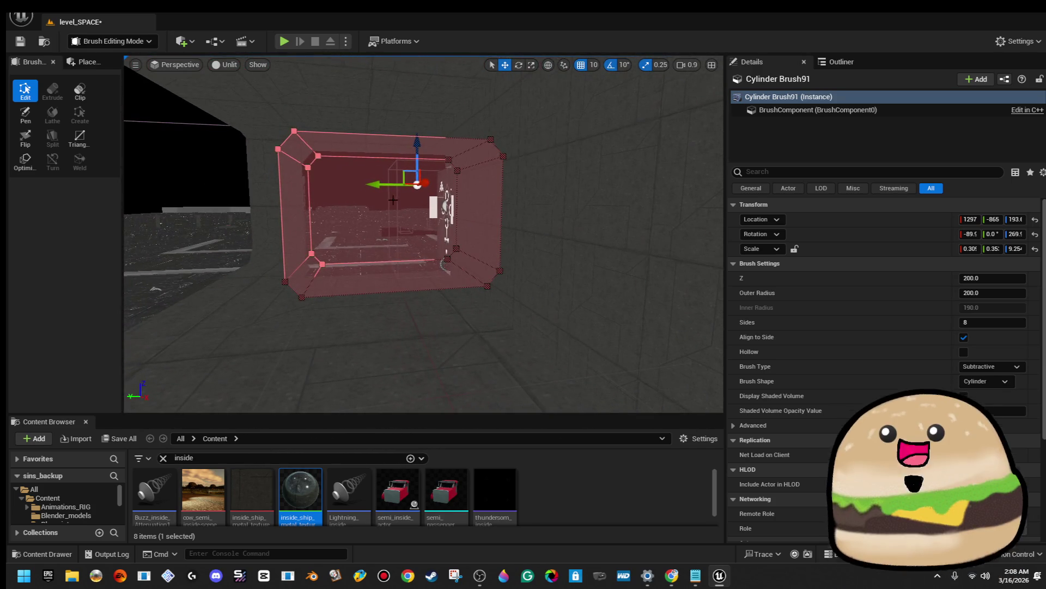
{"action": "left_click_drag", "start_coordinate": [369, 186], "coordinate": [344, 195]}
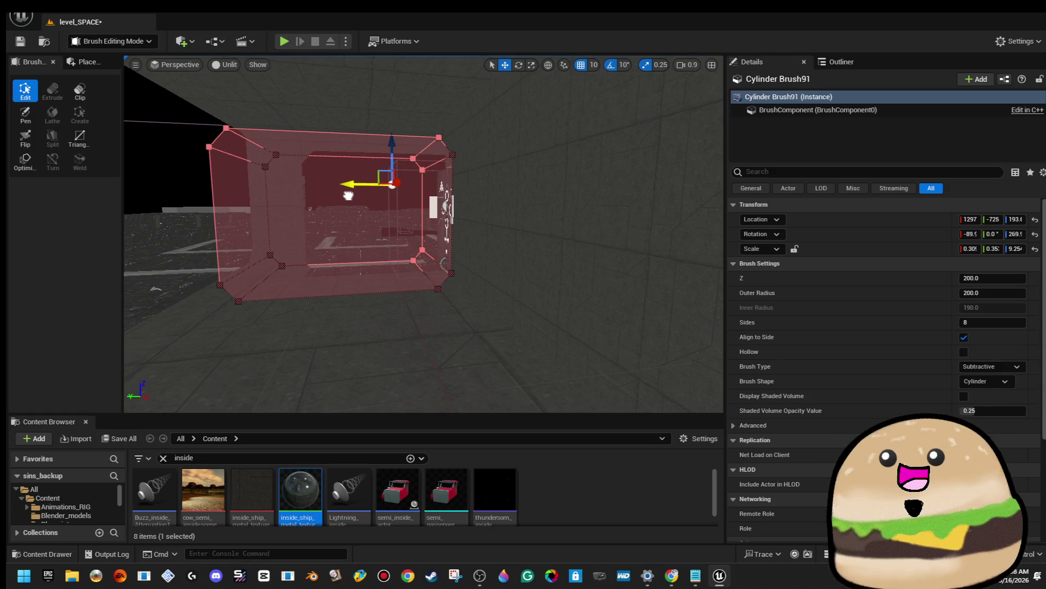
{"action": "left_click_drag", "start_coordinate": [436, 229], "coordinate": [453, 215]}
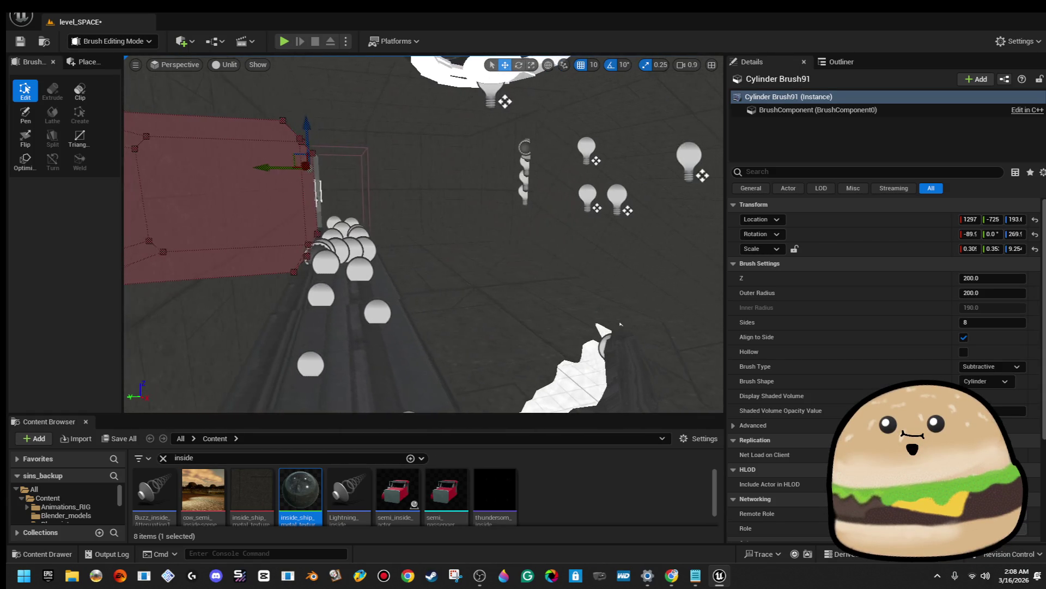
{"action": "key", "text": "f"}
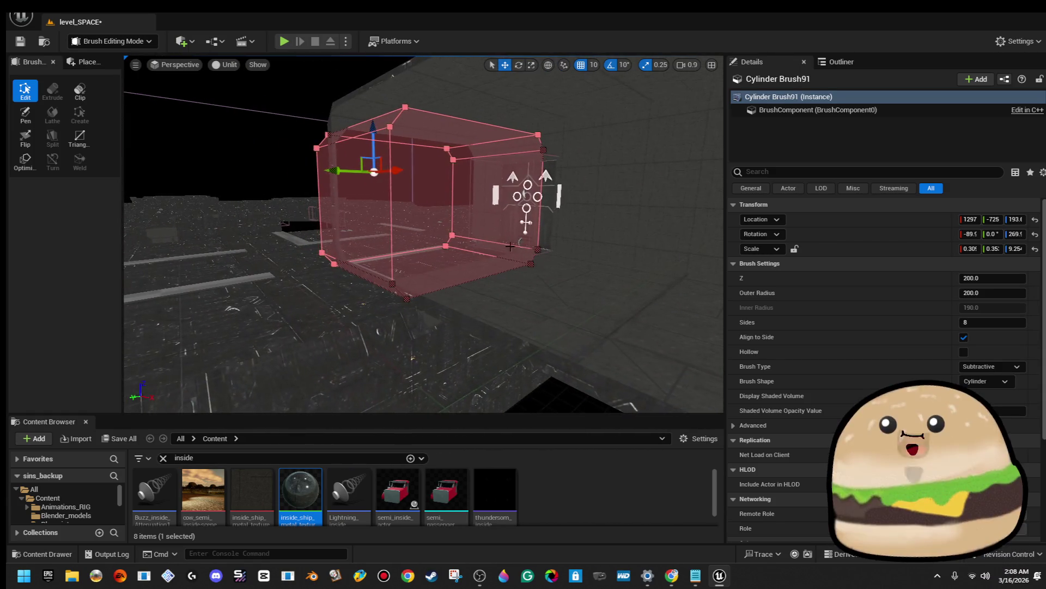
Look around inside the room brush to check the new doorway opening
{"action": "left_click", "coordinate": [545, 284]}
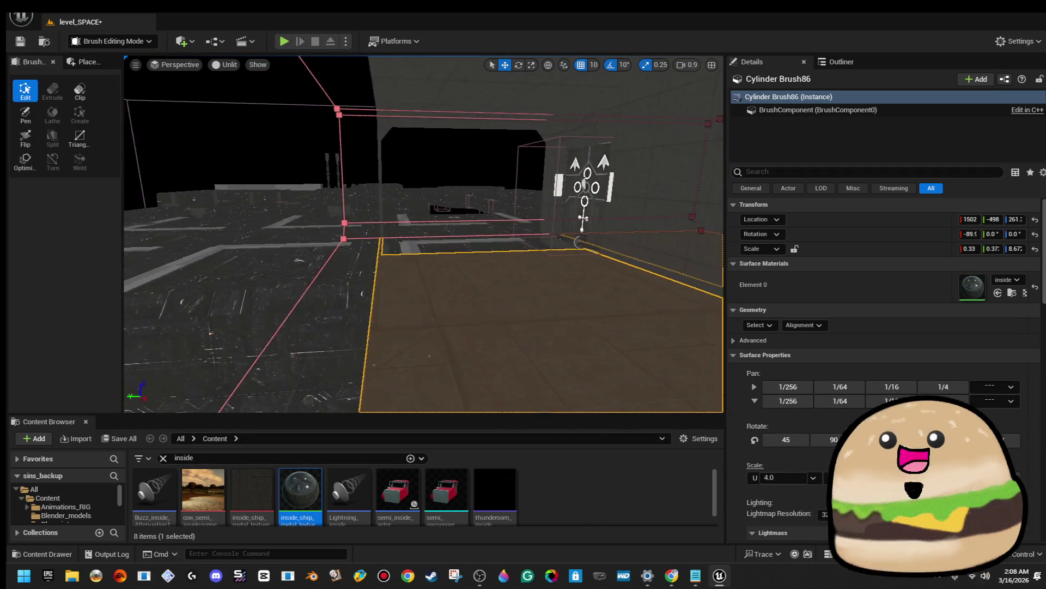
{"action": "mouse_move", "coordinate": [545, 283]}
{"action": "left_mouse_down"}
{"action": "mouse_move", "coordinate": [537, 238]}
{"action": "mouse_move", "coordinate": [523, 273]}
{"action": "left_mouse_up"}
{"action": "left_click", "coordinate": [523, 273]}
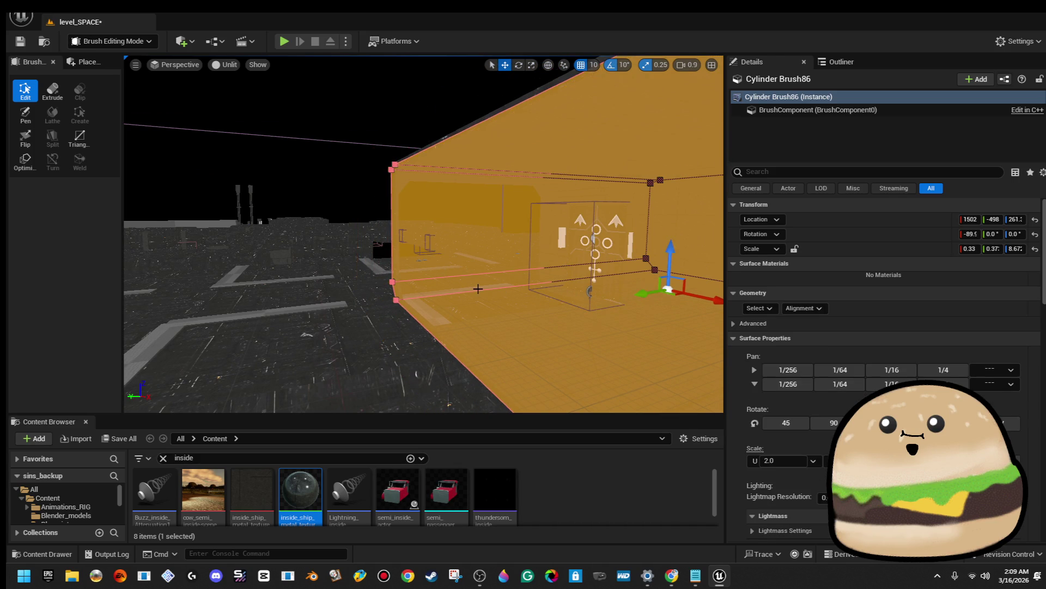
{"action": "left_click_drag", "start_coordinate": [523, 273], "coordinate": [545, 256]}
{"action": "left_click", "coordinate": [378, 371]}
{"action": "mouse_move", "coordinate": [378, 370]}
{"action": "left_mouse_down"}
{"action": "mouse_move", "coordinate": [395, 338]}
{"action": "mouse_move", "coordinate": [476, 378]}
{"action": "mouse_move", "coordinate": [458, 343]}
{"action": "left_mouse_up"}
{"action": "left_click", "coordinate": [447, 229]}
{"action": "left_click_drag", "start_coordinate": [447, 229], "coordinate": [425, 240]}
{"action": "mouse_move", "coordinate": [382, 273]}
{"action": "left_mouse_down"}
{"action": "mouse_move", "coordinate": [303, 294]}
{"action": "mouse_move", "coordinate": [307, 261]}
{"action": "mouse_move", "coordinate": [330, 278]}
{"action": "left_mouse_up"}
{"action": "left_click", "coordinate": [338, 289]}
{"action": "mouse_move", "coordinate": [408, 198]}
{"action": "left_mouse_down"}
{"action": "mouse_move", "coordinate": [447, 228]}
{"action": "mouse_move", "coordinate": [406, 224]}
{"action": "mouse_move", "coordinate": [437, 196]}
{"action": "mouse_move", "coordinate": [402, 239]}
{"action": "left_mouse_up"}
{"action": "left_click", "coordinate": [415, 220]}
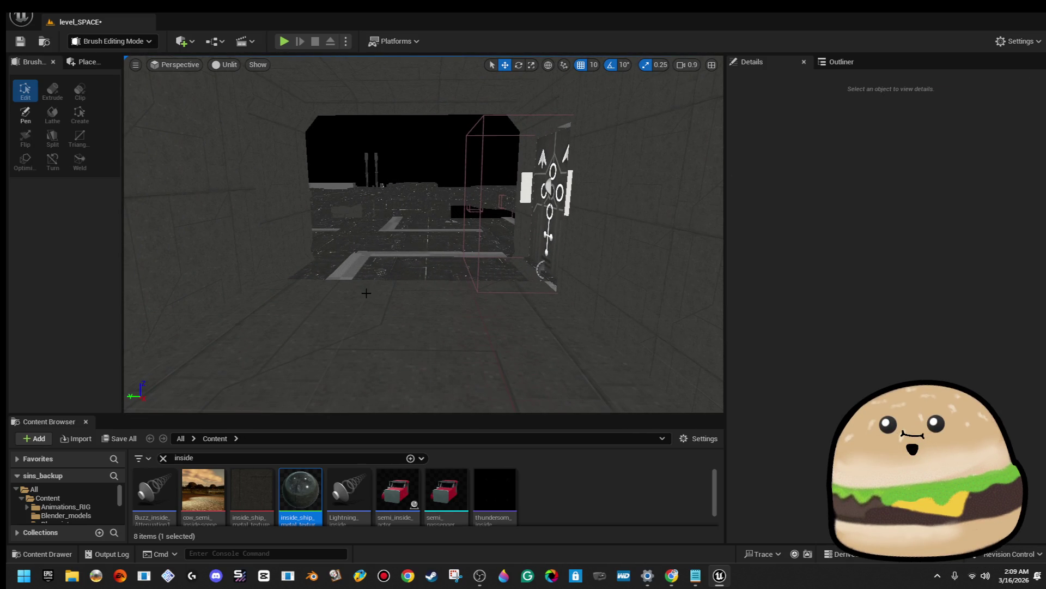
Fly past the new doorway opening, then select and frame the outer hull brush
{"action": "left_click", "coordinate": [367, 293]}
{"action": "mouse_move", "coordinate": [367, 292]}
{"action": "left_mouse_down"}
{"action": "mouse_move", "coordinate": [334, 171]}
{"action": "mouse_move", "coordinate": [338, 234]}
{"action": "mouse_move", "coordinate": [348, 218]}
{"action": "mouse_move", "coordinate": [327, 240]}
{"action": "left_mouse_up"}
{"action": "left_click", "coordinate": [334, 171]}
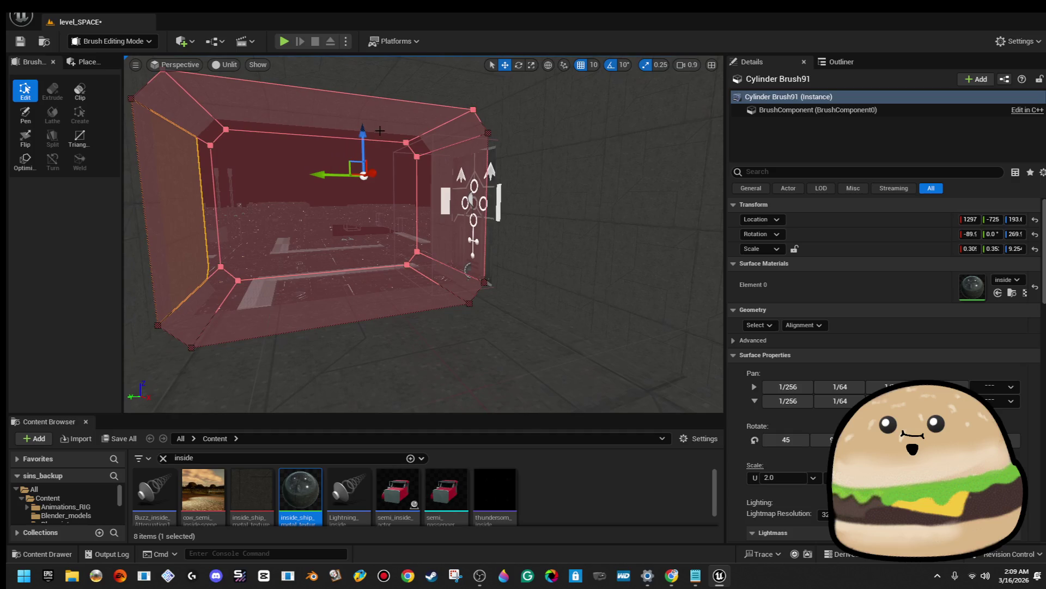
{"action": "mouse_move", "coordinate": [364, 126]}
{"action": "left_mouse_down"}
{"action": "mouse_move", "coordinate": [344, 141]}
{"action": "mouse_move", "coordinate": [327, 120]}
{"action": "left_mouse_up"}
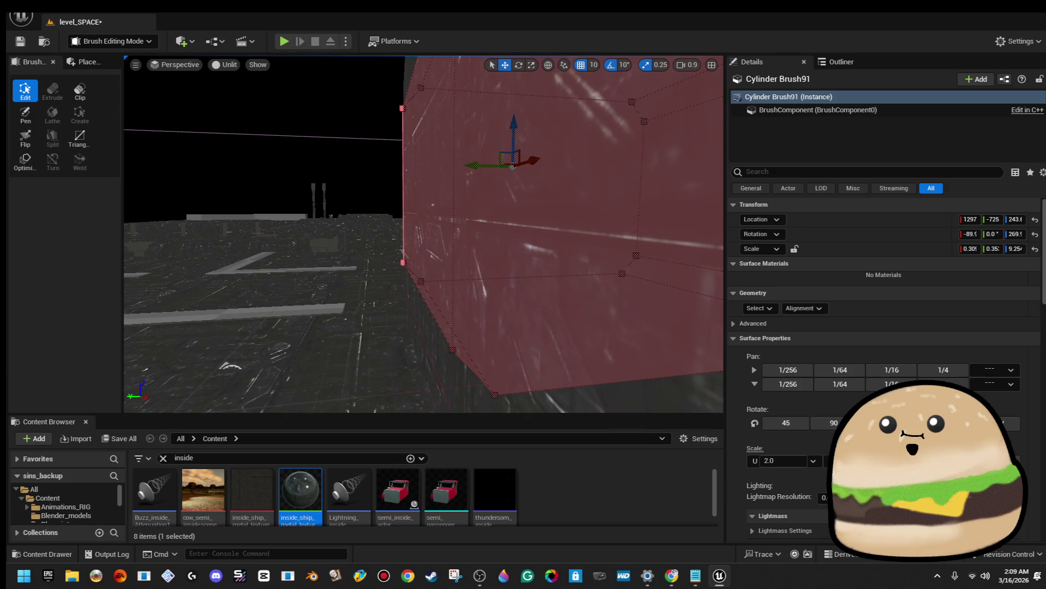
{"action": "left_click", "coordinate": [417, 162]}
{"action": "mouse_move", "coordinate": [417, 162]}
{"action": "left_mouse_down"}
{"action": "mouse_move", "coordinate": [589, 154]}
{"action": "mouse_move", "coordinate": [491, 148]}
{"action": "left_mouse_up"}
{"action": "left_click", "coordinate": [411, 140]}
{"action": "left_click_drag", "start_coordinate": [410, 140], "coordinate": [411, 142]}
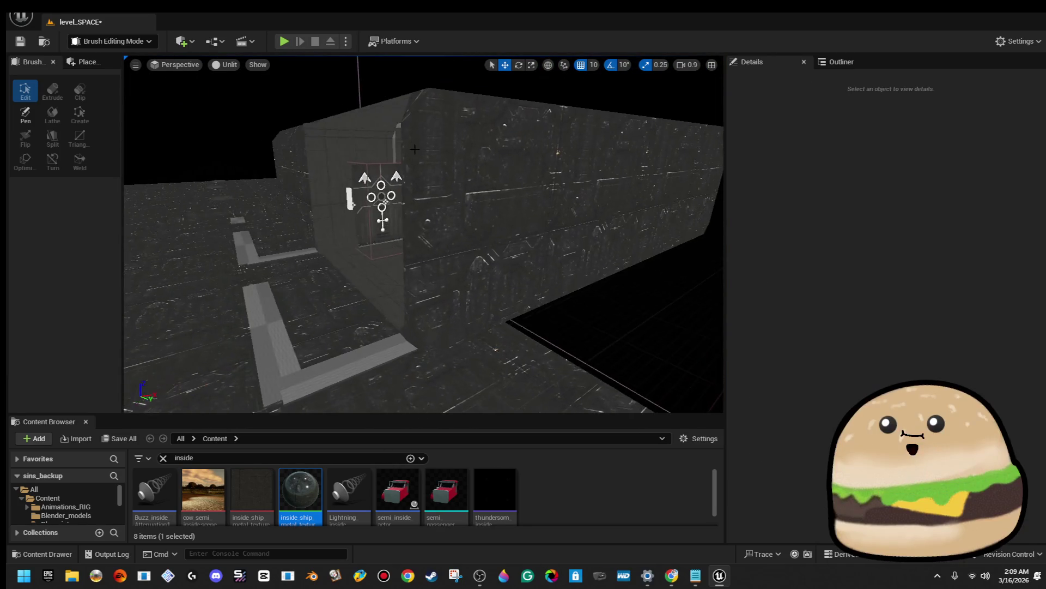
{"action": "left_click_drag", "start_coordinate": [343, 205], "coordinate": [338, 180]}
{"action": "left_click", "coordinate": [420, 213]}
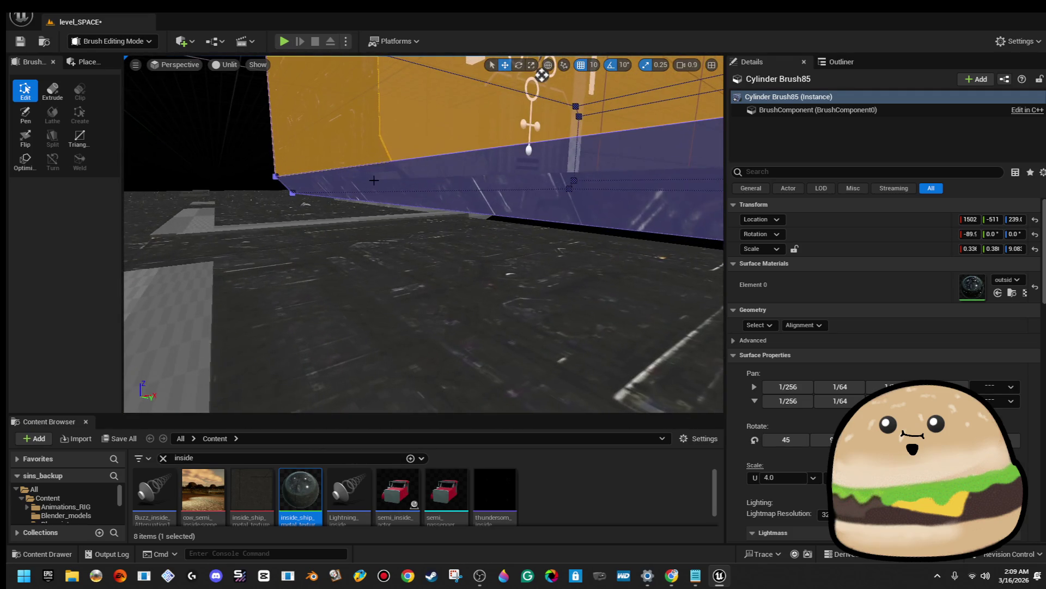
{"action": "key", "text": "f"}
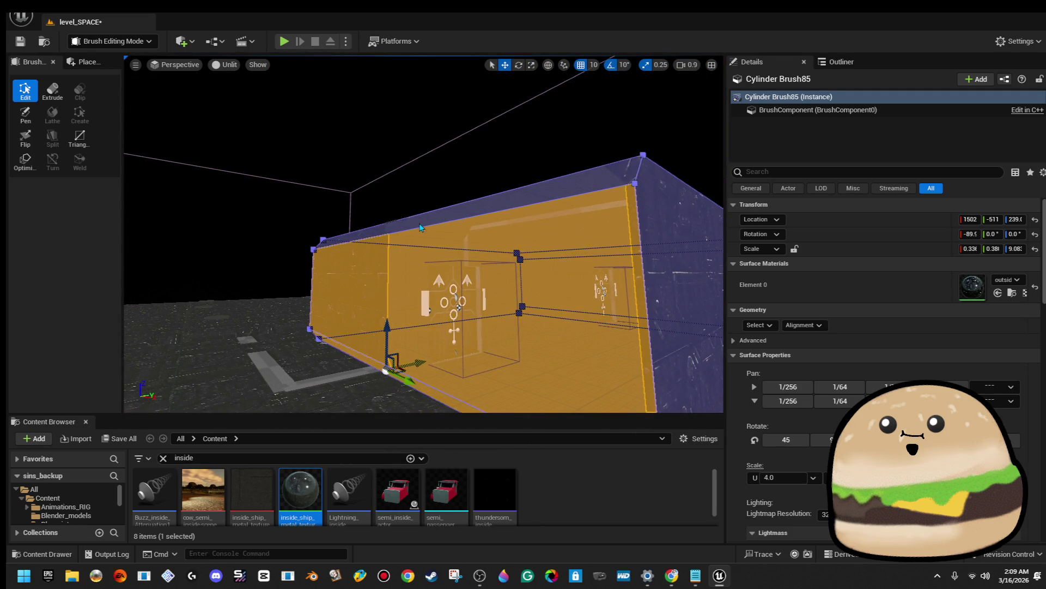
Reposition the view around the hull and room brushes, then clear the selection
{"action": "scroll", "coordinate": [420, 226], "scroll_direction": "down", "scroll_amount": 8}
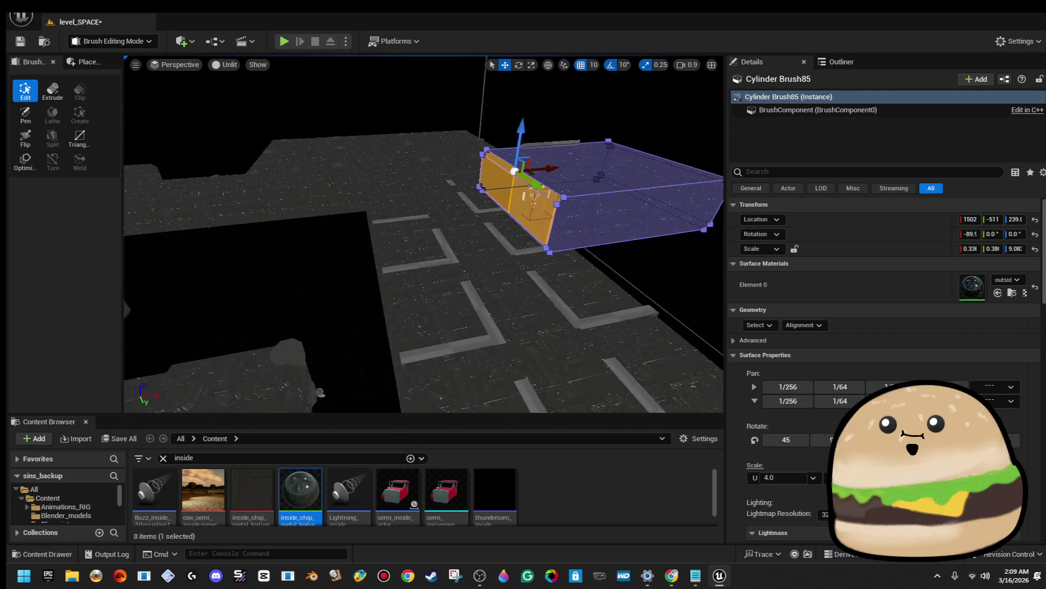
{"action": "scroll", "coordinate": [424, 234], "scroll_direction": "up", "scroll_amount": 1}
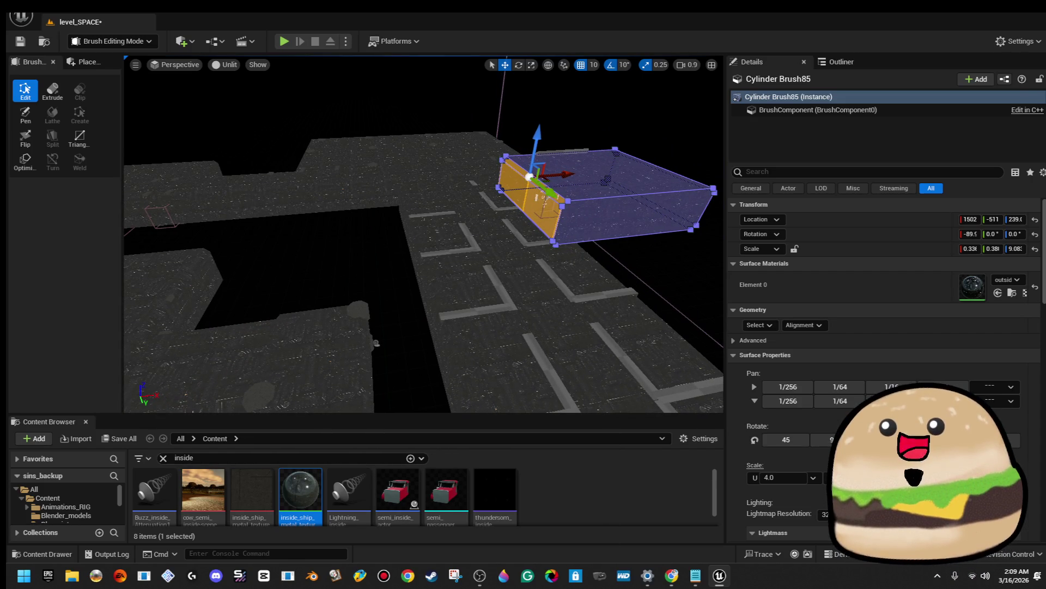
{"action": "left_click_drag", "start_coordinate": [640, 155], "coordinate": [670, 133]}
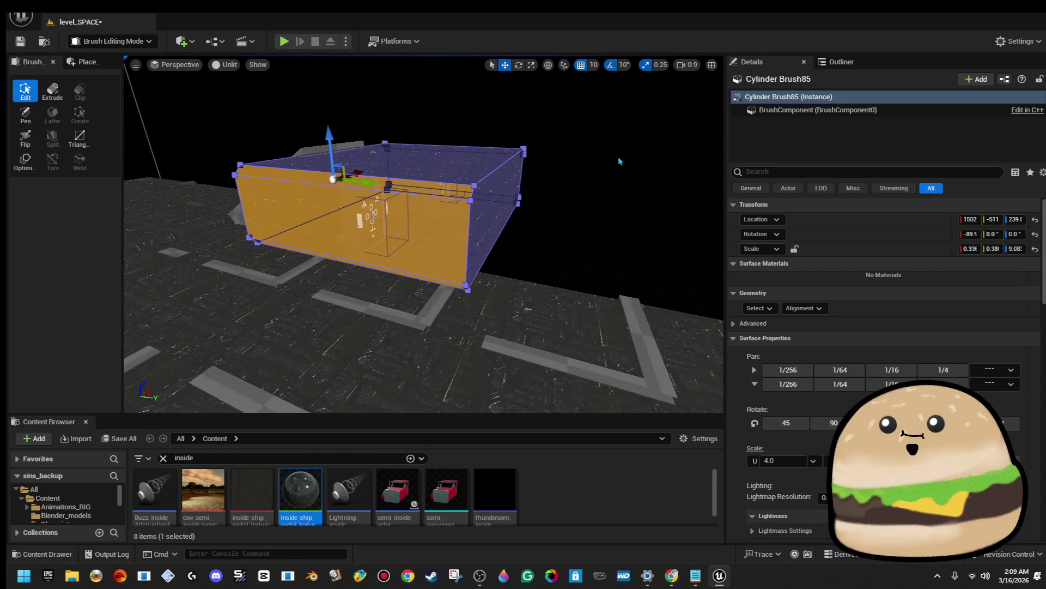
{"action": "left_click", "coordinate": [589, 163]}
{"action": "left_click", "coordinate": [507, 206]}
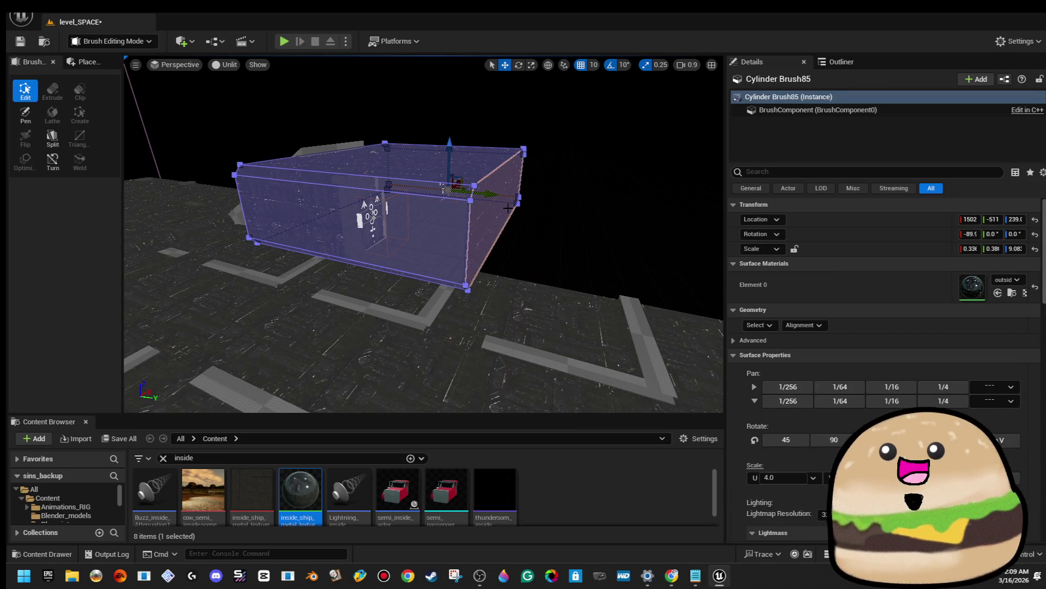
{"action": "left_click_drag", "start_coordinate": [506, 206], "coordinate": [527, 172]}
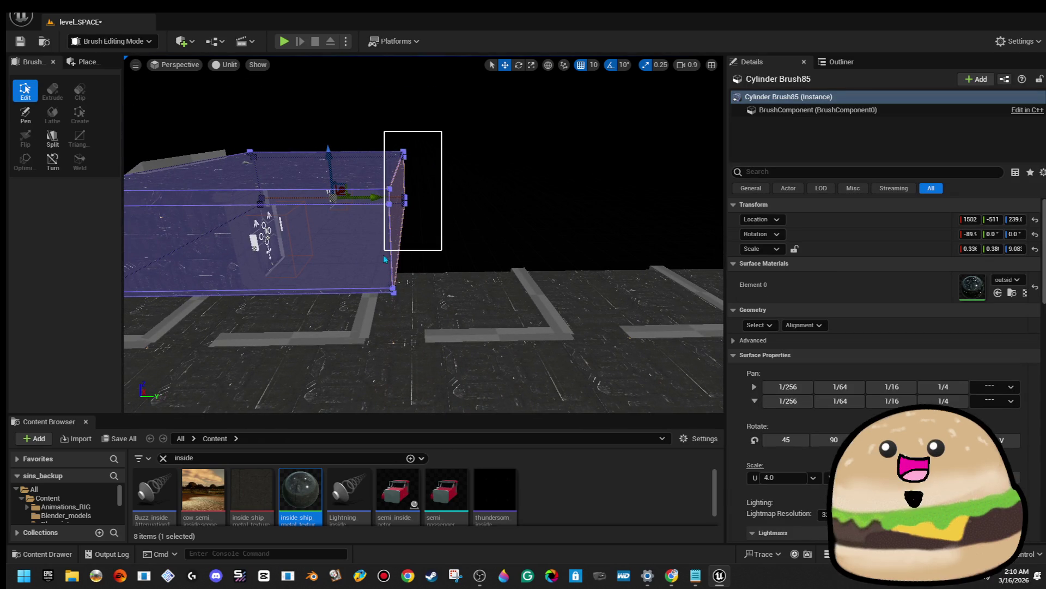
{"action": "mouse_move", "coordinate": [367, 299]}
{"action": "left_mouse_down"}
{"action": "mouse_move", "coordinate": [385, 281]}
{"action": "mouse_move", "coordinate": [368, 280]}
{"action": "left_mouse_up"}
{"action": "left_click", "coordinate": [496, 289]}
{"action": "mouse_move", "coordinate": [496, 288]}
{"action": "left_mouse_down"}
{"action": "mouse_move", "coordinate": [254, 146]}
{"action": "mouse_move", "coordinate": [471, 278]}
{"action": "mouse_move", "coordinate": [414, 267]}
{"action": "mouse_move", "coordinate": [471, 270]}
{"action": "mouse_move", "coordinate": [458, 281]}
{"action": "mouse_move", "coordinate": [431, 275]}
{"action": "mouse_move", "coordinate": [488, 287]}
{"action": "left_mouse_up"}
{"action": "key", "text": "Escape"}
{"action": "left_click", "coordinate": [470, 269]}
{"action": "key", "text": "Escape"}
Select Cylinder Brush85 and marquee-select the vertices on its right end
{"action": "left_click", "coordinate": [382, 246]}
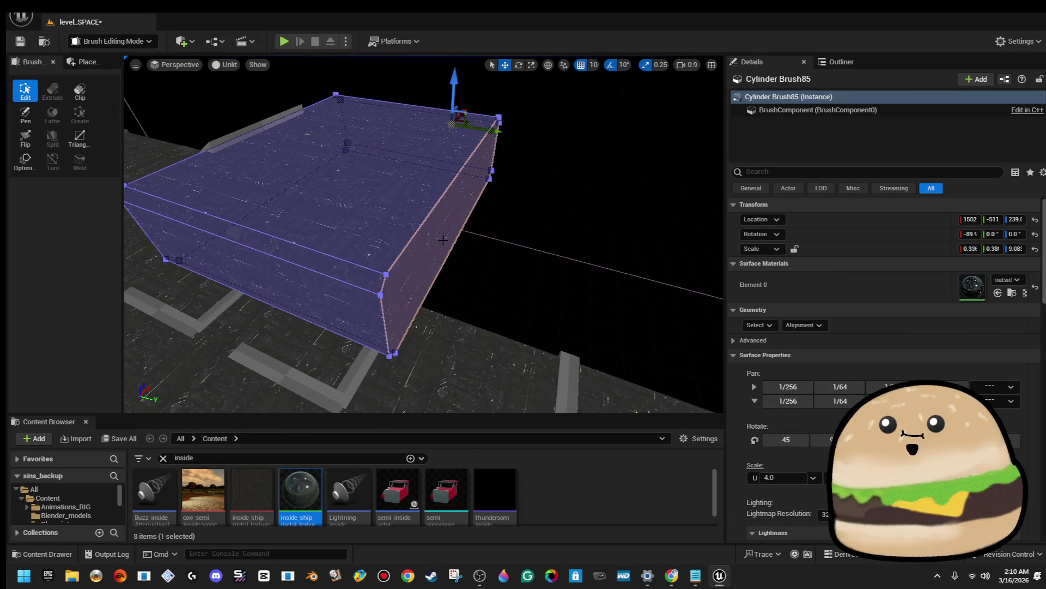
{"action": "left_click_drag", "start_coordinate": [381, 245], "coordinate": [382, 218]}
{"action": "mouse_move", "coordinate": [489, 288]}
{"action": "left_mouse_down"}
{"action": "mouse_move", "coordinate": [477, 306]}
{"action": "mouse_move", "coordinate": [509, 207]}
{"action": "mouse_move", "coordinate": [530, 254]}
{"action": "left_mouse_up"}
{"action": "mouse_move", "coordinate": [525, 144]}
{"action": "left_mouse_down"}
{"action": "mouse_move", "coordinate": [387, 381]}
{"action": "mouse_move", "coordinate": [397, 385]}
{"action": "left_mouse_up"}
{"action": "left_click_drag", "start_coordinate": [423, 296], "coordinate": [605, 320]}
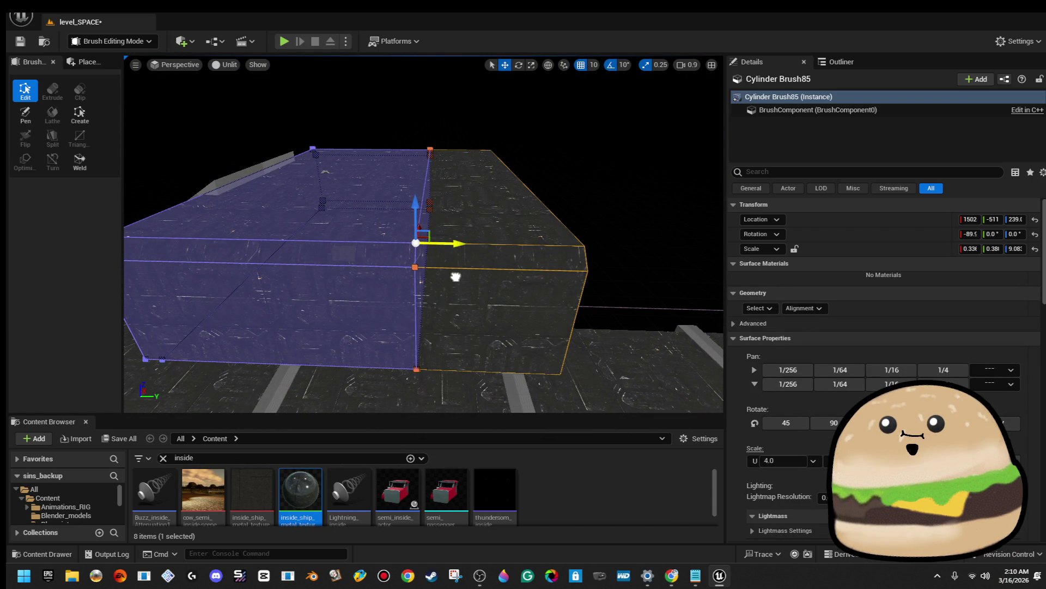
{"action": "left_click_drag", "start_coordinate": [459, 281], "coordinate": [541, 366]}
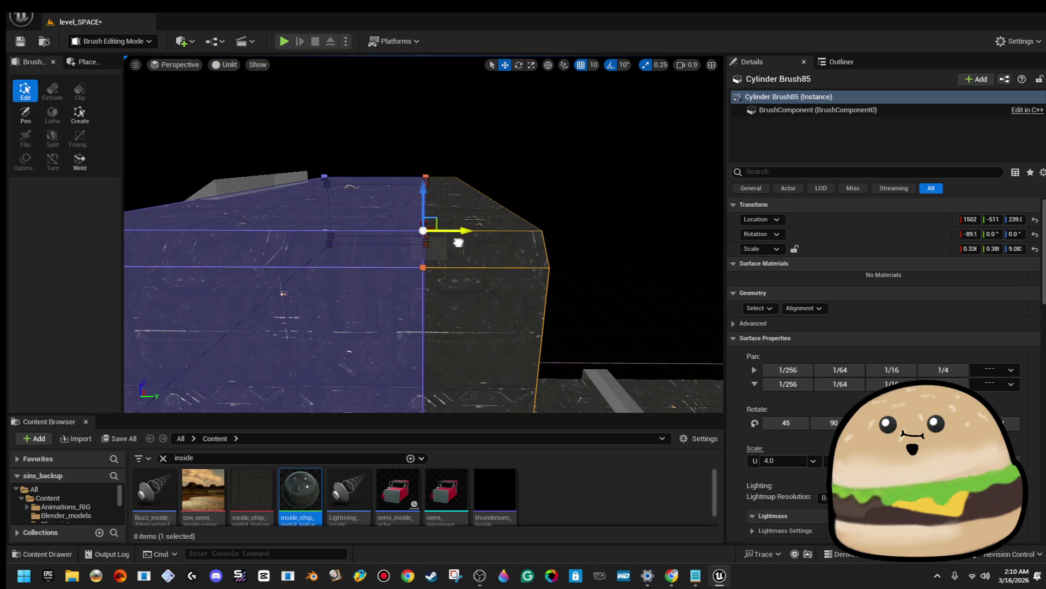
{"action": "left_click_drag", "start_coordinate": [450, 289], "coordinate": [450, 289]}
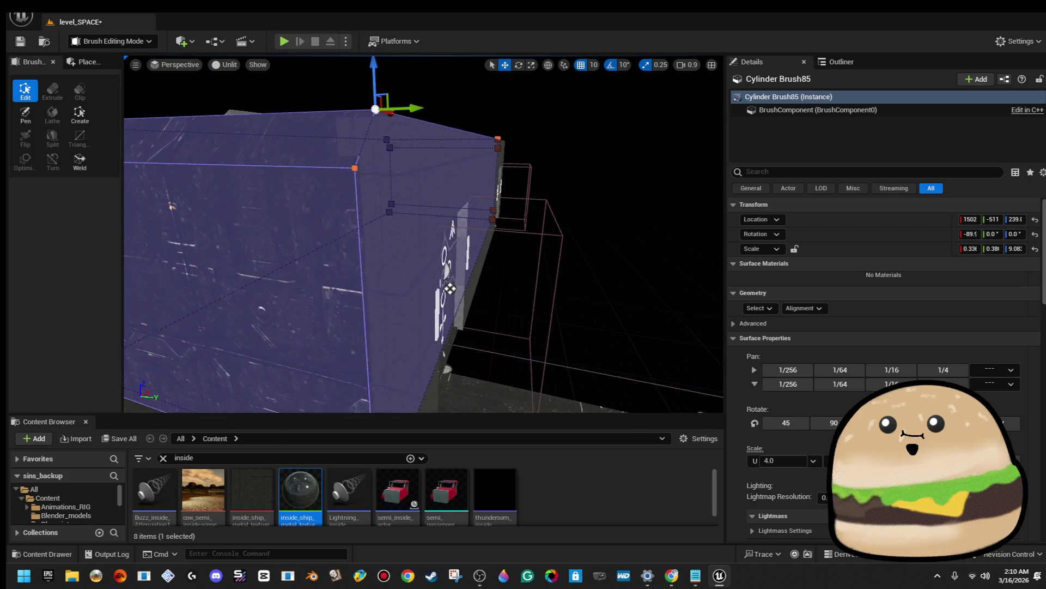